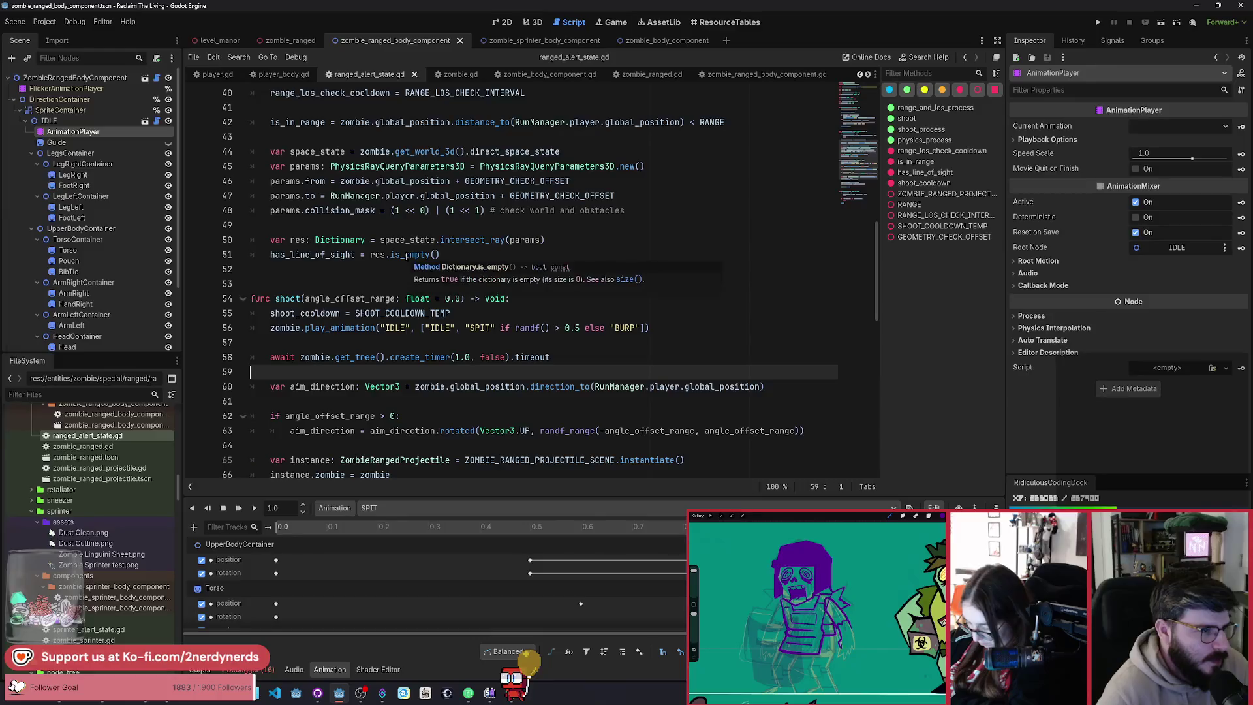
# Step: Run the project, skip the welcome message and switch the game to fullscreen
pyautogui.click(1161, 22)
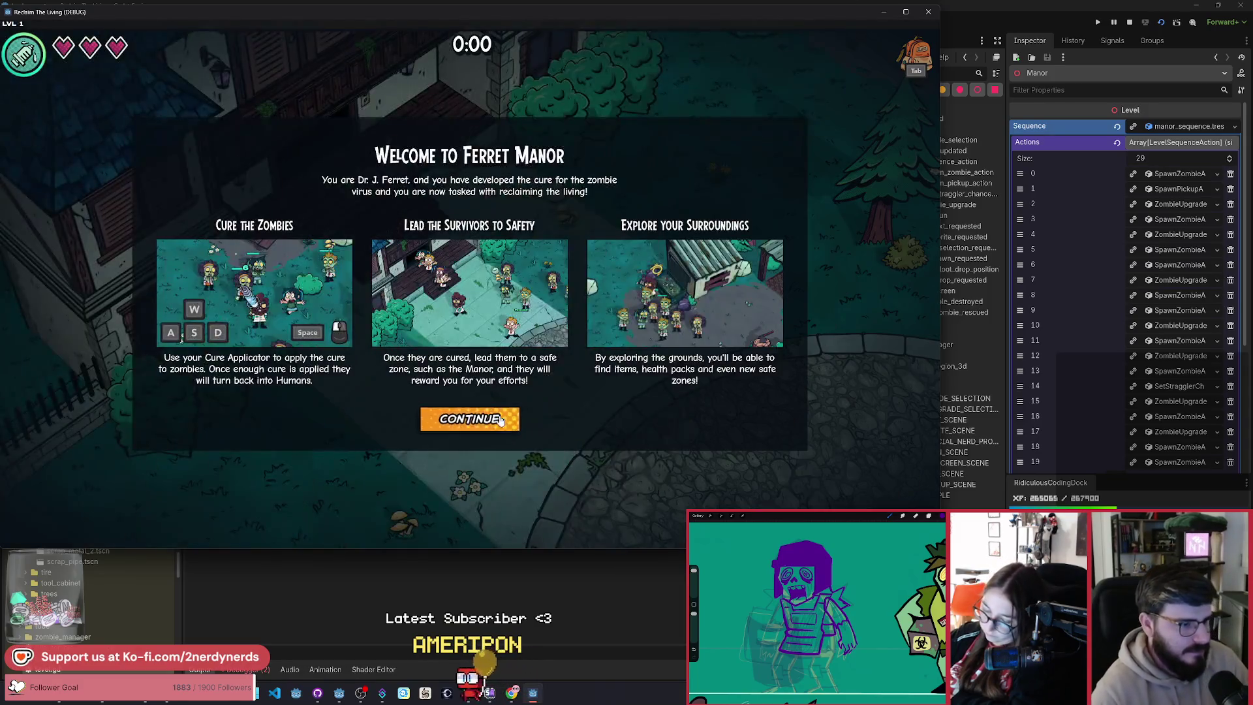
pyautogui.click(504, 412)
pyautogui.press('Escape')
pyautogui.click(504, 378)
pyautogui.press('Escape')
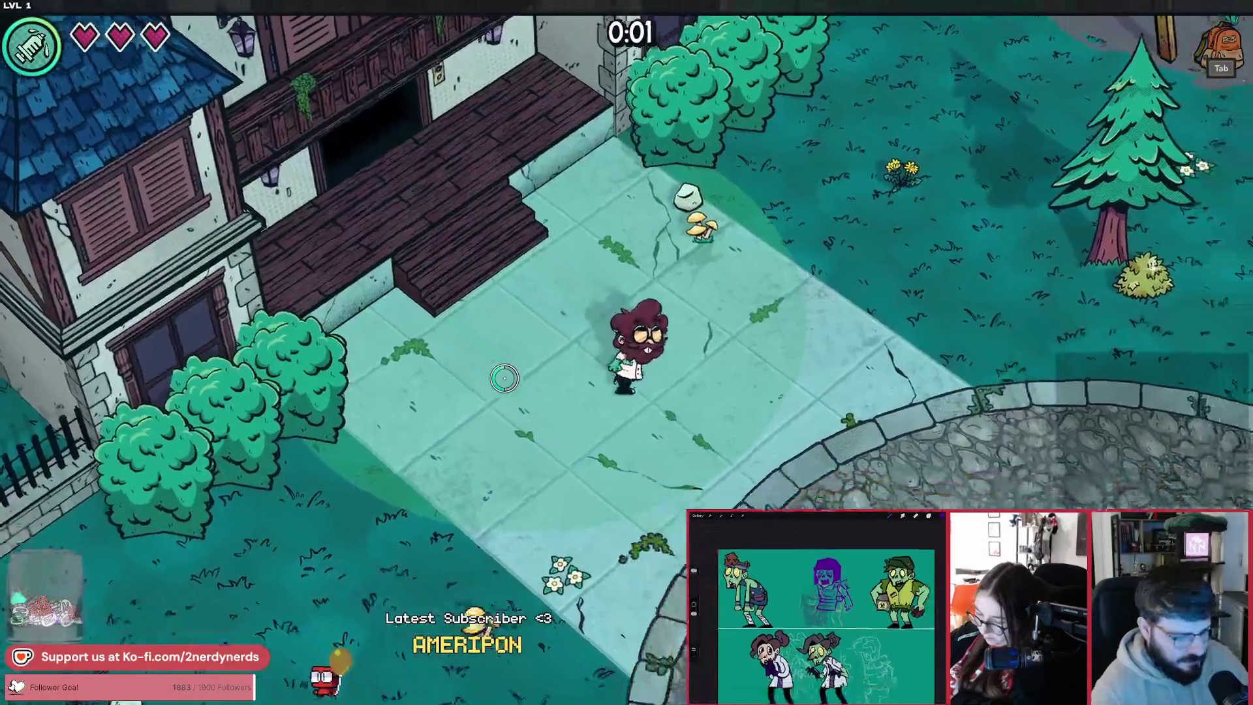
# Step: From the F1 debug panel, spawn a zombie_ranged and make the player Invulnerable
pyautogui.press('F1')
pyautogui.click(1173, 380)
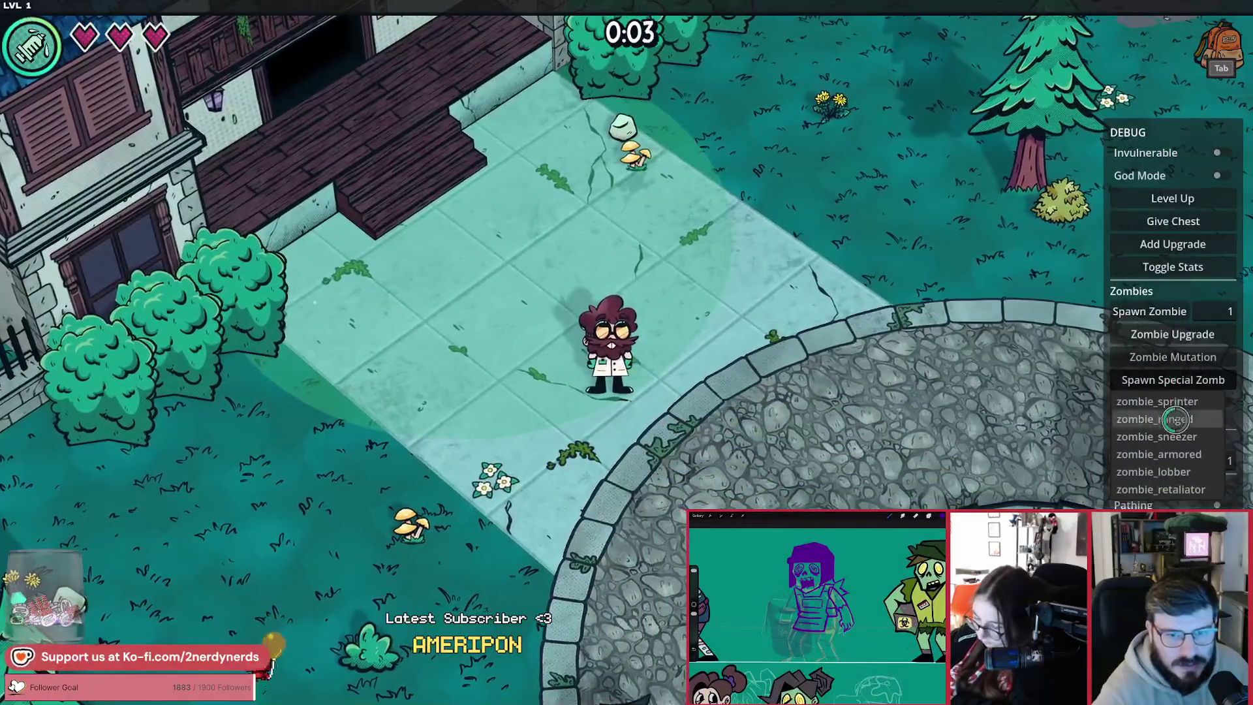
pyautogui.click(1177, 420)
pyautogui.click(1222, 152)
# Step: Walk the player around the courtyard and plaza, then return to the editor
pyautogui.press('d')
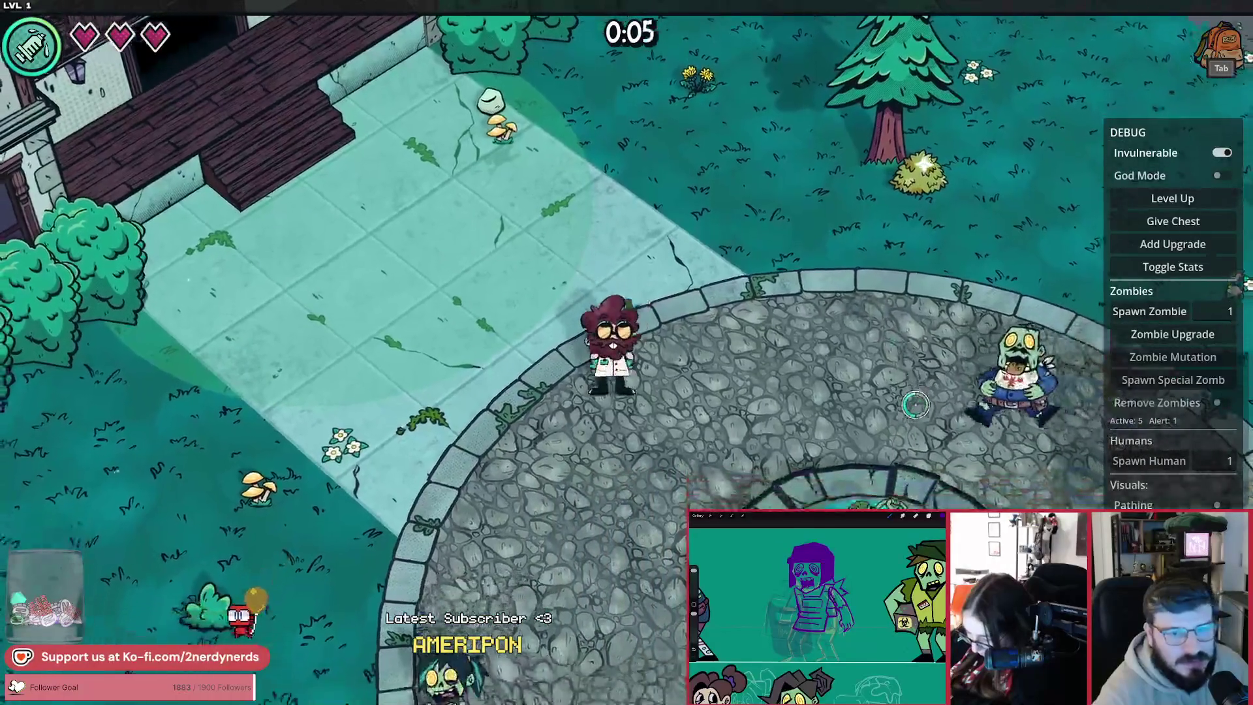
pyautogui.press('a')
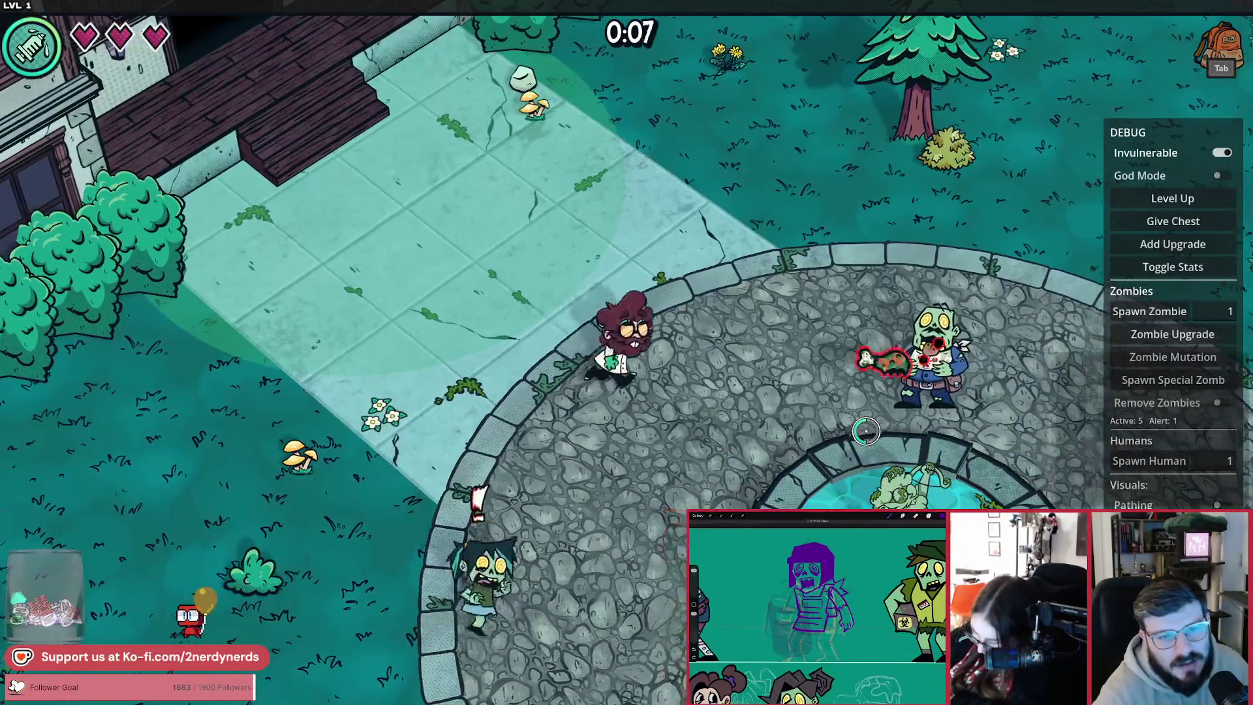
pyautogui.press('d')
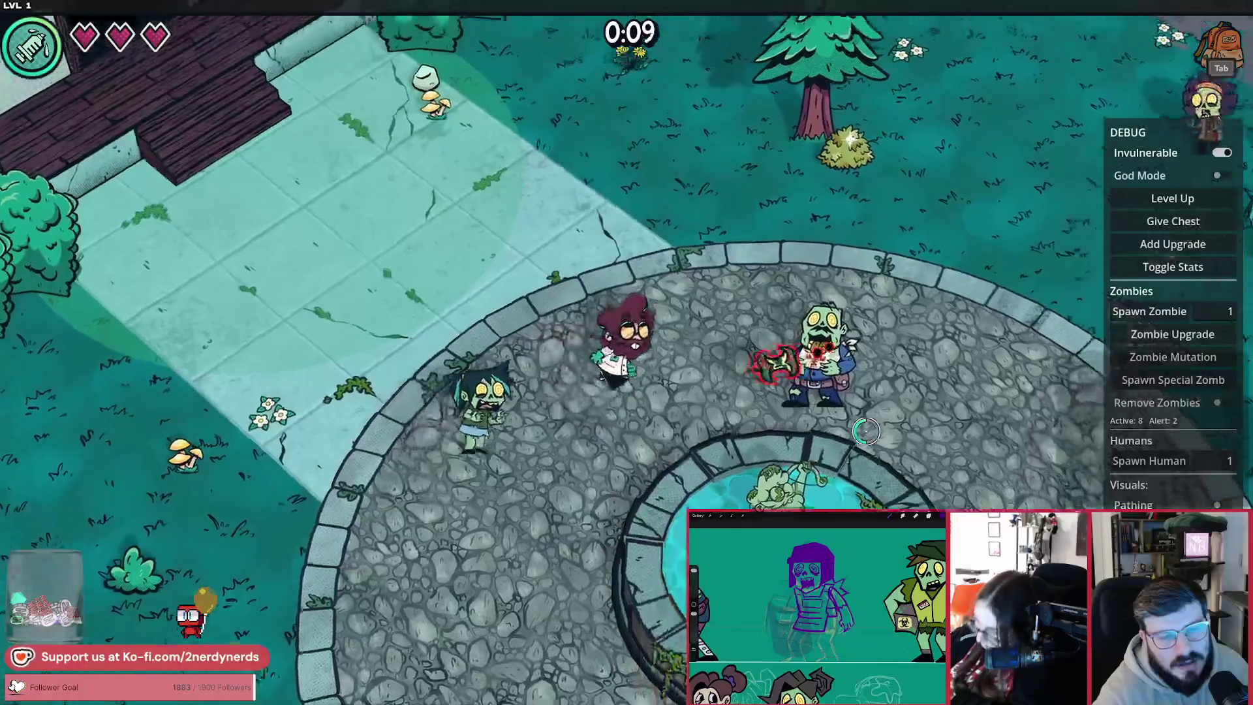
pyautogui.hotkey('w', 'a')
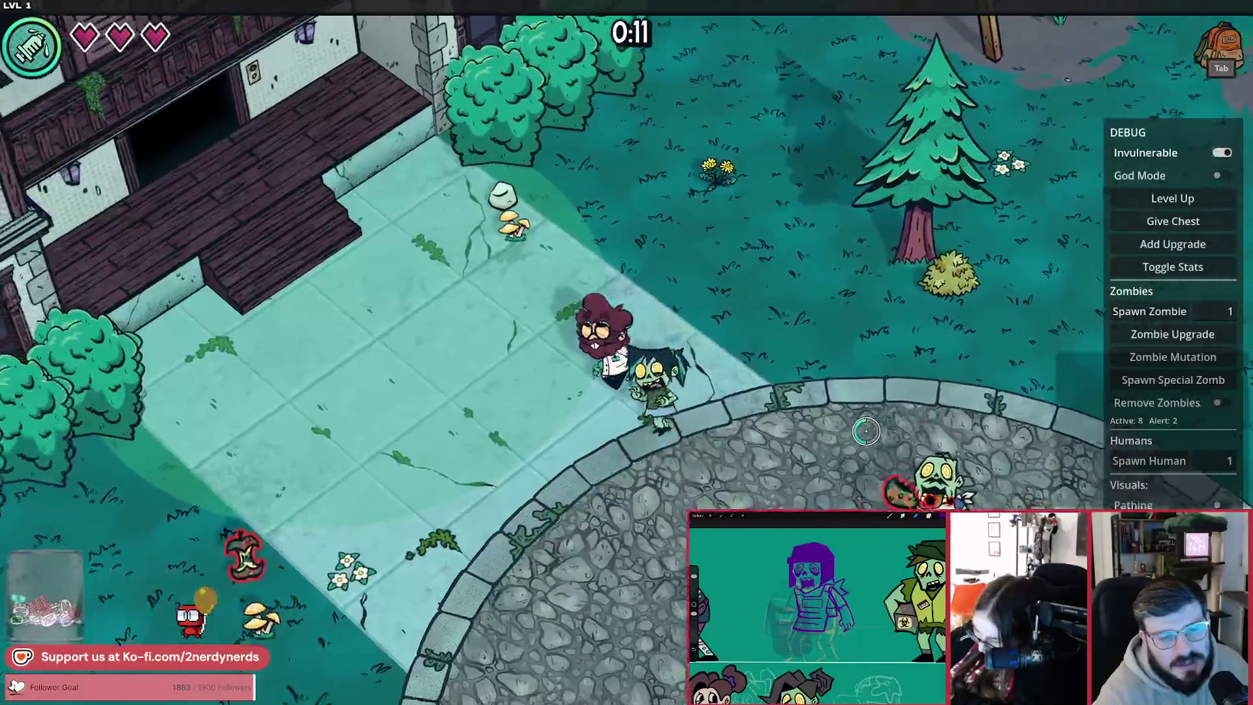
pyautogui.press('s')
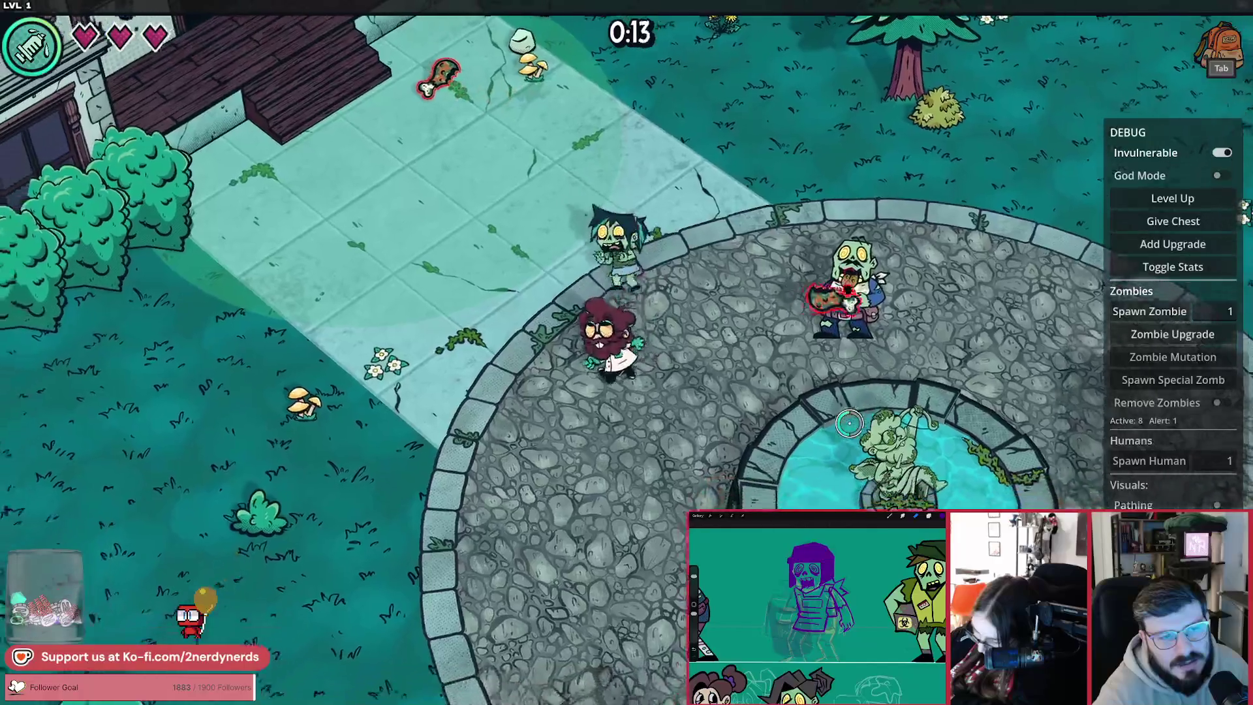
pyautogui.press('s')
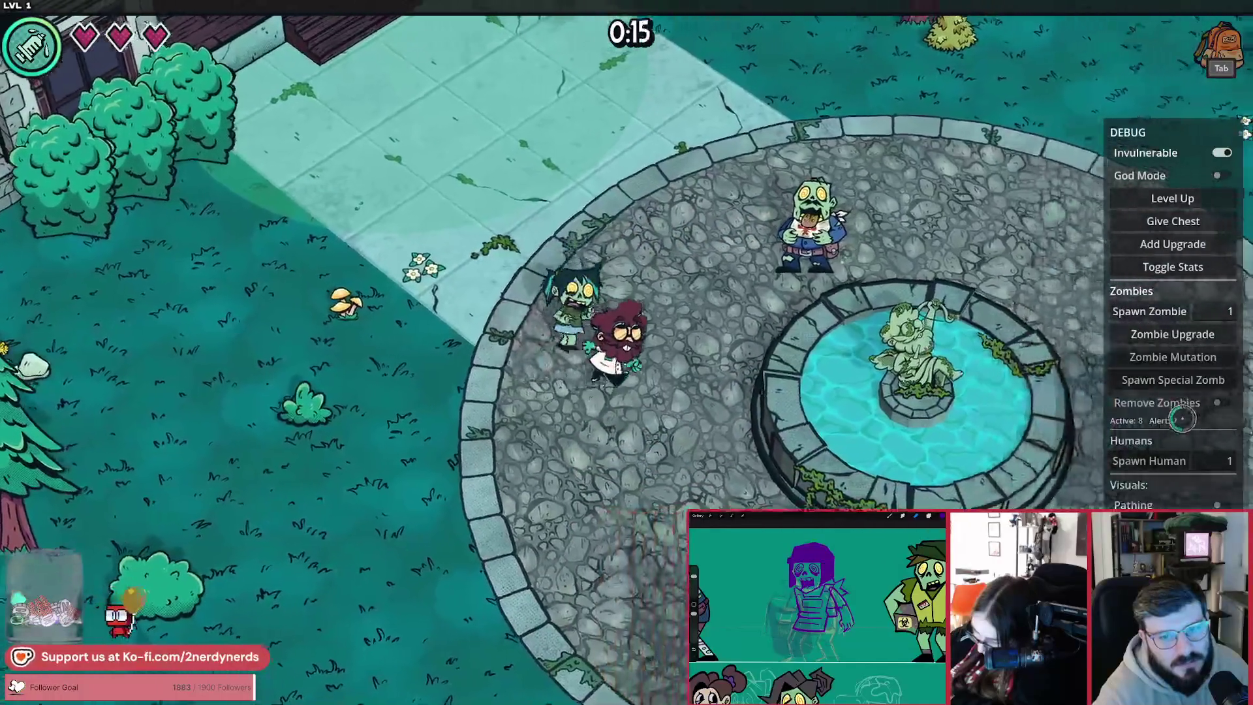
pyautogui.hotkey('alt', 'Tab')
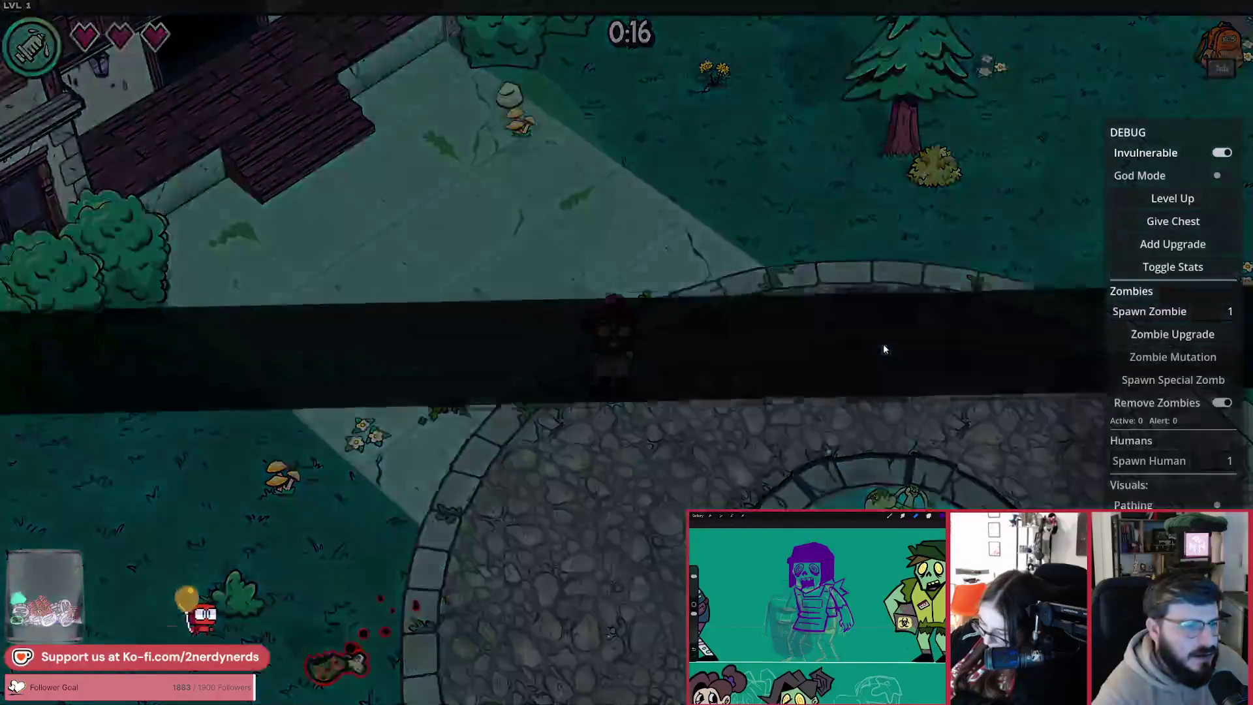
# Step: Switch to ranged_alert_state.gd and select the physics_process function name
pyautogui.scroll(5, 515, 366)
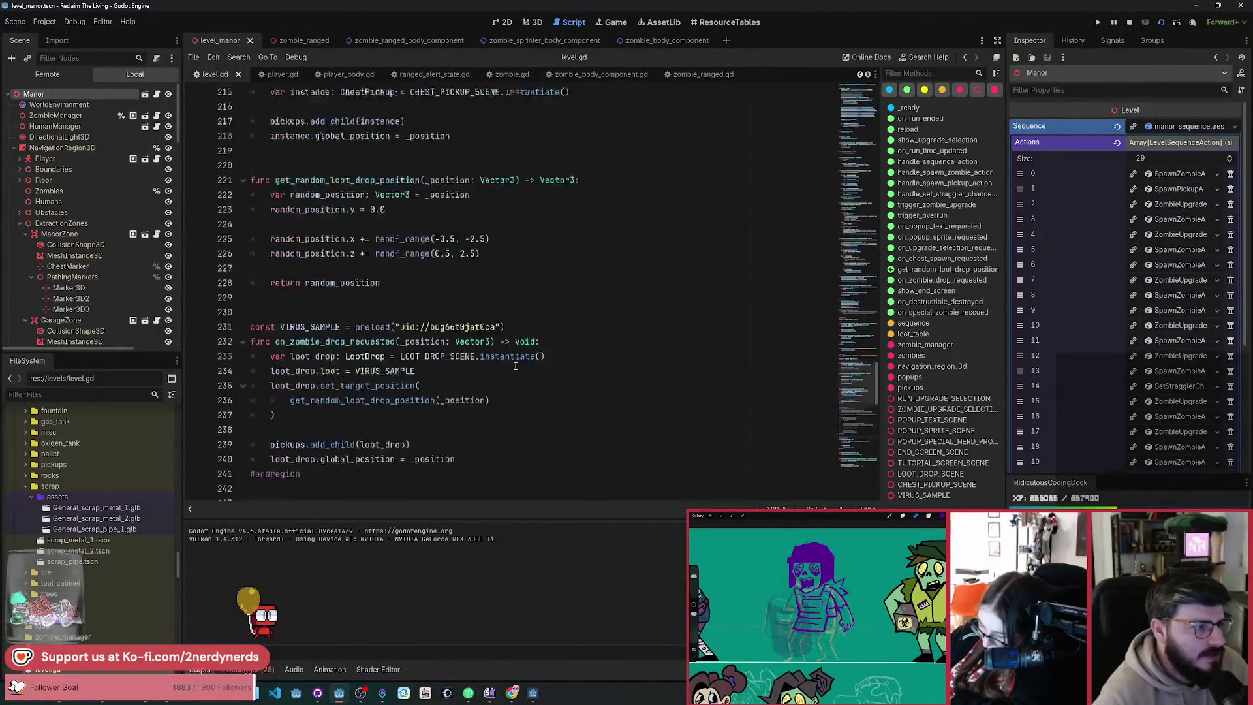
pyautogui.scroll(5, 515, 366)
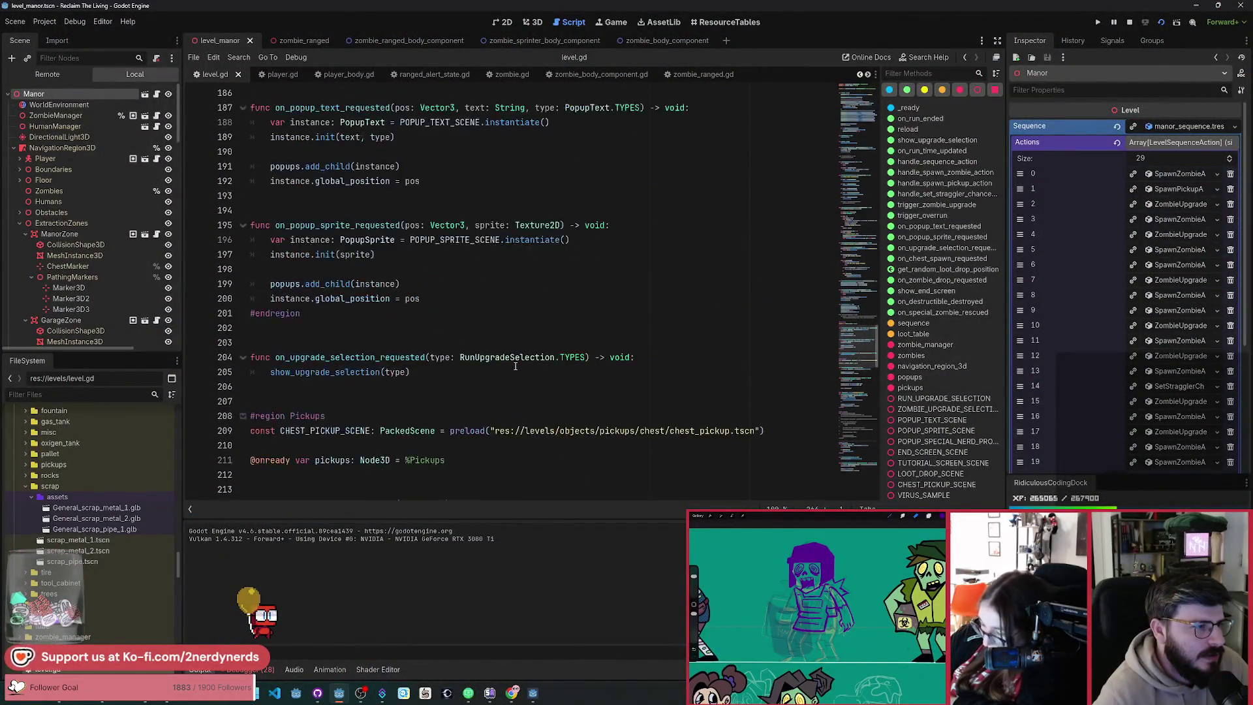
pyautogui.hotkey('alt', 'Left')
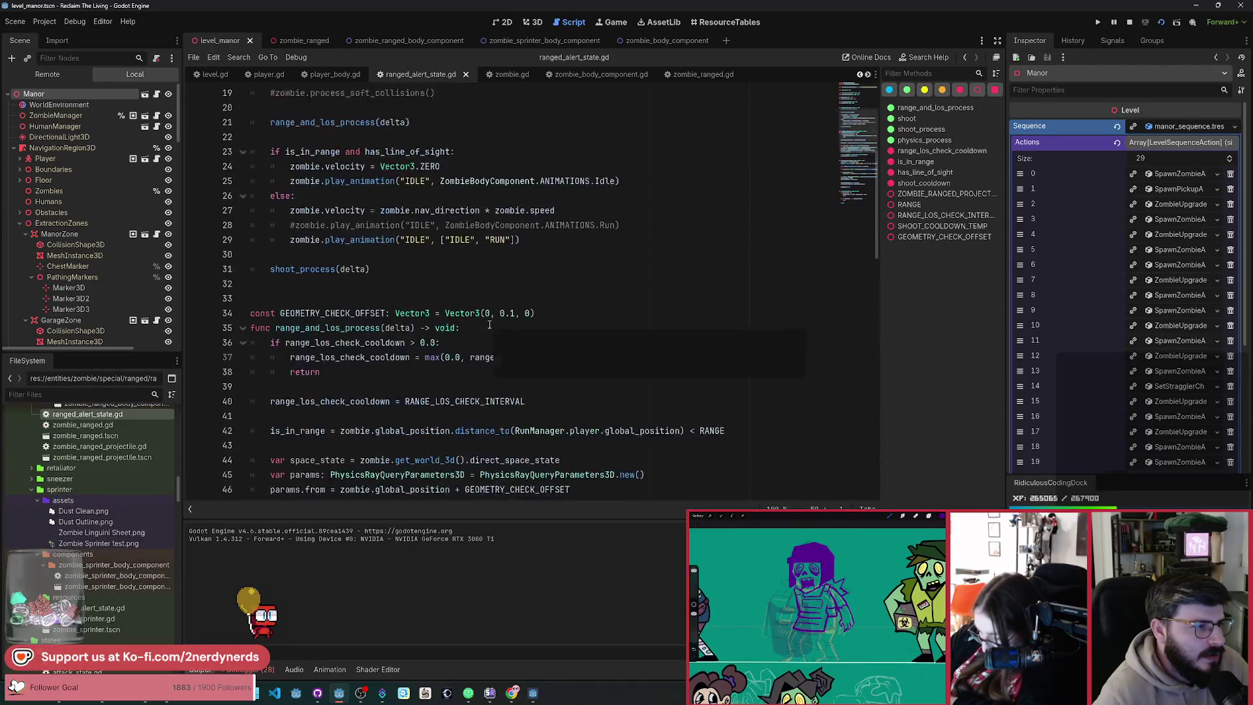
pyautogui.doubleClick(312, 167)
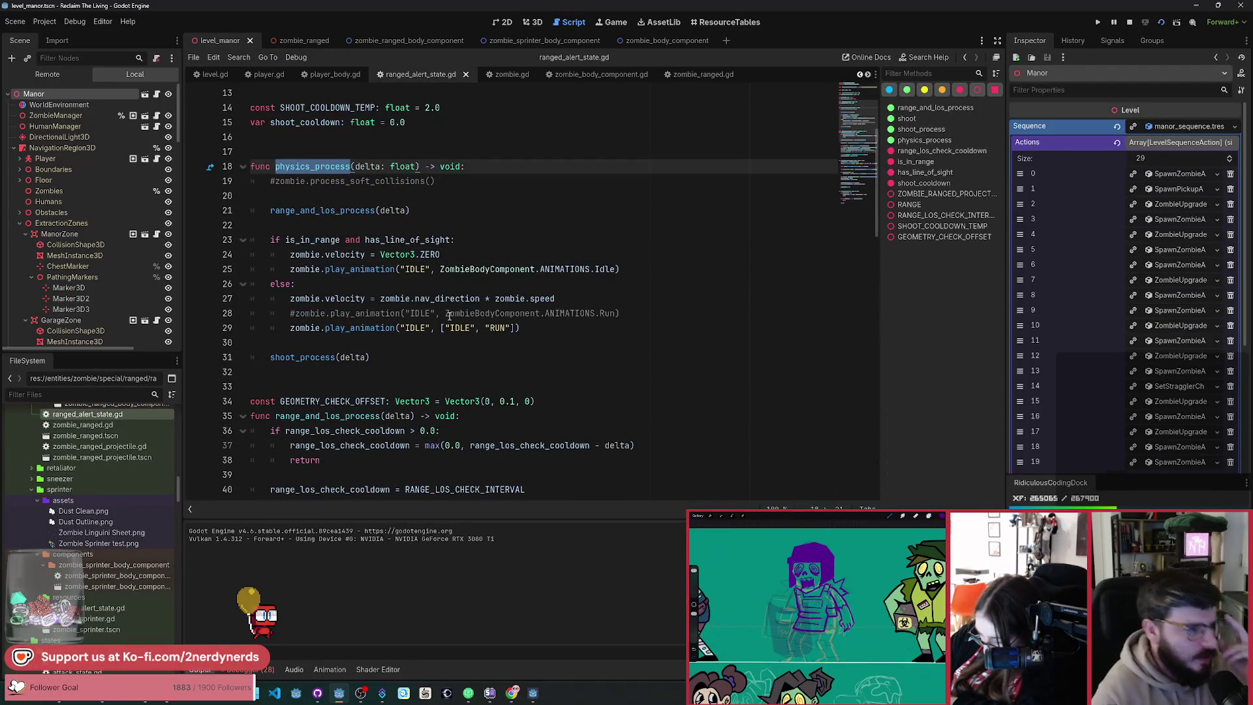
# Step: Highlight the zombie.play_animation("IDLE", ...) call on line 25 and its IDLE uses
pyautogui.moveTo(667, 267); pyautogui.dragTo(276, 271)
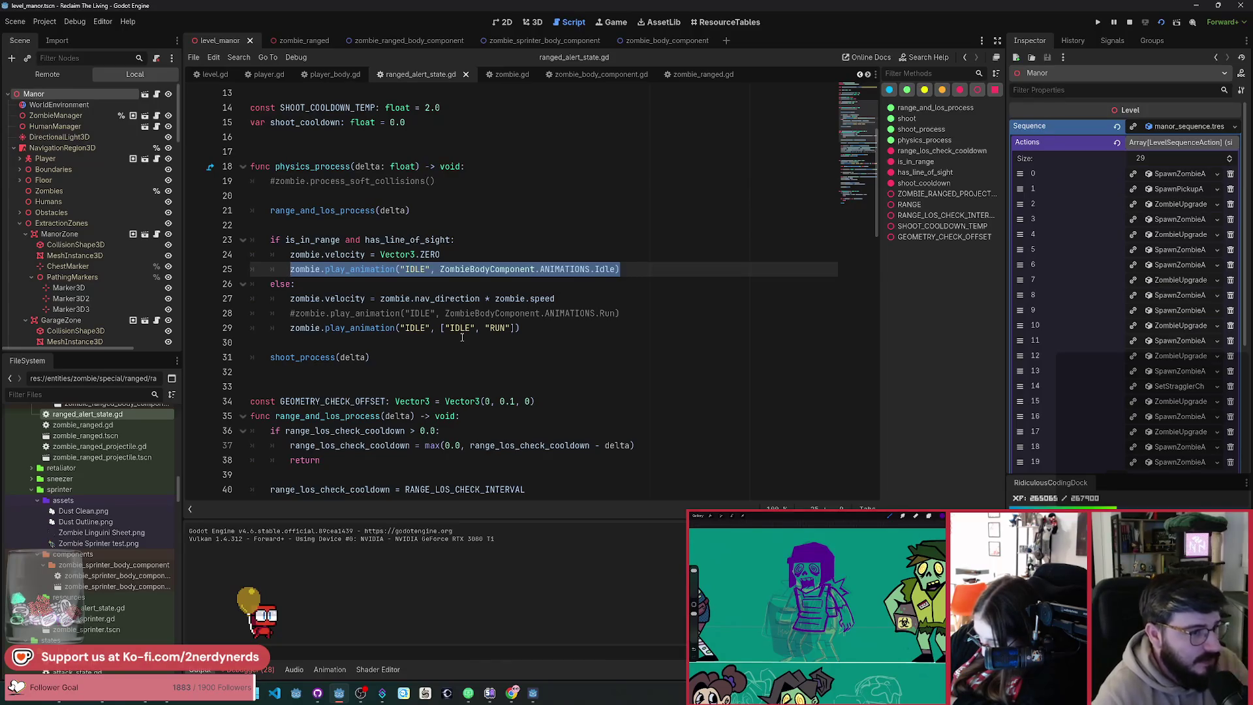
pyautogui.doubleClick(419, 271)
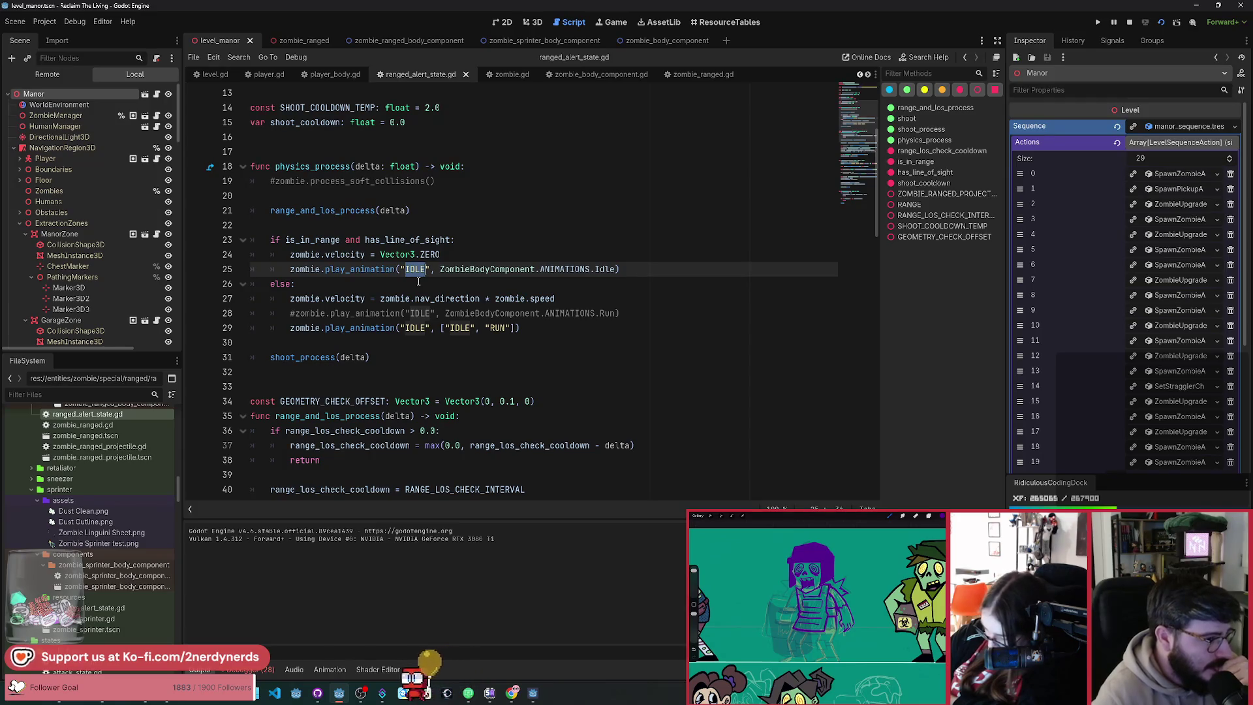
pyautogui.click(432, 274)
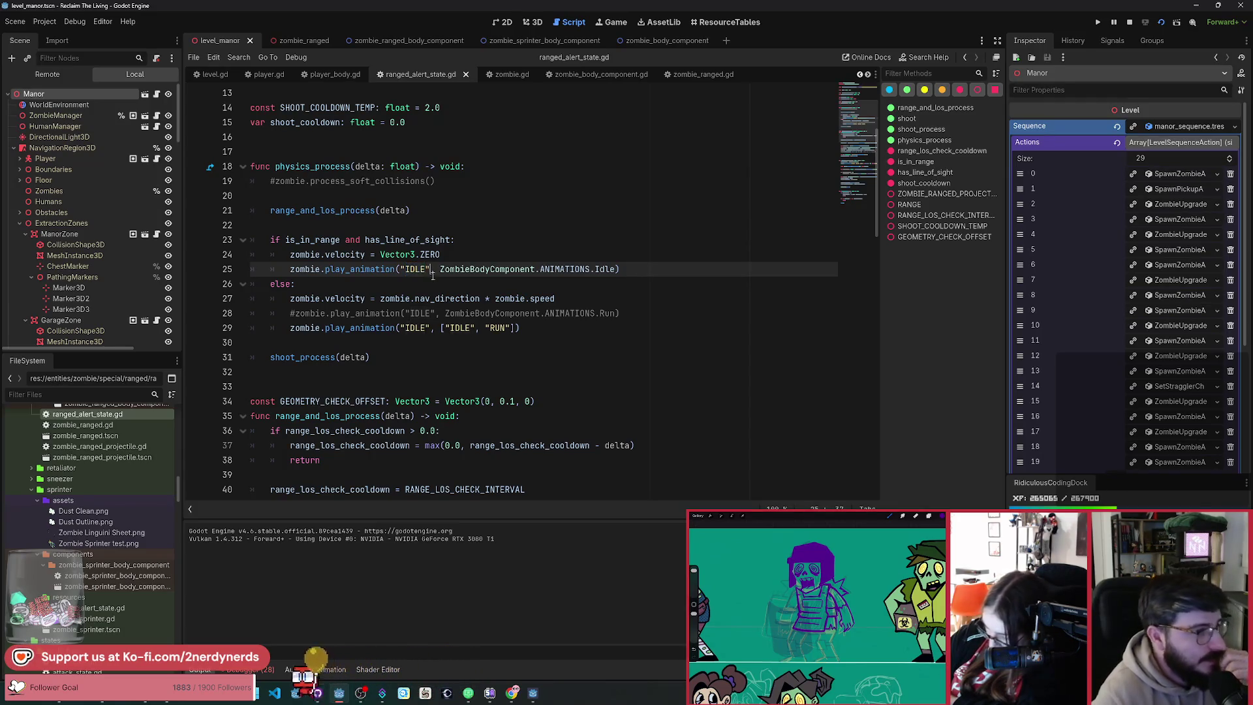
pyautogui.moveTo(634, 269); pyautogui.dragTo(291, 269)
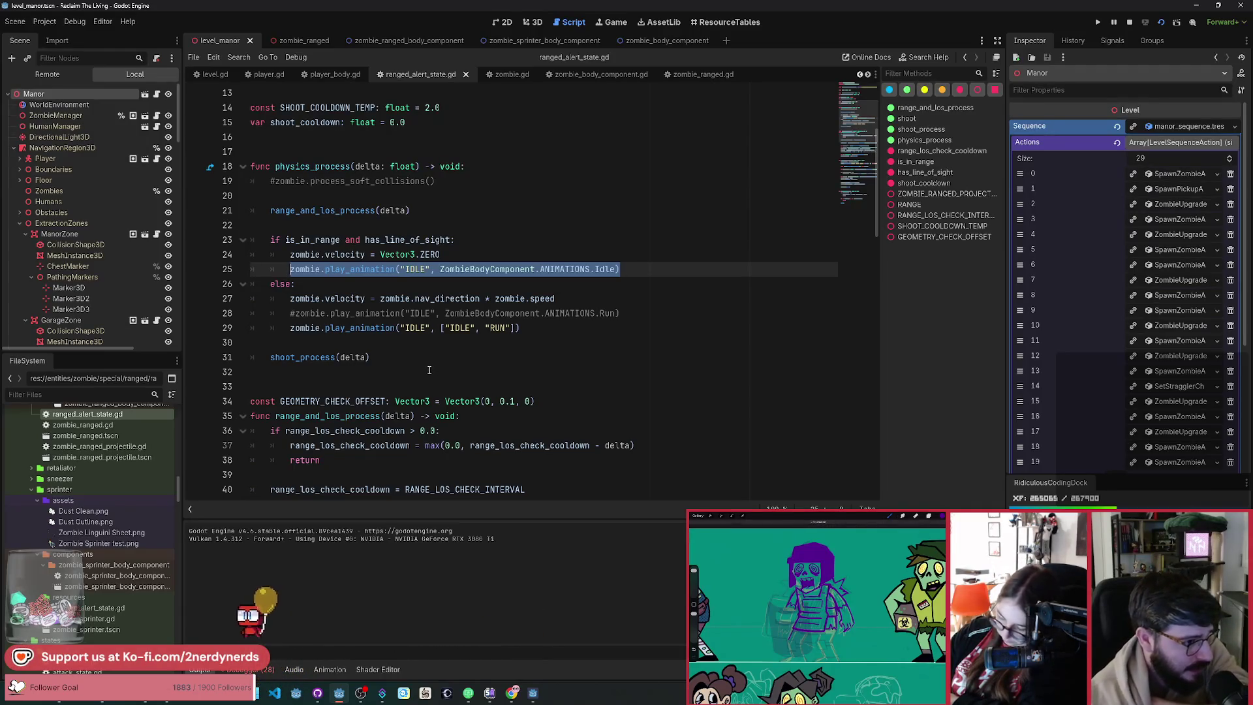
pyautogui.doubleClick(419, 280)
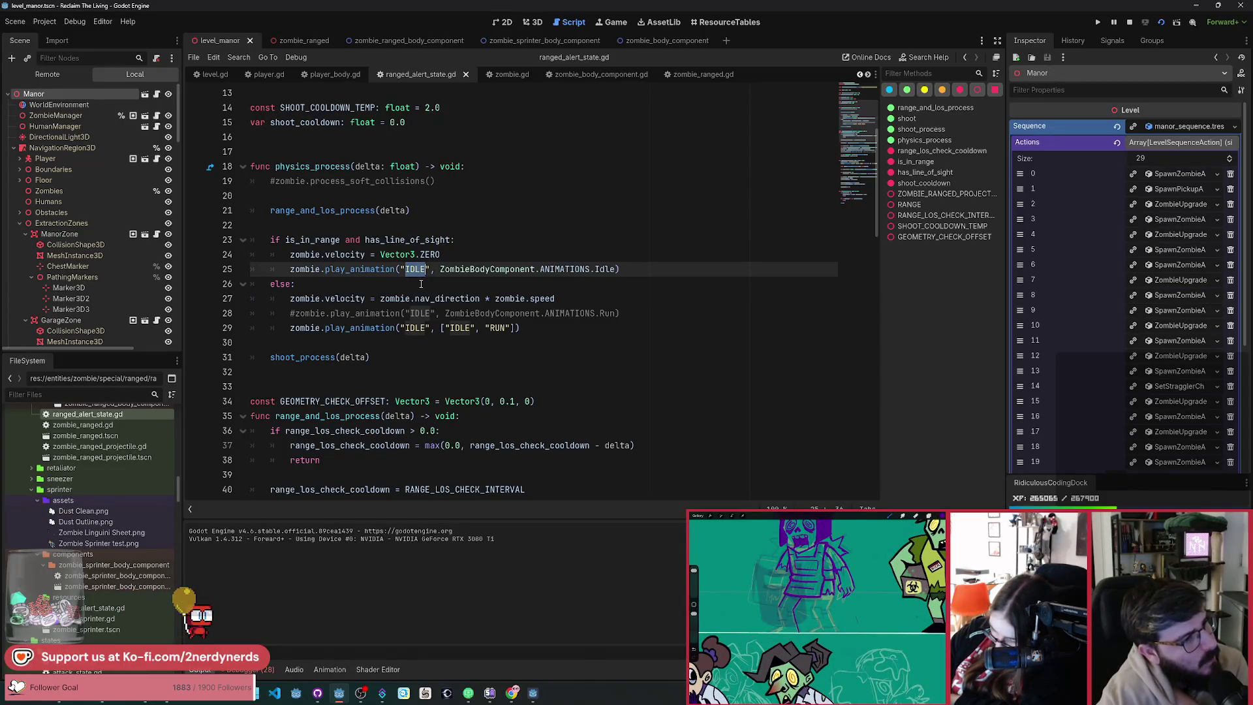
pyautogui.scroll(-10, 308, 418)
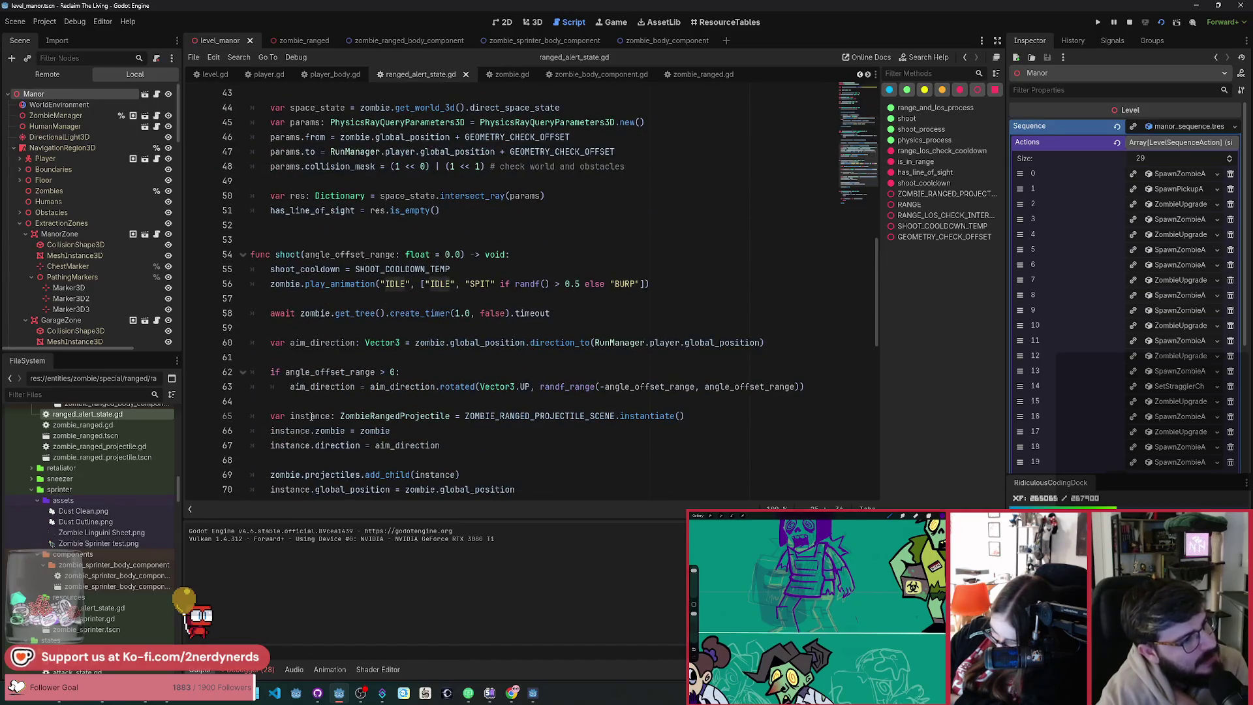
# Step: Comment out line 25's idle animation call, save the script, and return to the game
pyautogui.scroll(-2, 311, 417)
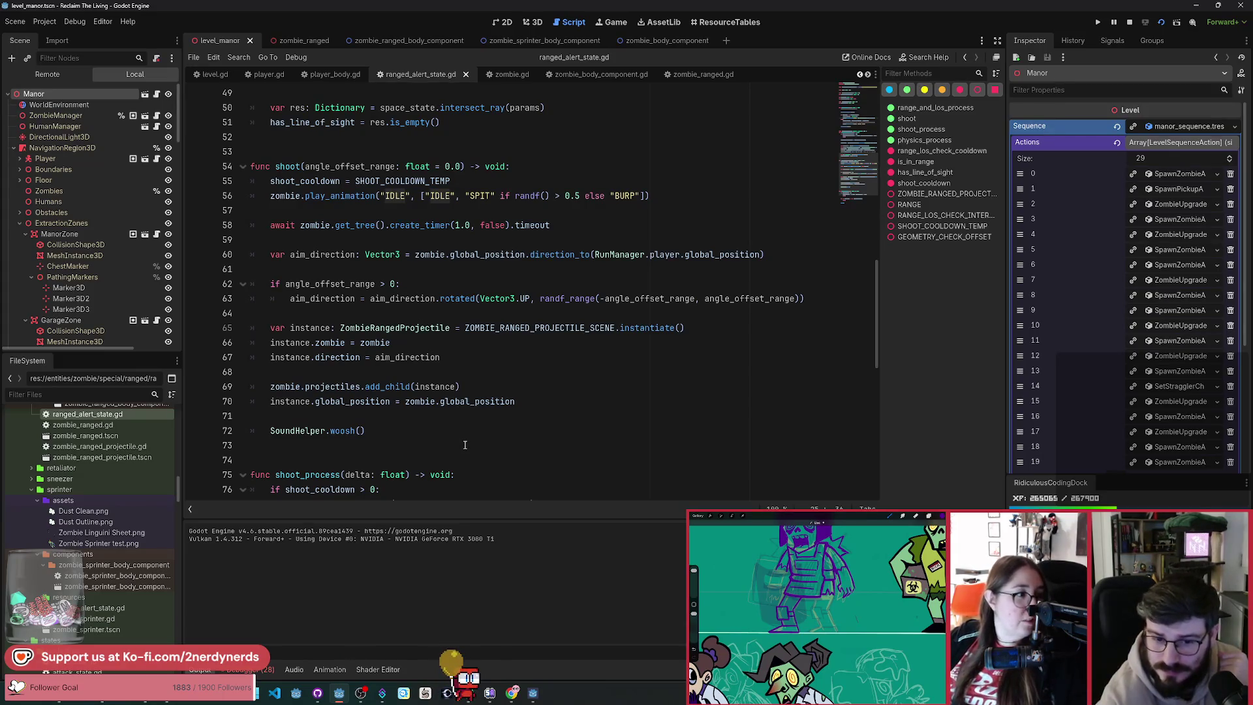
pyautogui.click(453, 357)
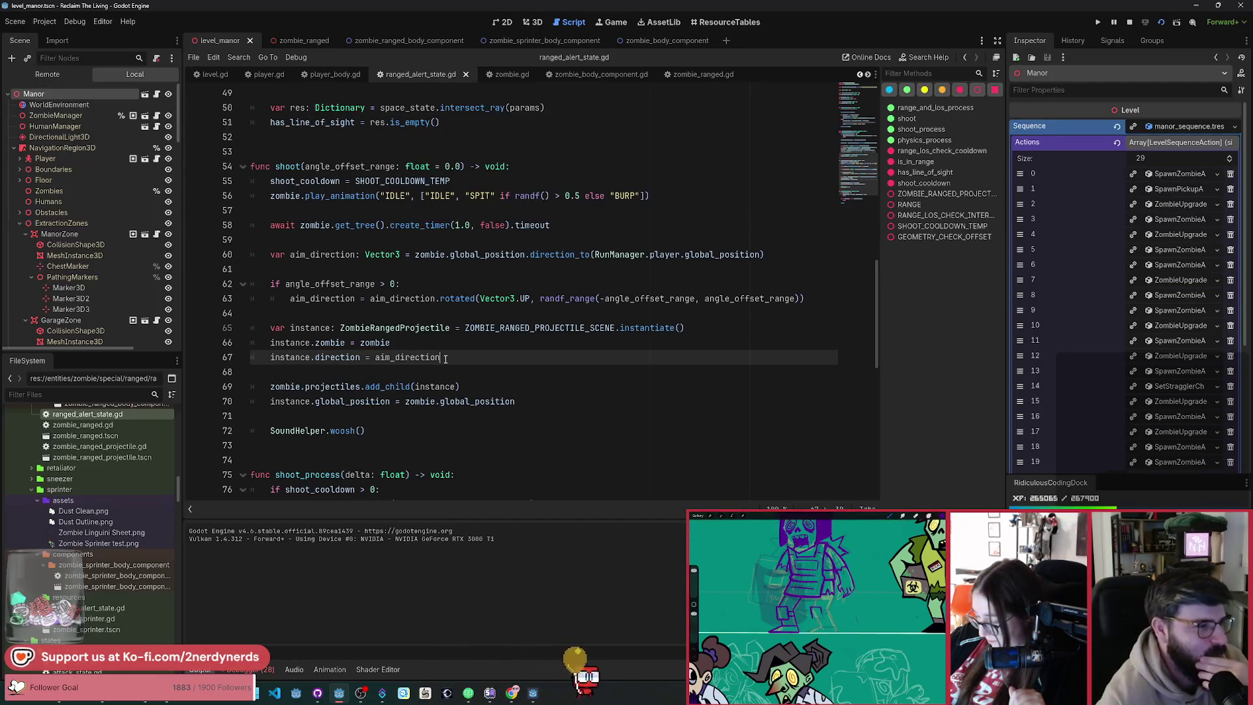
pyautogui.scroll(10, 446, 358)
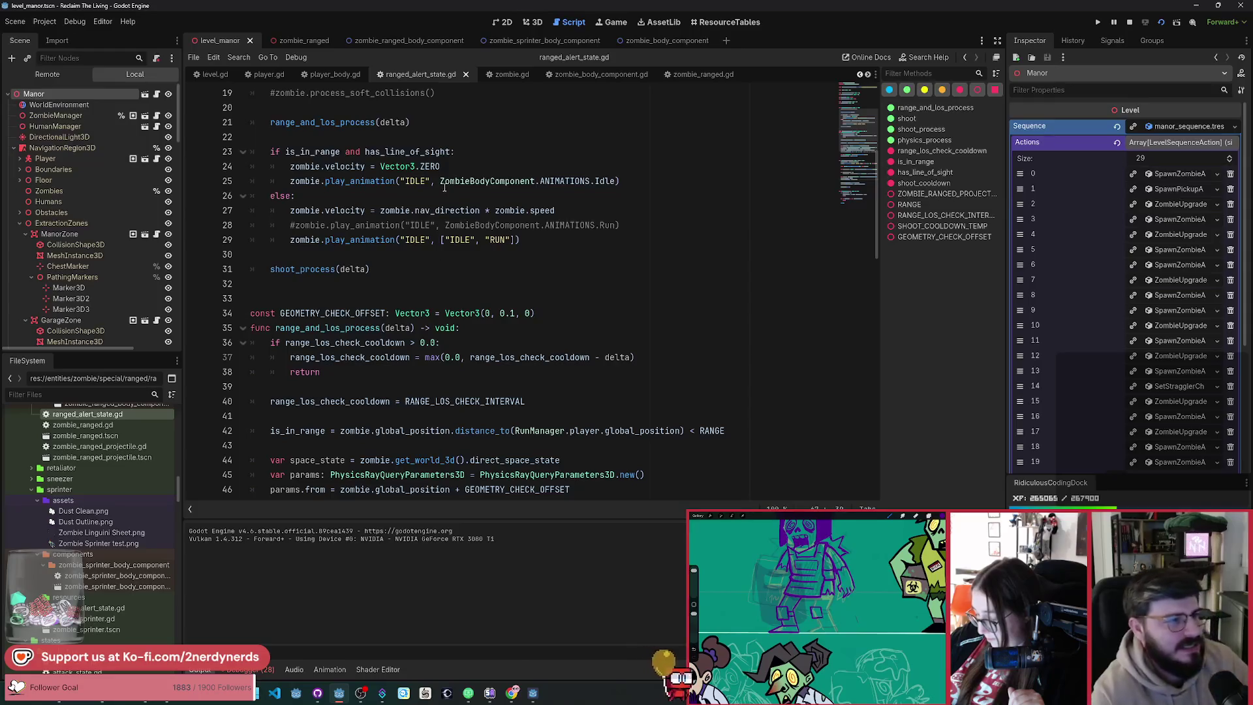
pyautogui.click(446, 182)
pyautogui.hotkey('ctrl', '/')
pyautogui.hotkey('ctrl', 's')
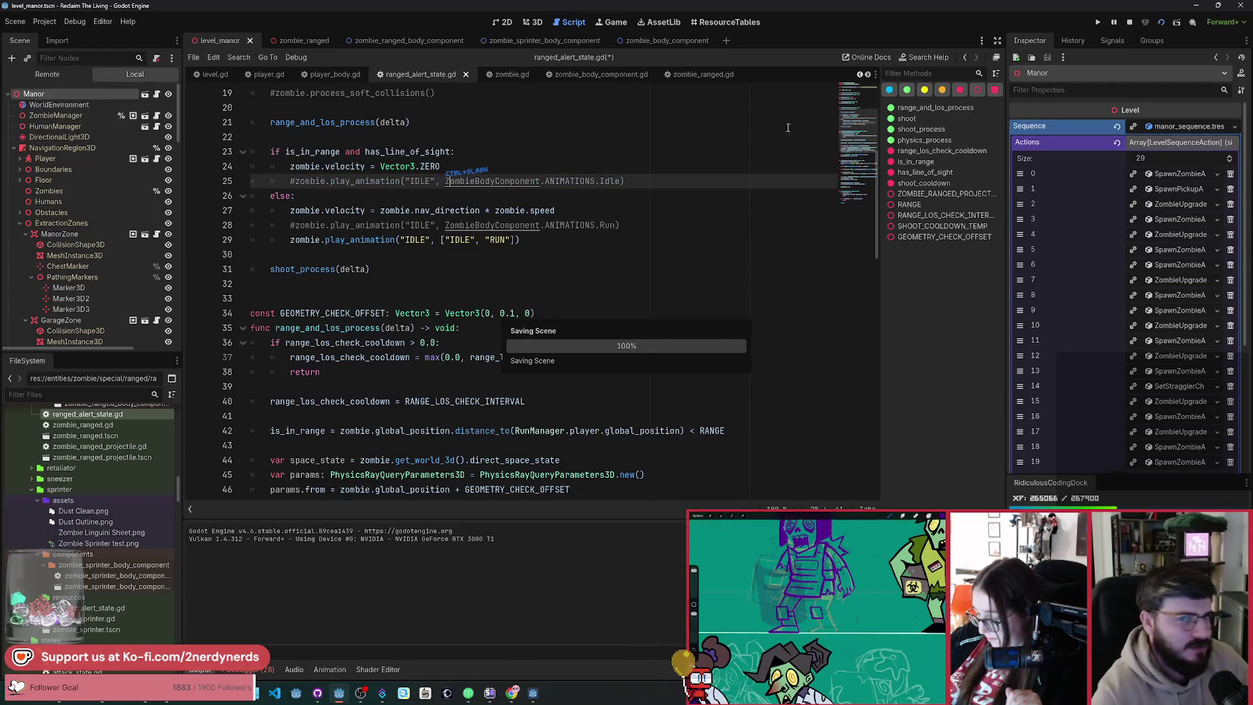
pyautogui.hotkey('alt', 'Tab')
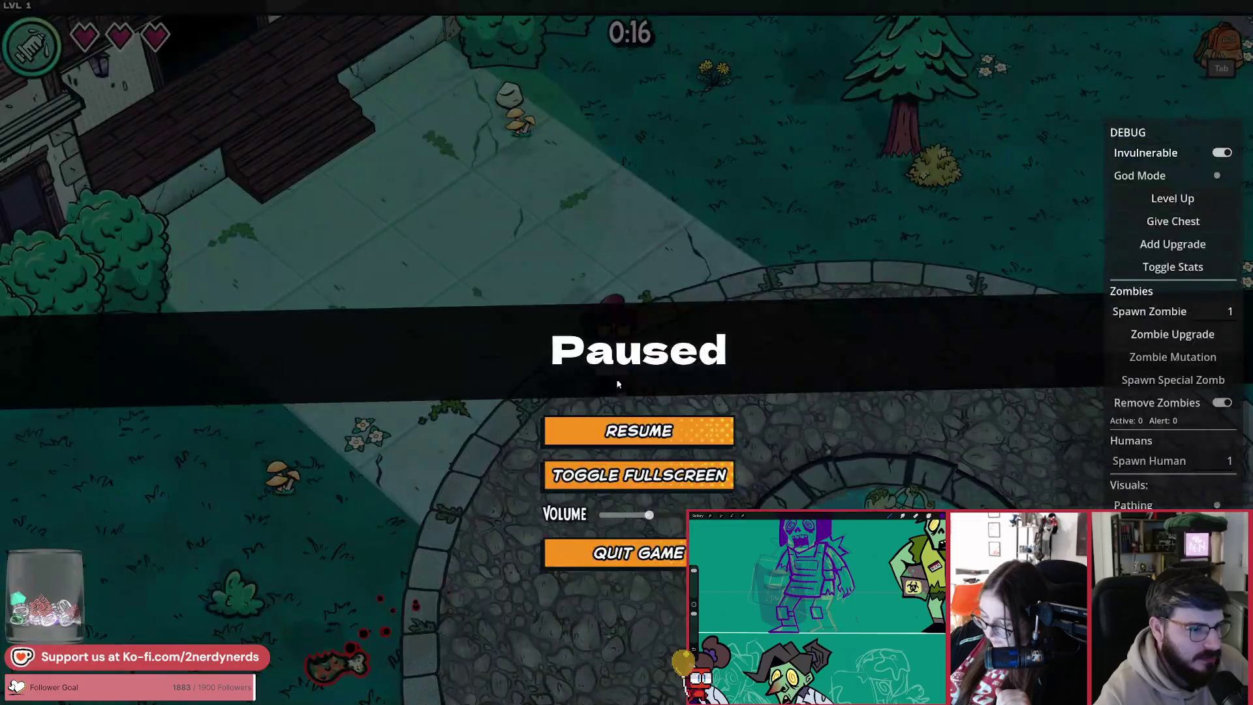
# Step: Resume the game and spawn another ranged zombie for the retest
pyautogui.click(646, 423)
pyautogui.press('d')
pyautogui.click(1173, 380)
pyautogui.click(995, 410)
# Step: Walk around near the ranged zombie with WASD to watch its projectiles
pyautogui.press('w')
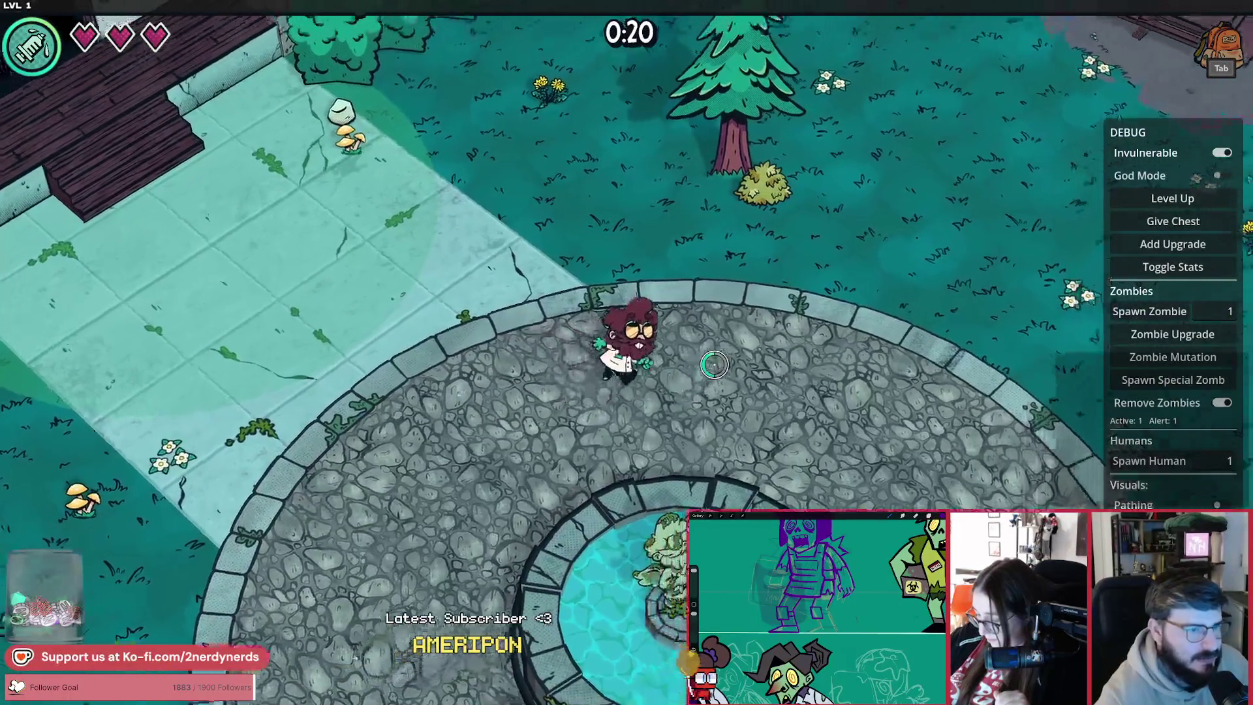
pyautogui.press('s')
pyautogui.press('a')
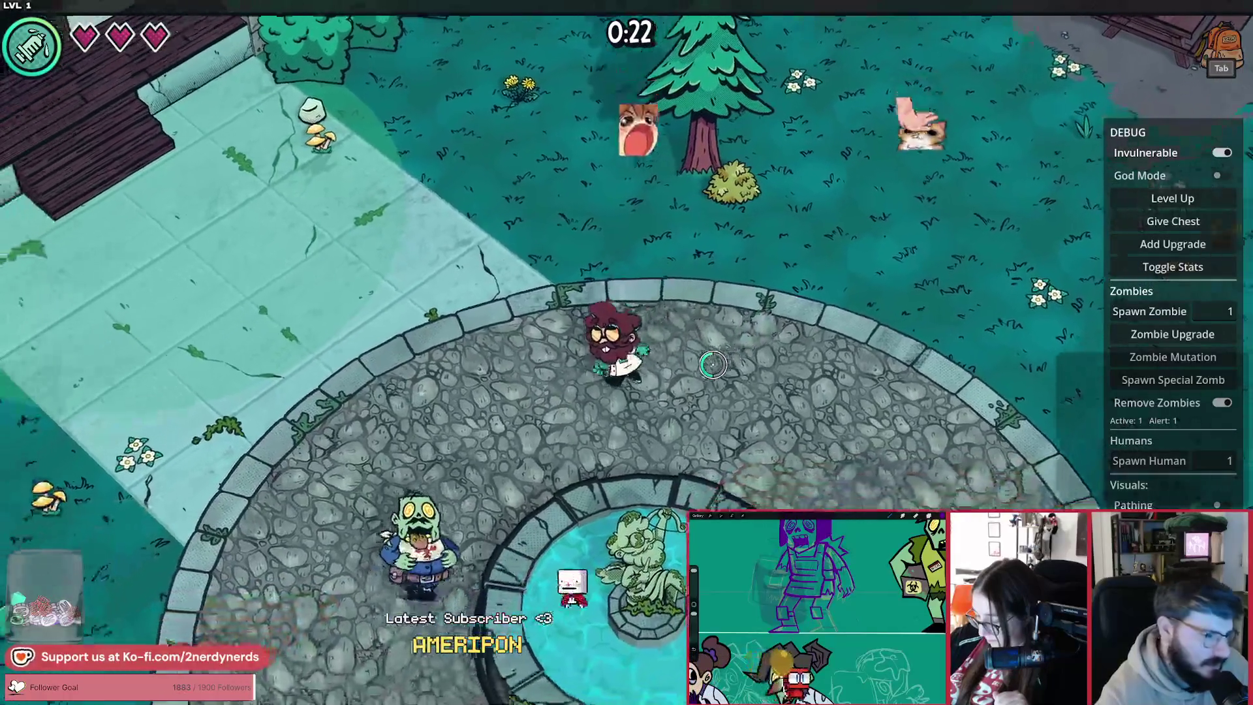
pyautogui.press('w')
pyautogui.press('a')
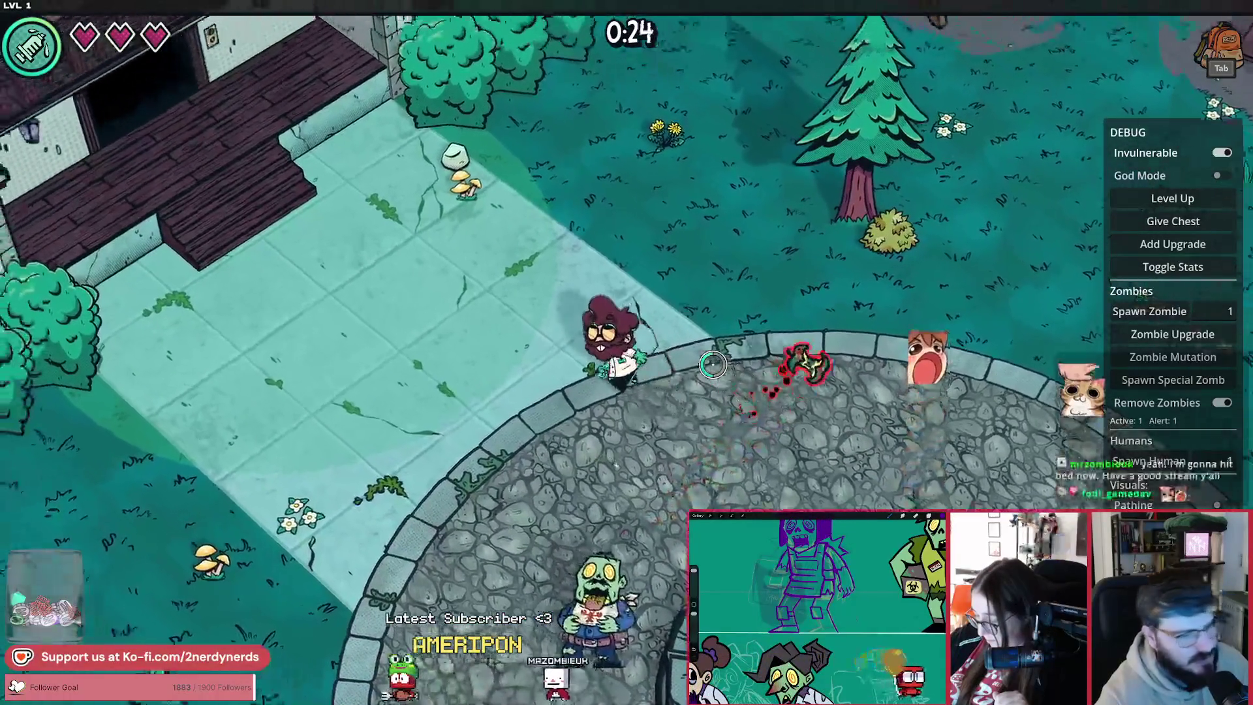
pyautogui.press('s')
pyautogui.press('a')
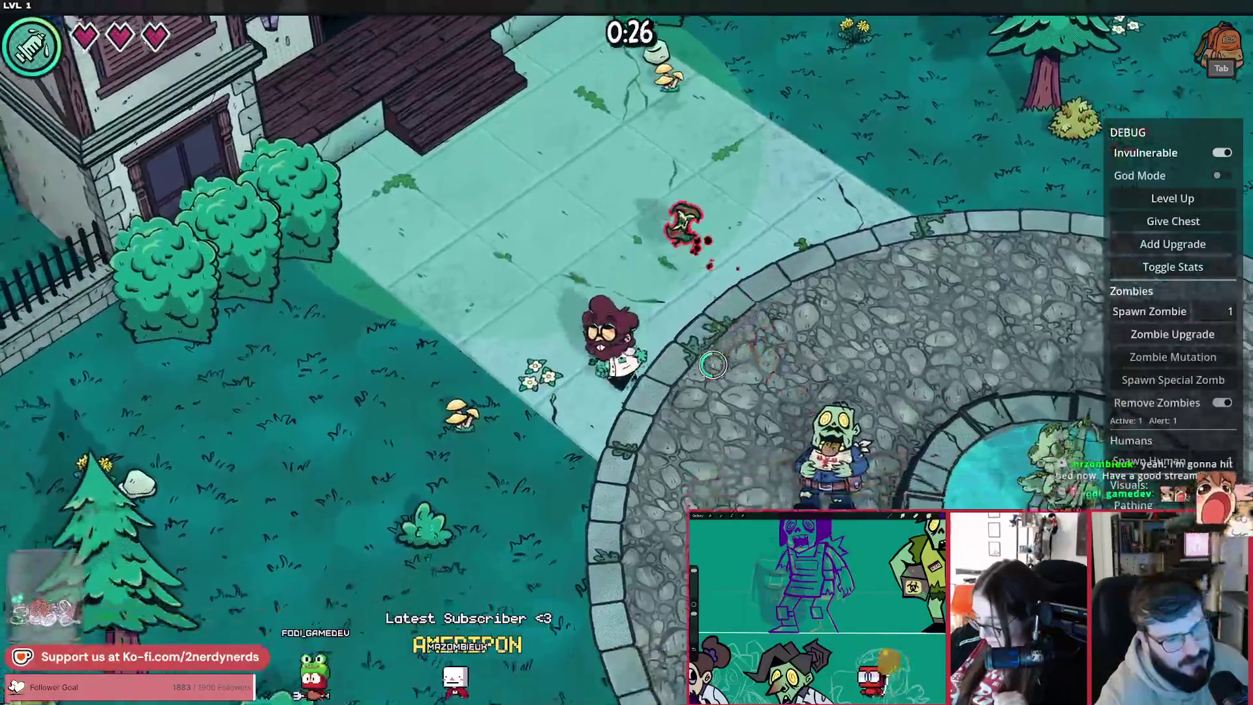
pyautogui.press('s')
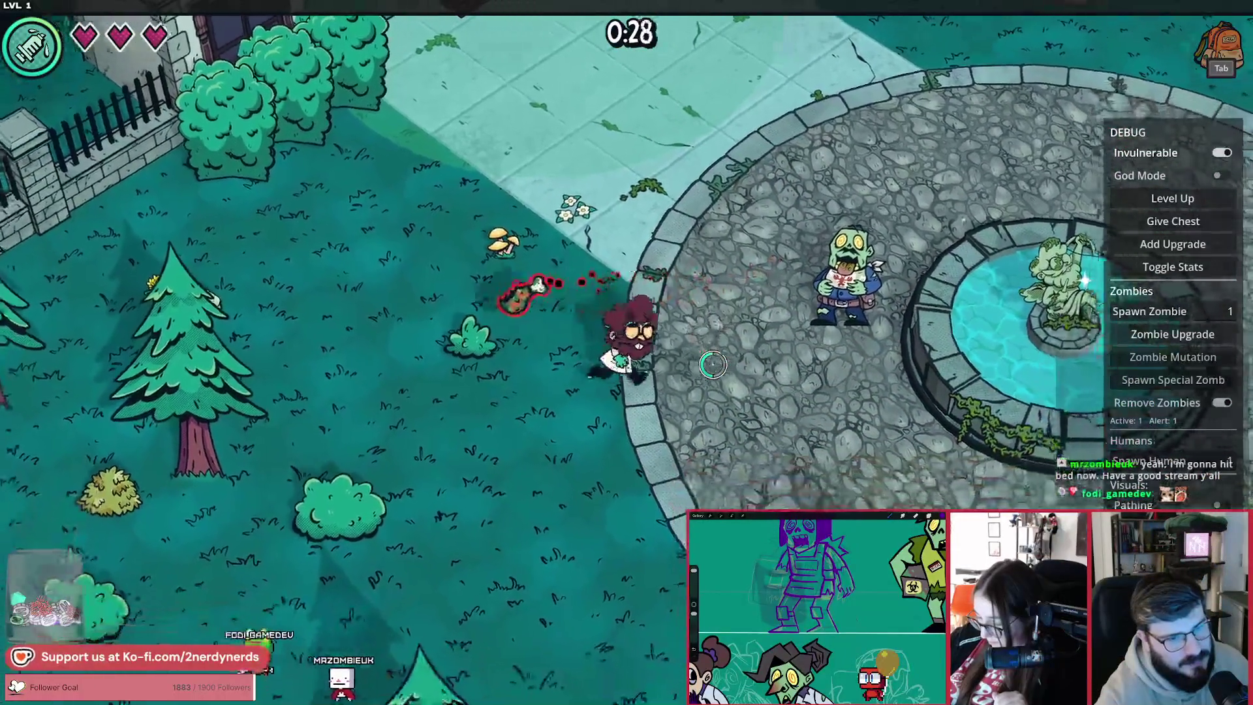
pyautogui.press('w')
pyautogui.press('a')
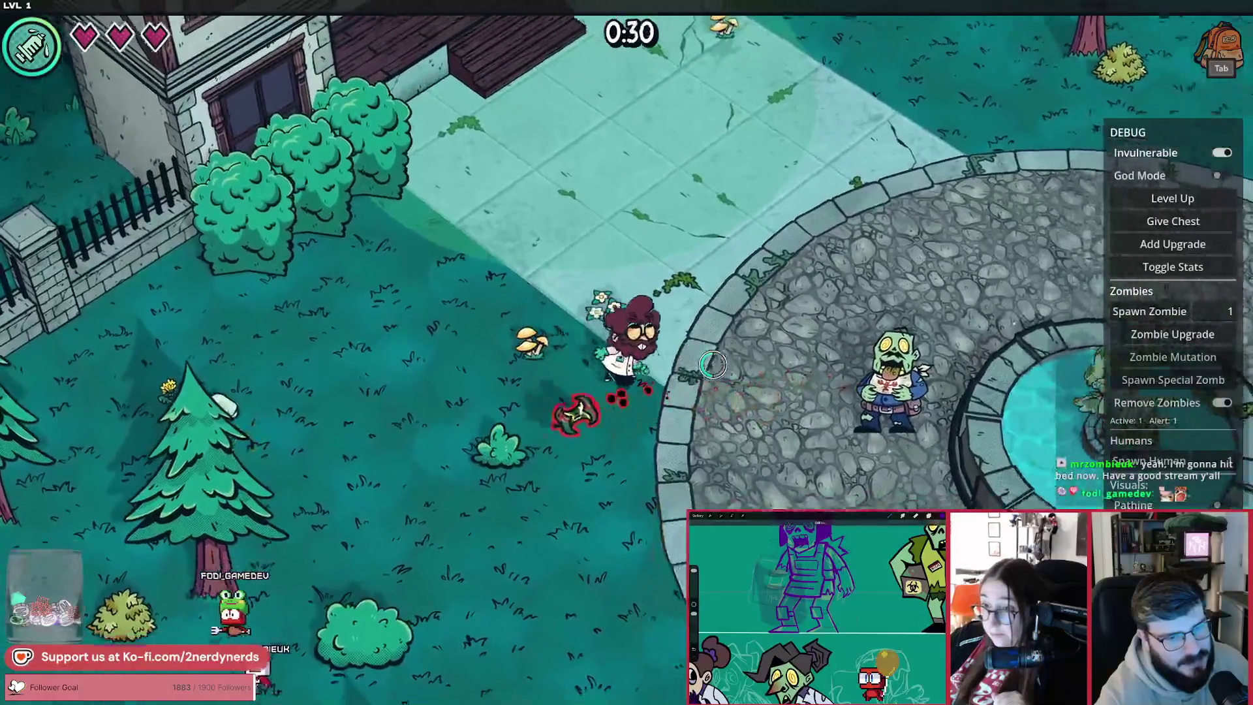
pyautogui.press('s')
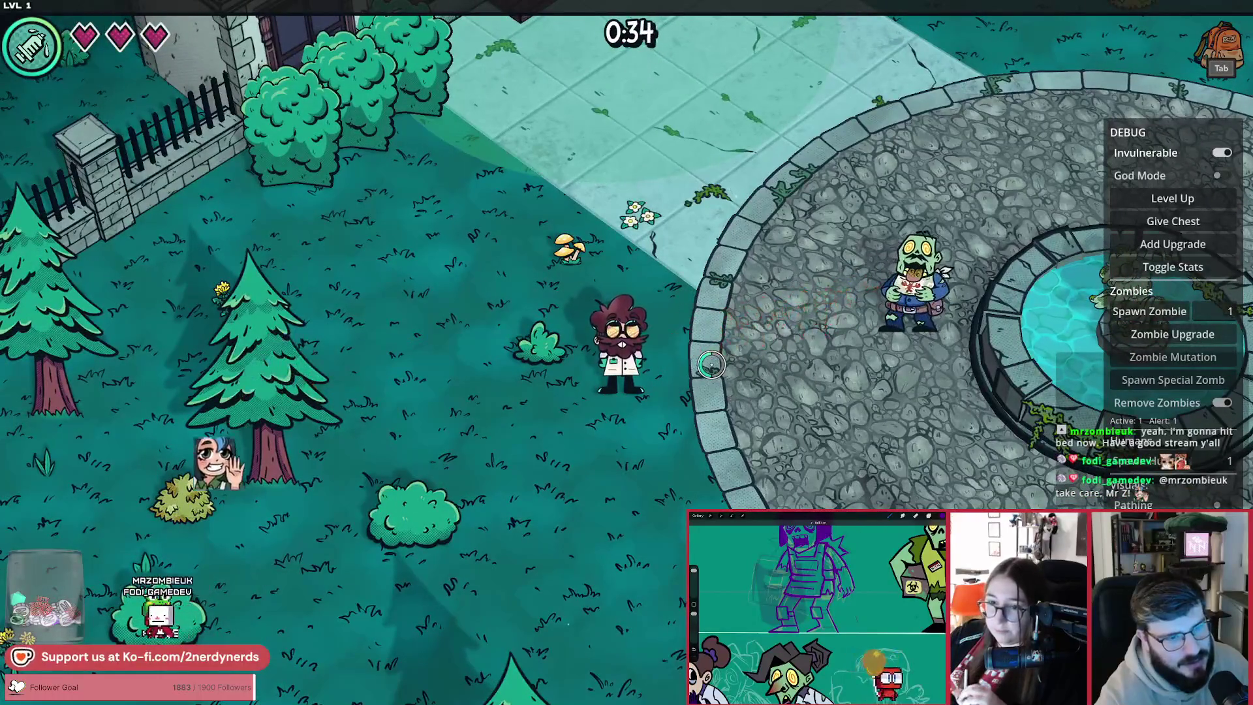
pyautogui.press('w')
pyautogui.press('d')
pyautogui.press('w')
pyautogui.press('a')
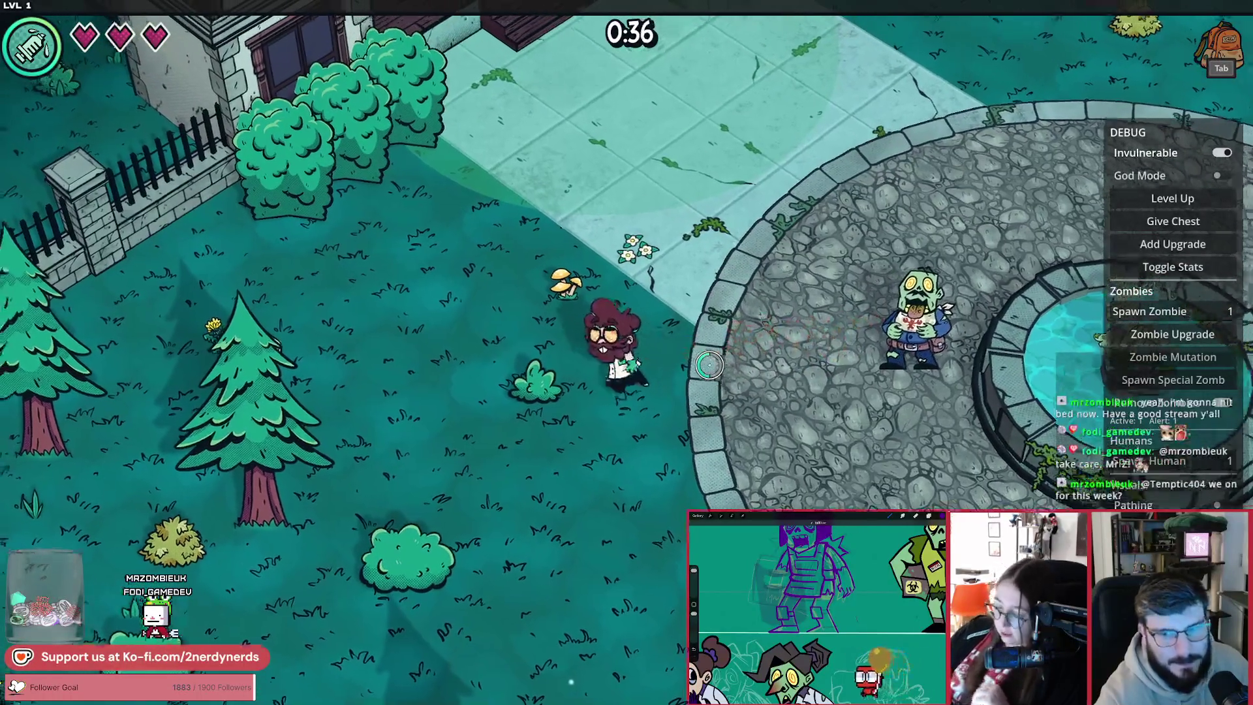
pyautogui.press('w')
pyautogui.press('d')
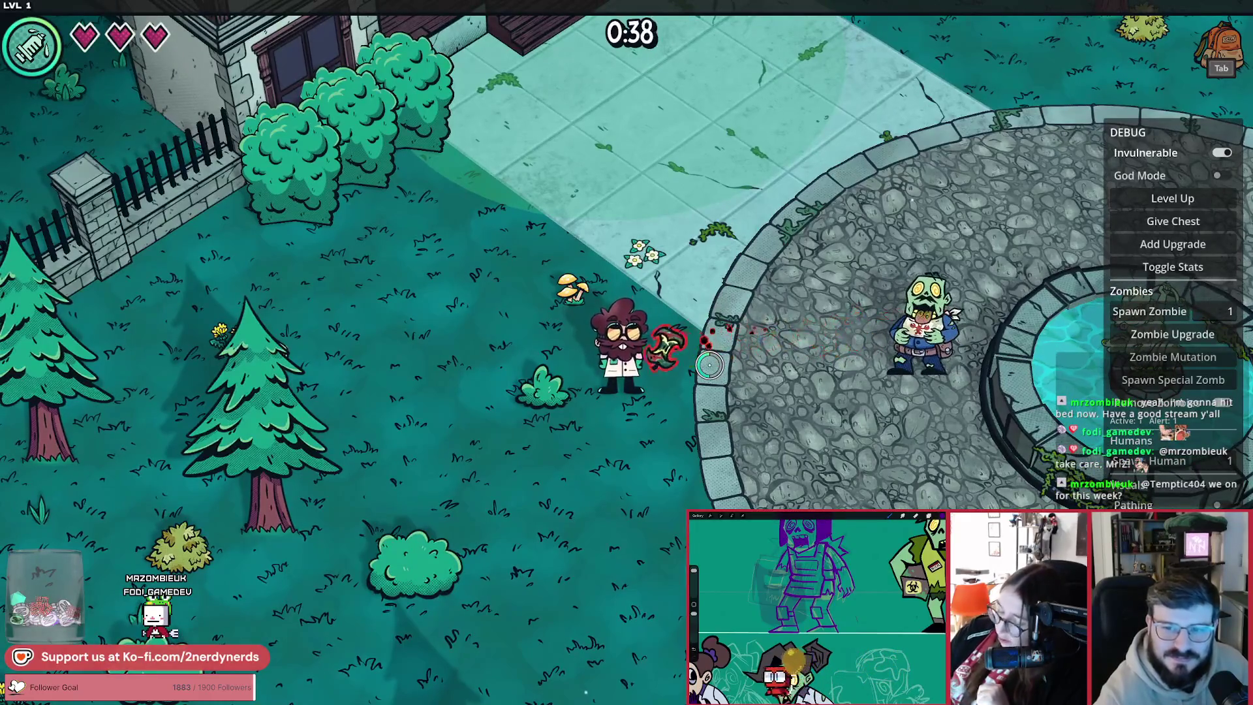
pyautogui.press('s')
pyautogui.press('a')
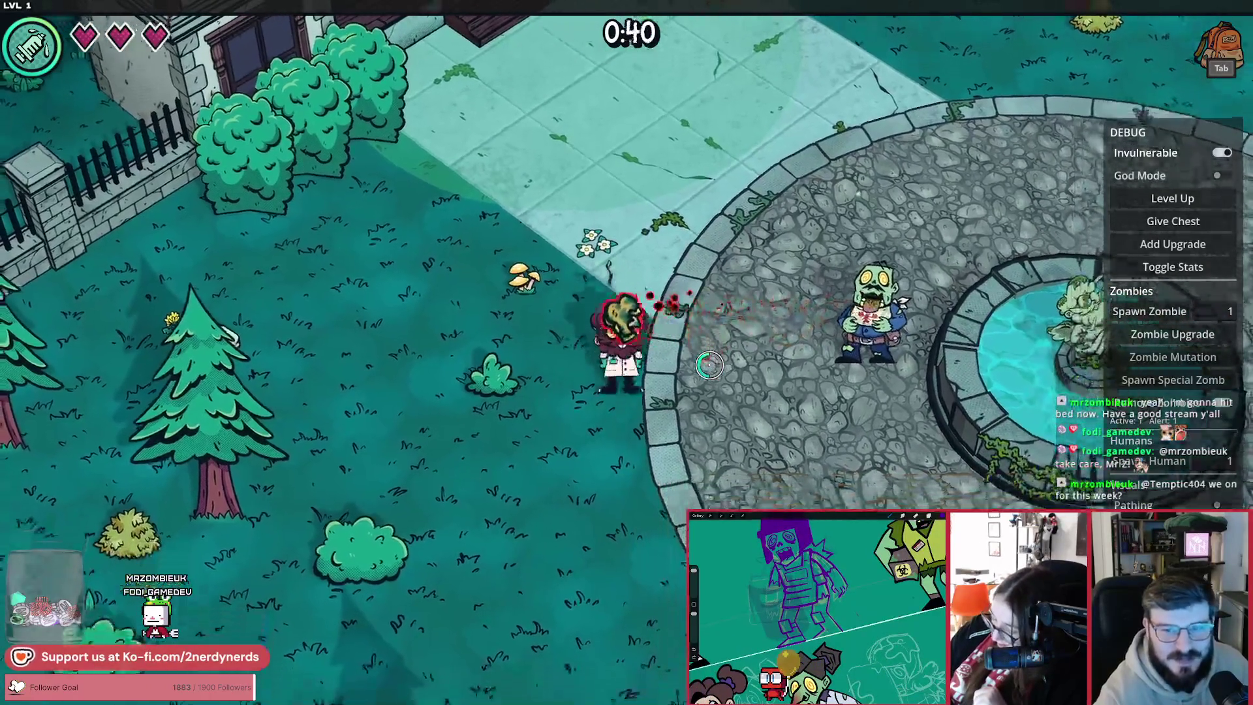
pyautogui.press('d')
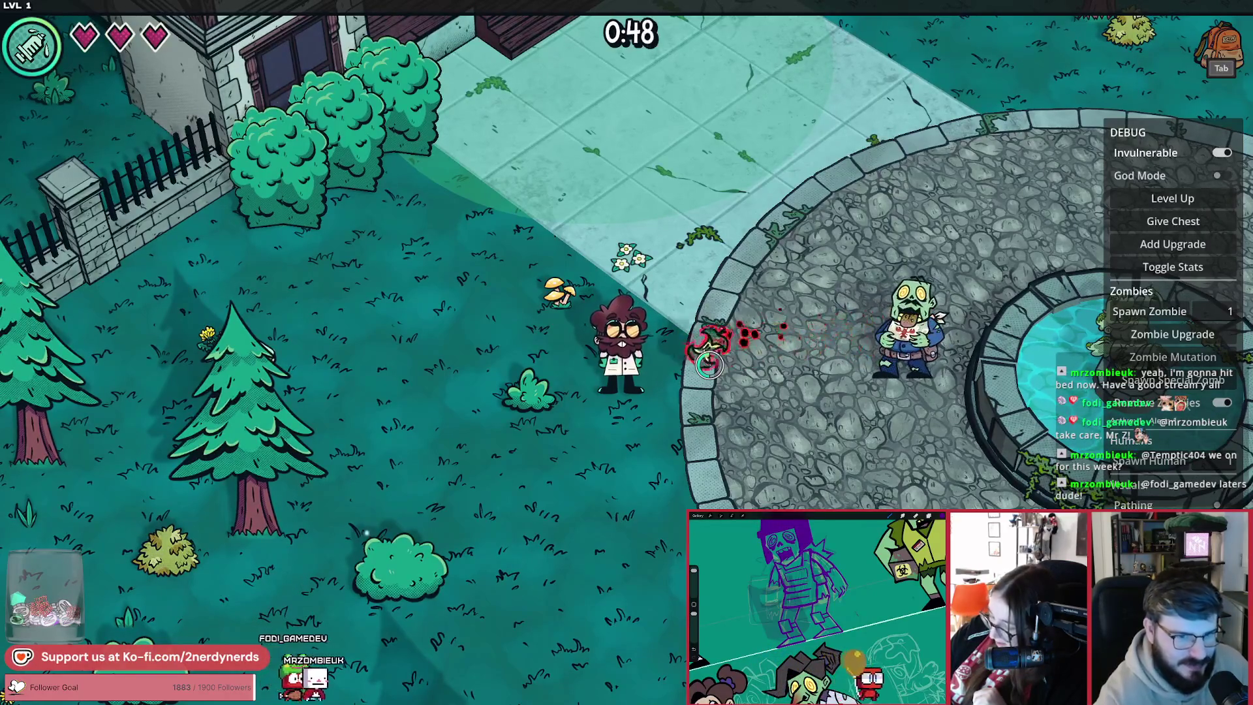
# Step: Keep moving around the fountain while the zombie throws projectiles at the player
pyautogui.hotkey('a', 's')
pyautogui.press('s')
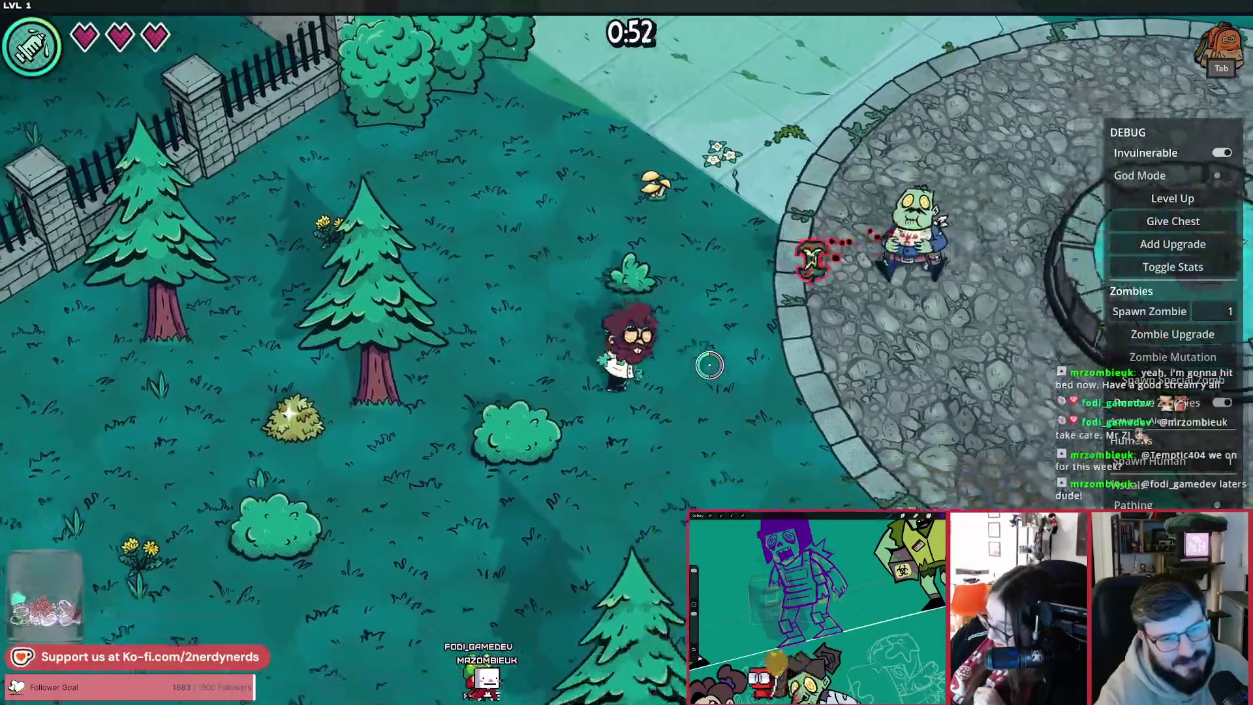
pyautogui.hotkey('a', 's')
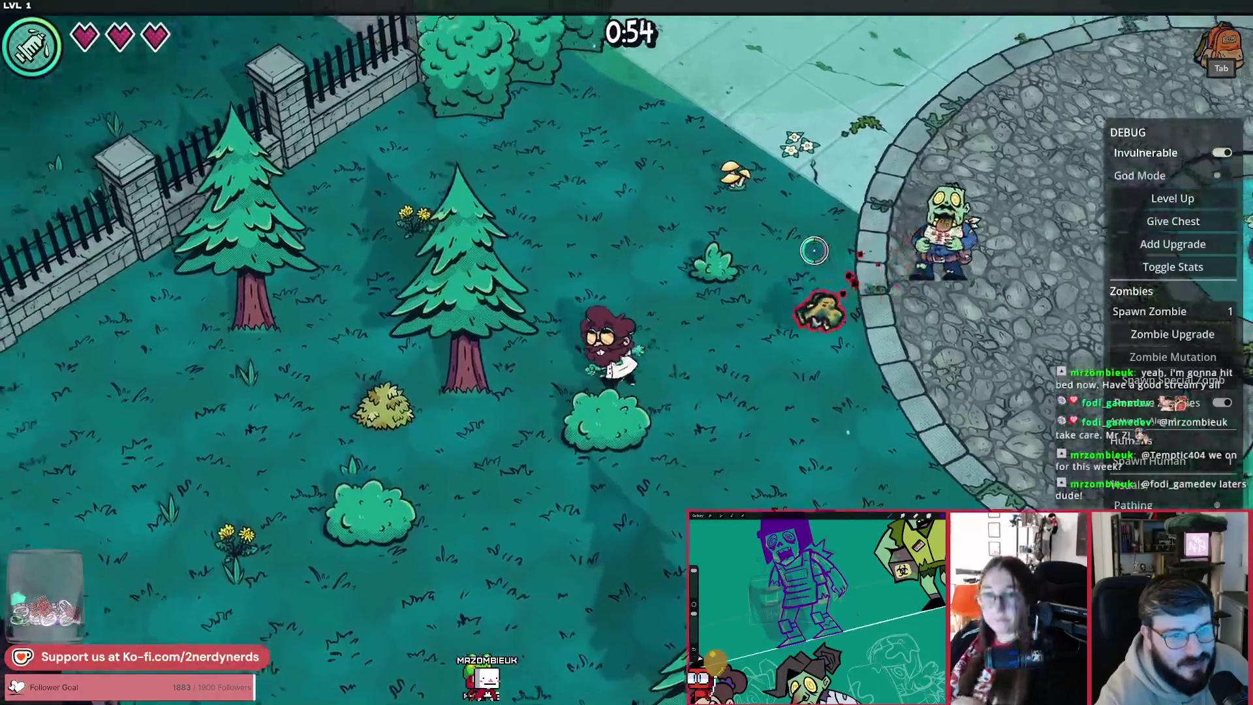
pyautogui.hotkey('d', 's')
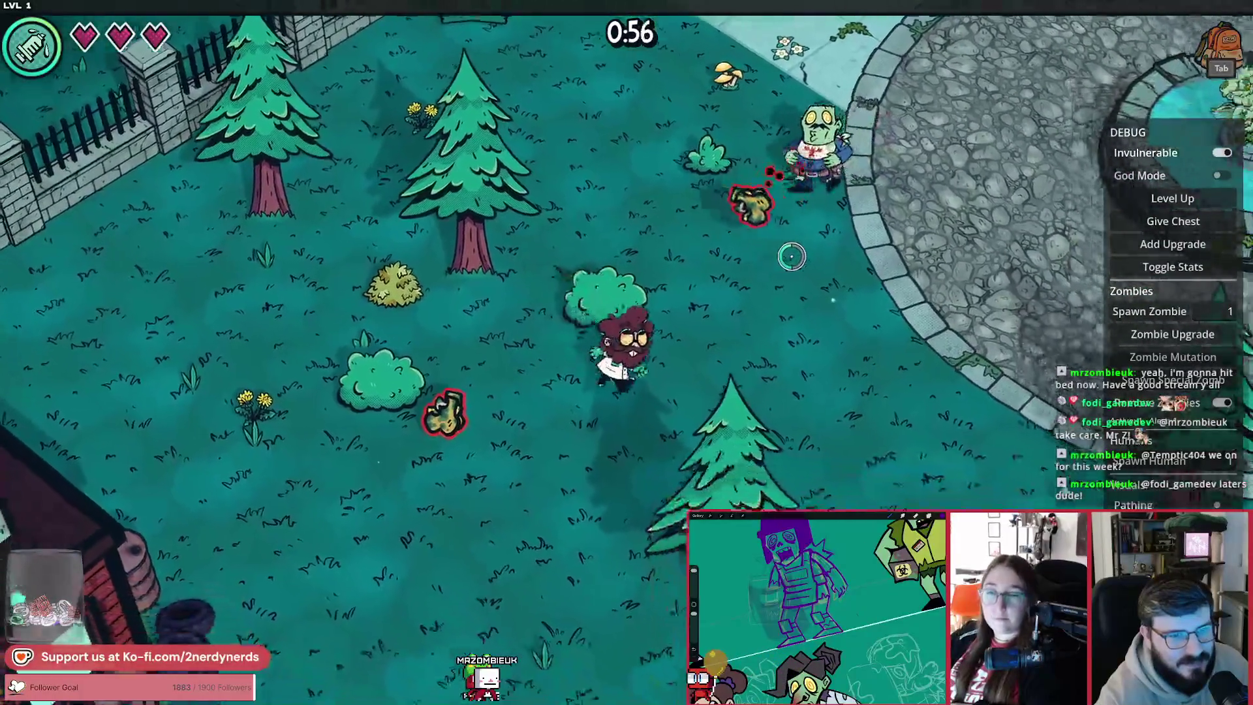
pyautogui.press('d')
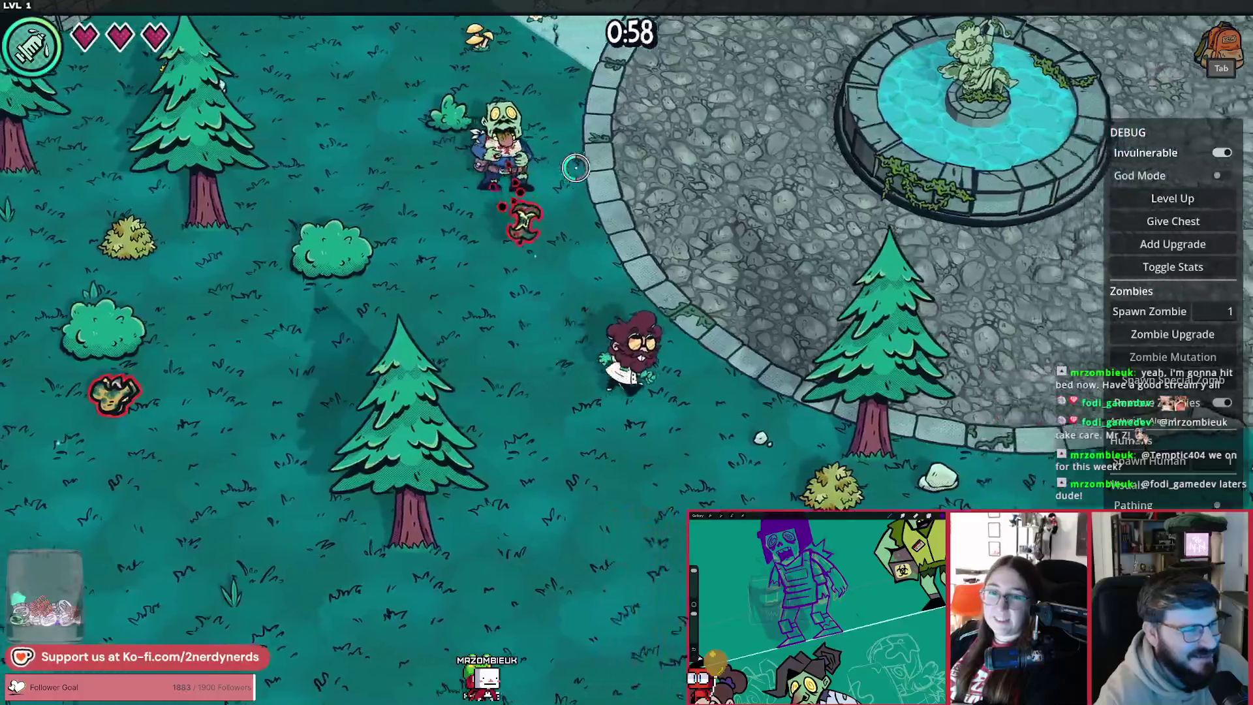
pyautogui.hotkey('w', 'a')
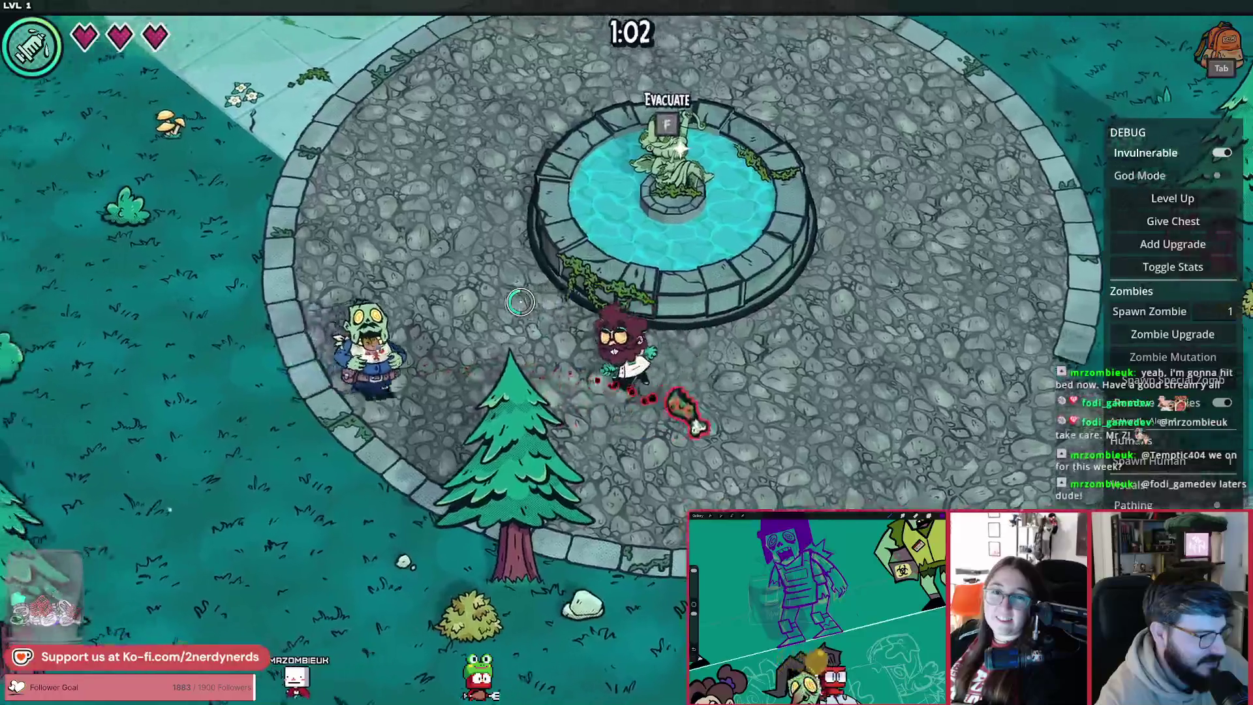
pyautogui.hotkey('s', 'a')
pyautogui.hotkey('w', 'd')
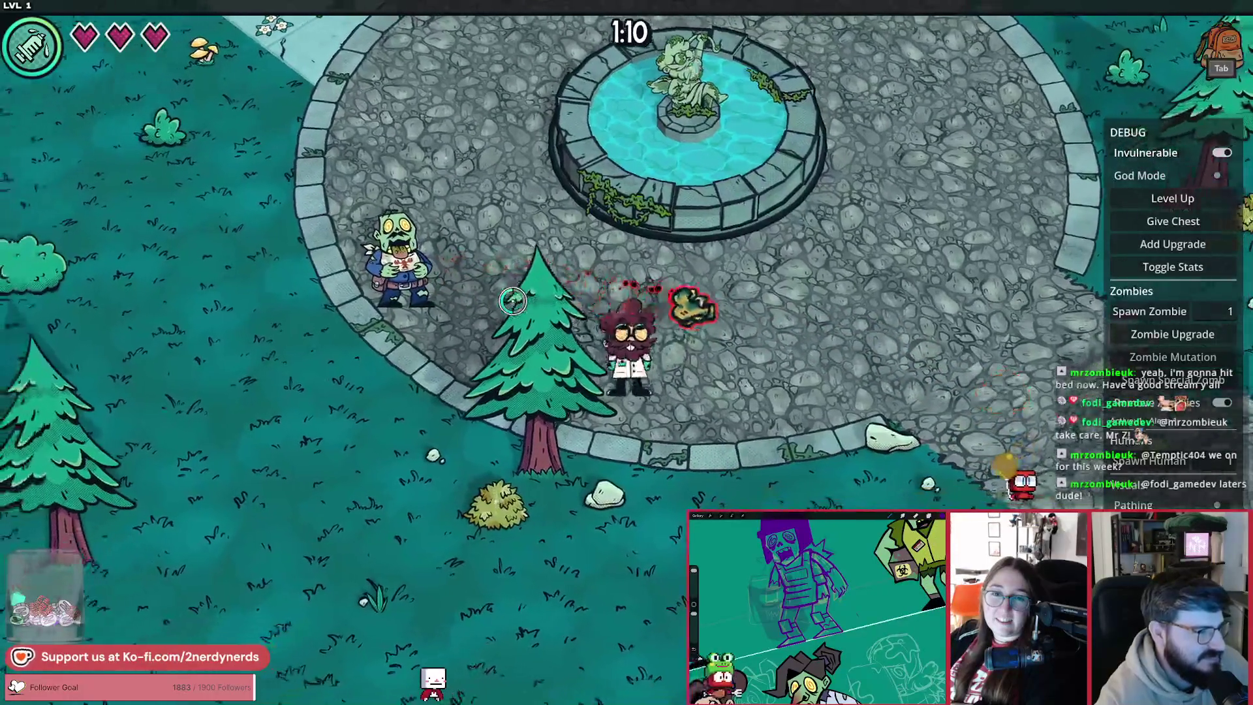
pyautogui.hotkey('w', 'd')
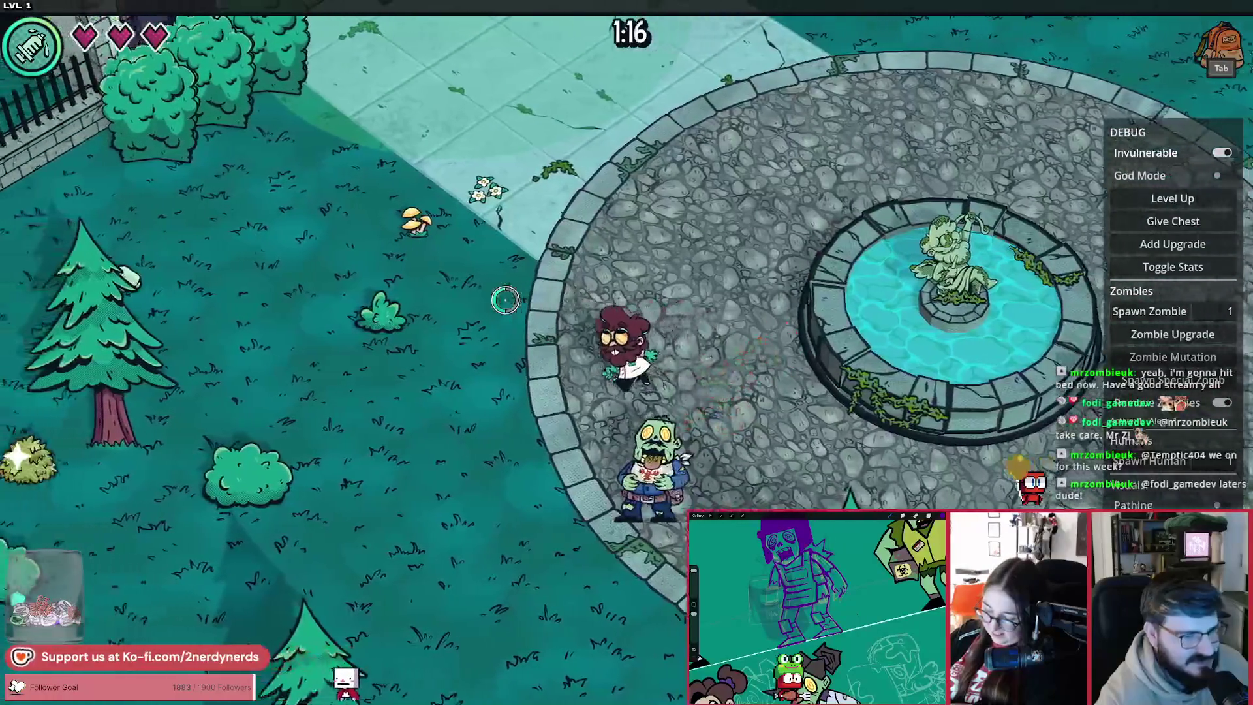
pyautogui.hotkey('s', 'a')
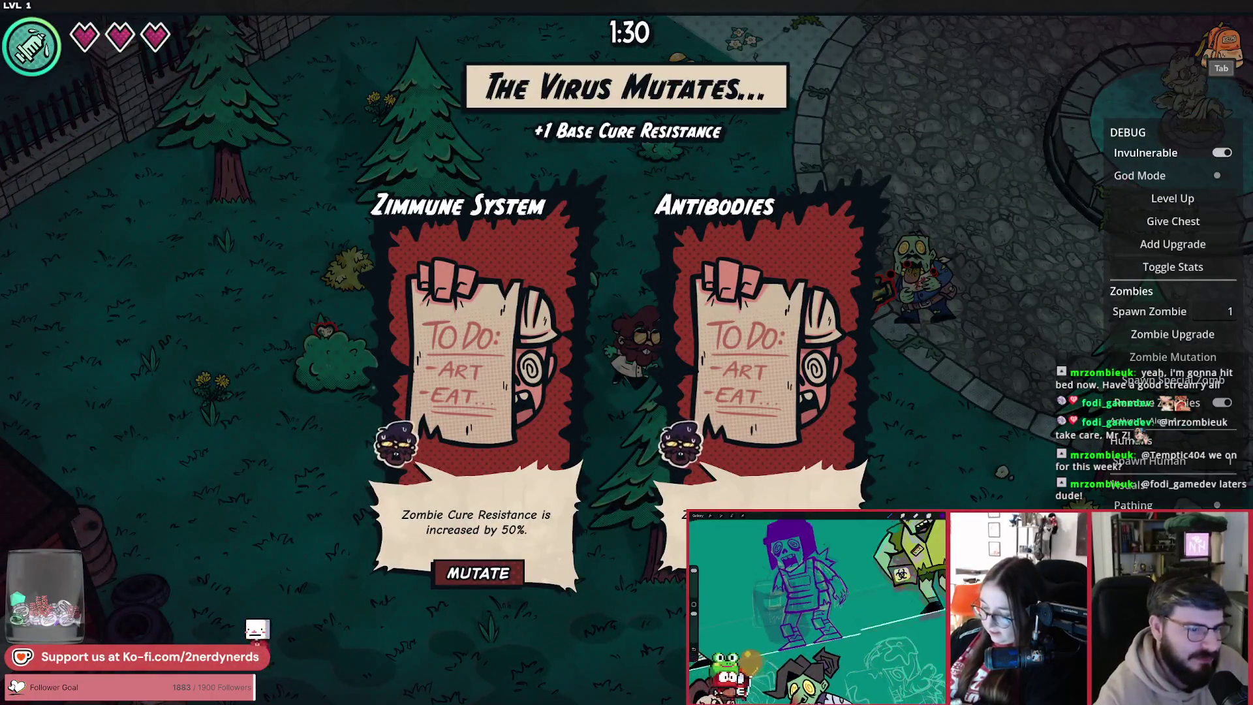
# Step: Accept the offered virus mutation card and keep walking toward the house
pyautogui.click(693, 459)
pyautogui.press('w')
pyautogui.press('a')
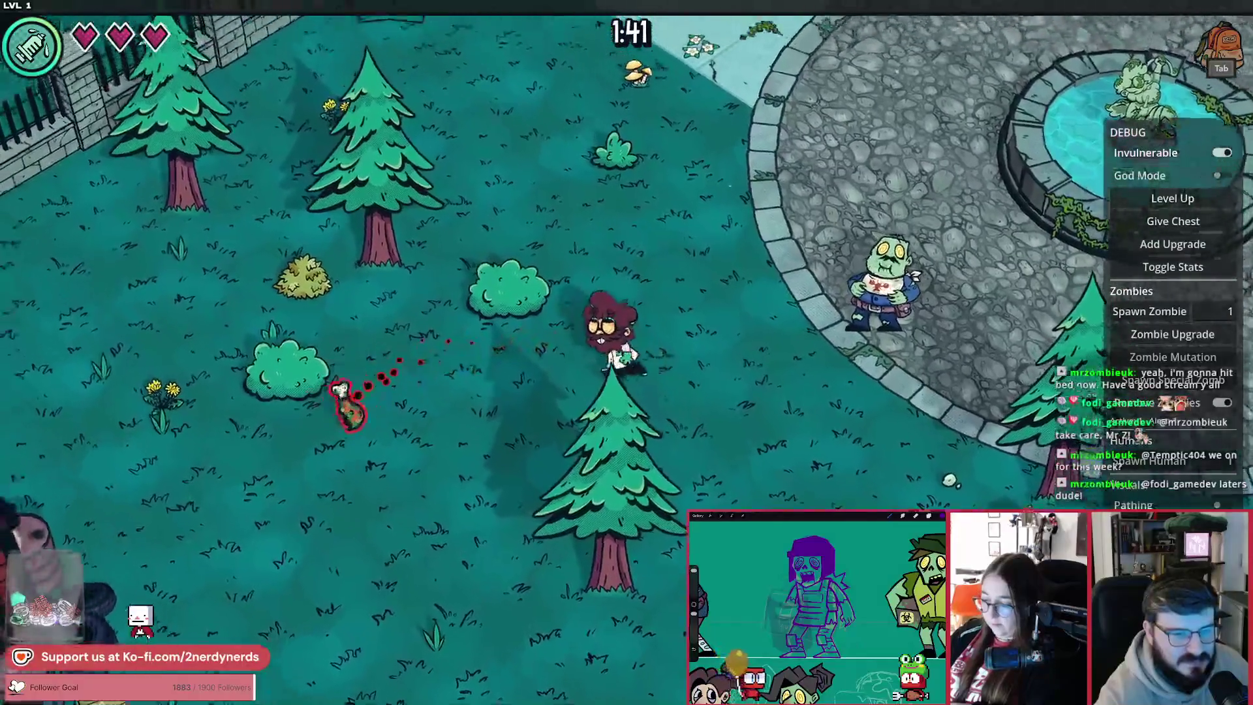
pyautogui.press('w')
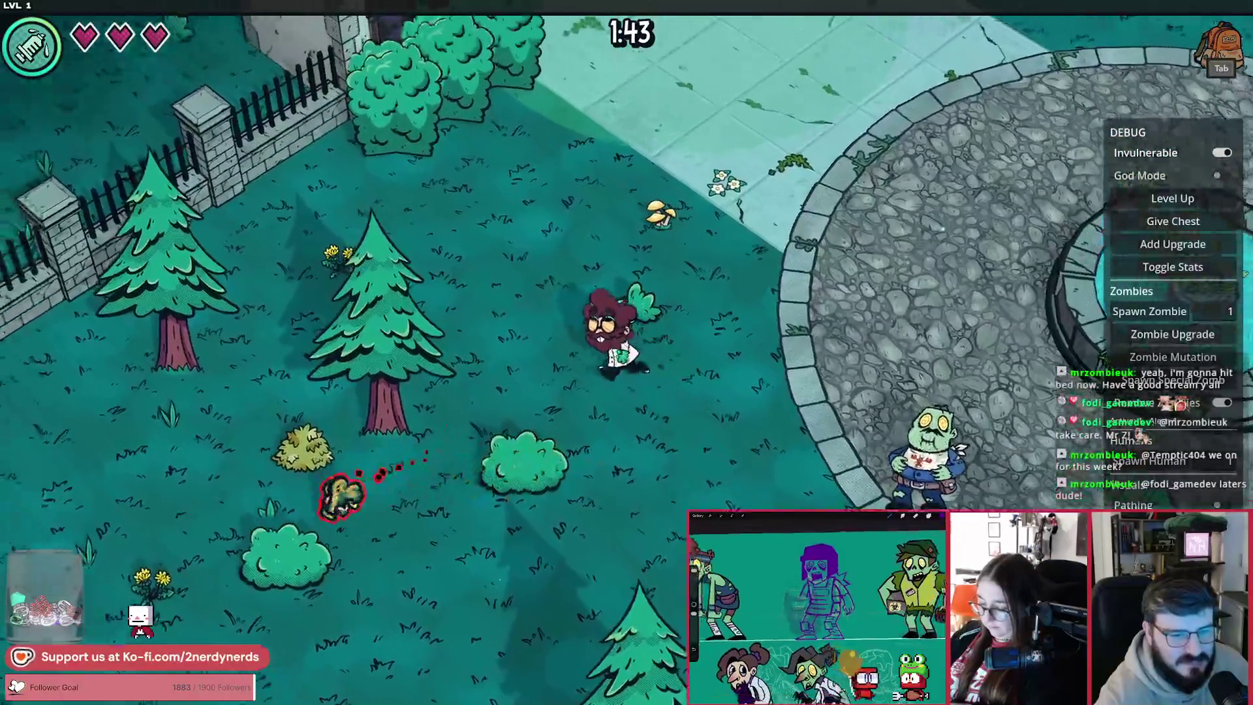
pyautogui.press('w')
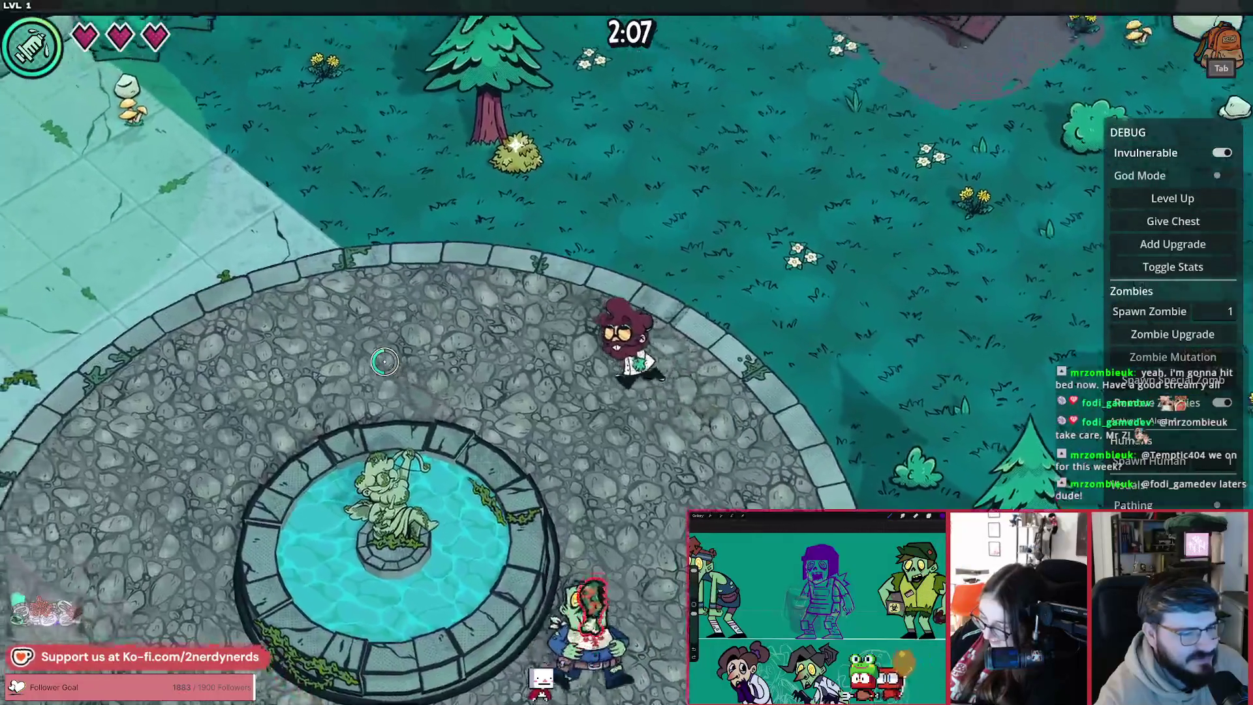
pyautogui.hotkey('w', 'a')
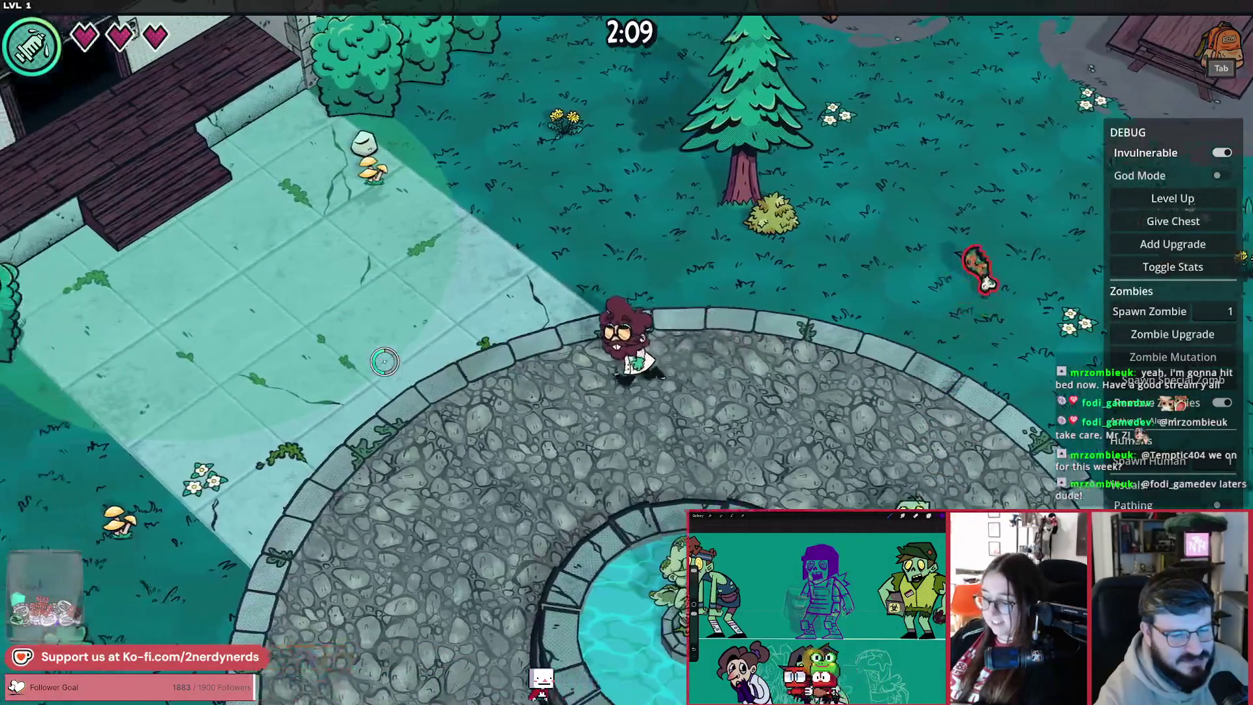
pyautogui.hotkey('a', 's')
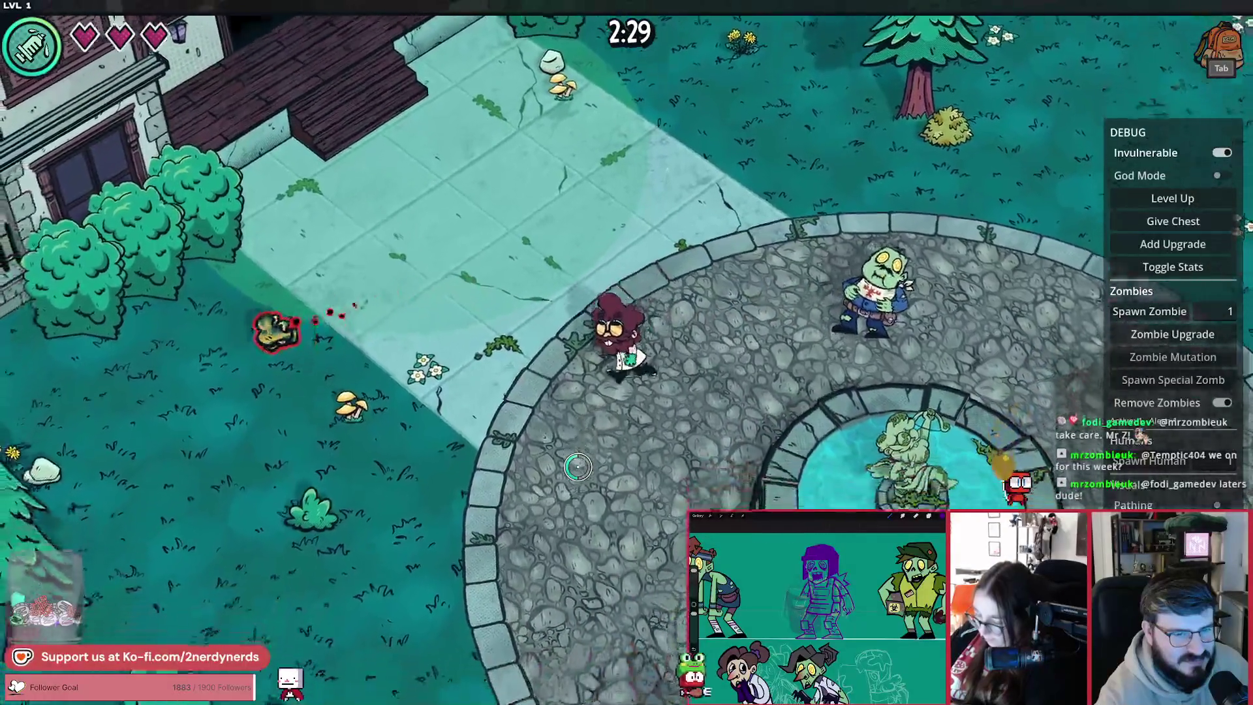
# Step: Move around the map with WASD, dodging the ranged zombie's projectiles
pyautogui.press('w')
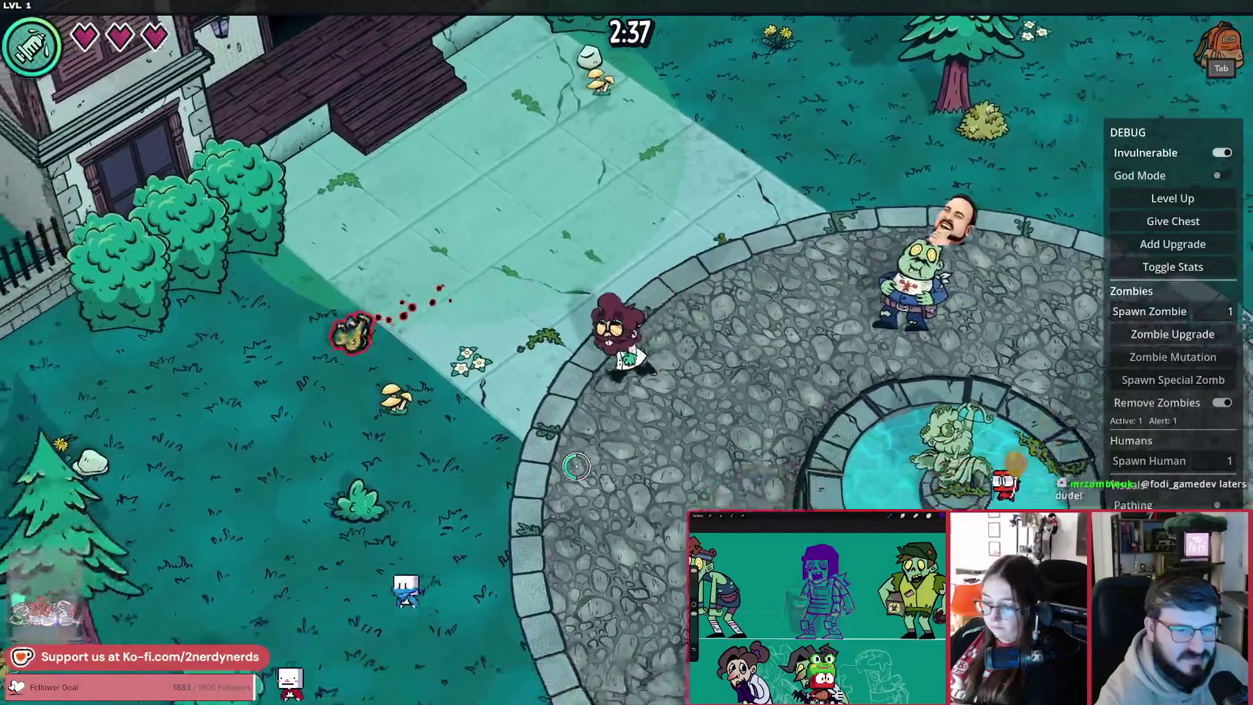
pyautogui.press('a')
pyautogui.press('s')
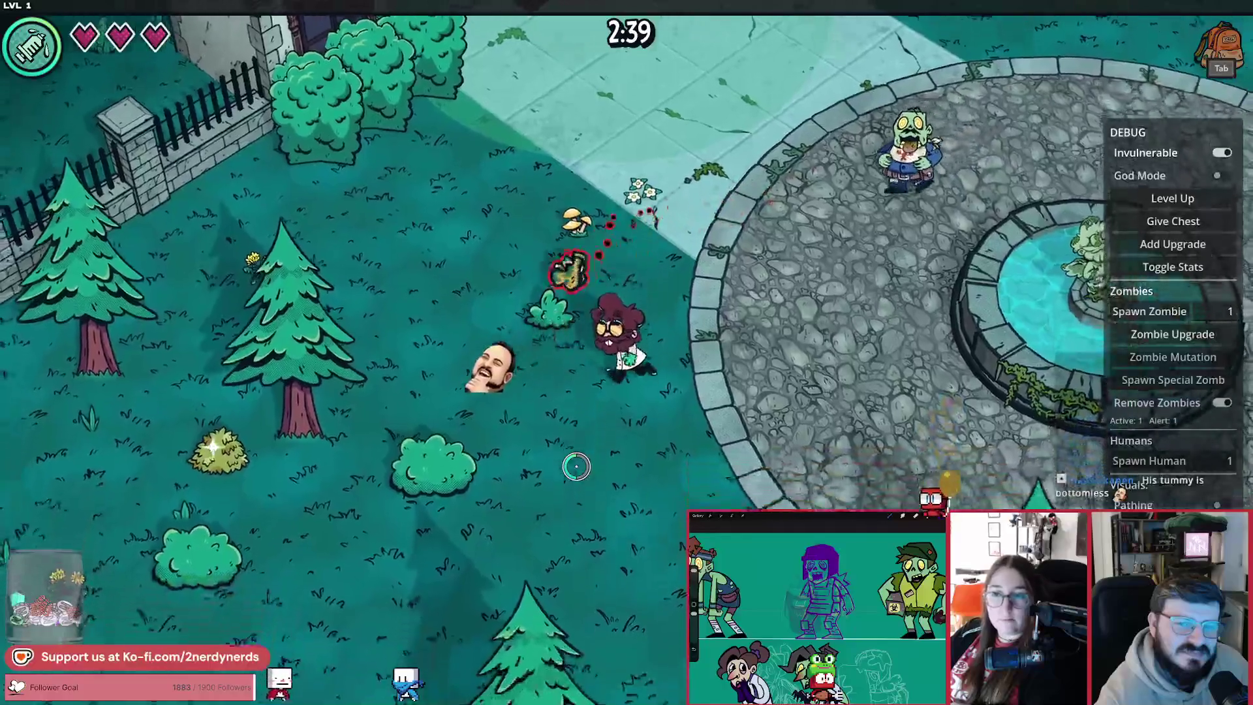
pyautogui.press('d')
pyautogui.press('s')
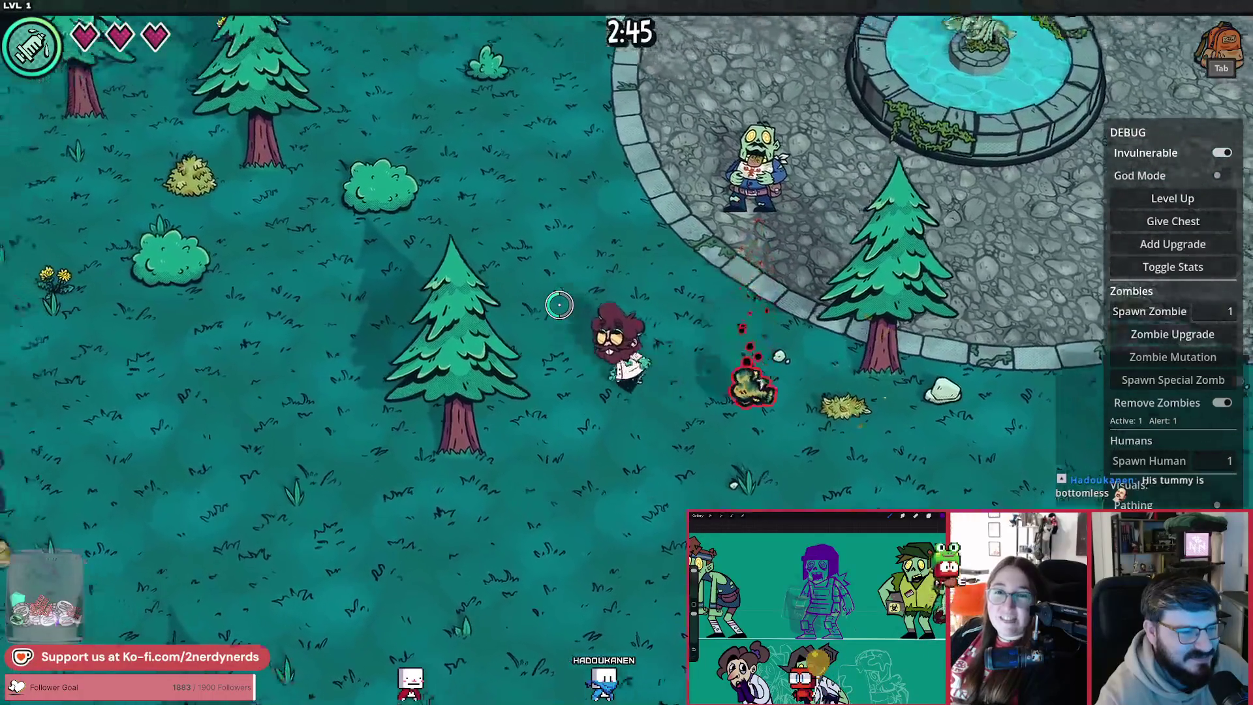
pyautogui.press('w')
pyautogui.press('a')
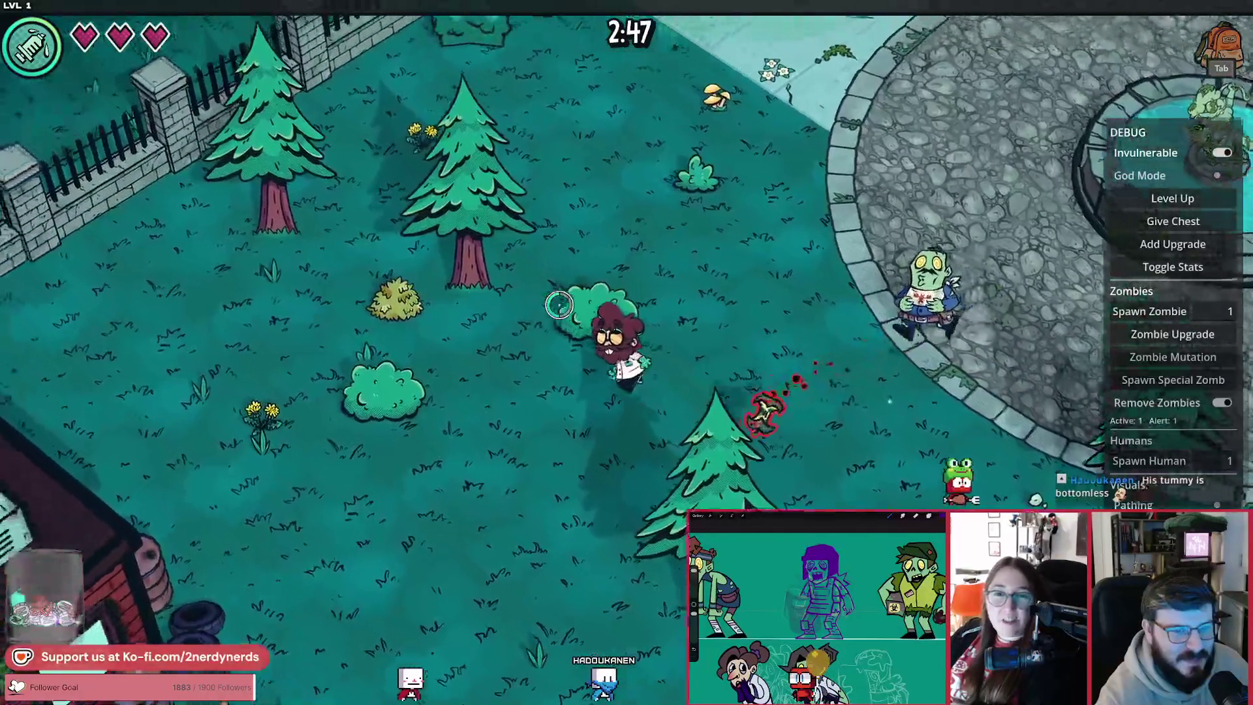
pyautogui.press('w')
pyautogui.press('d')
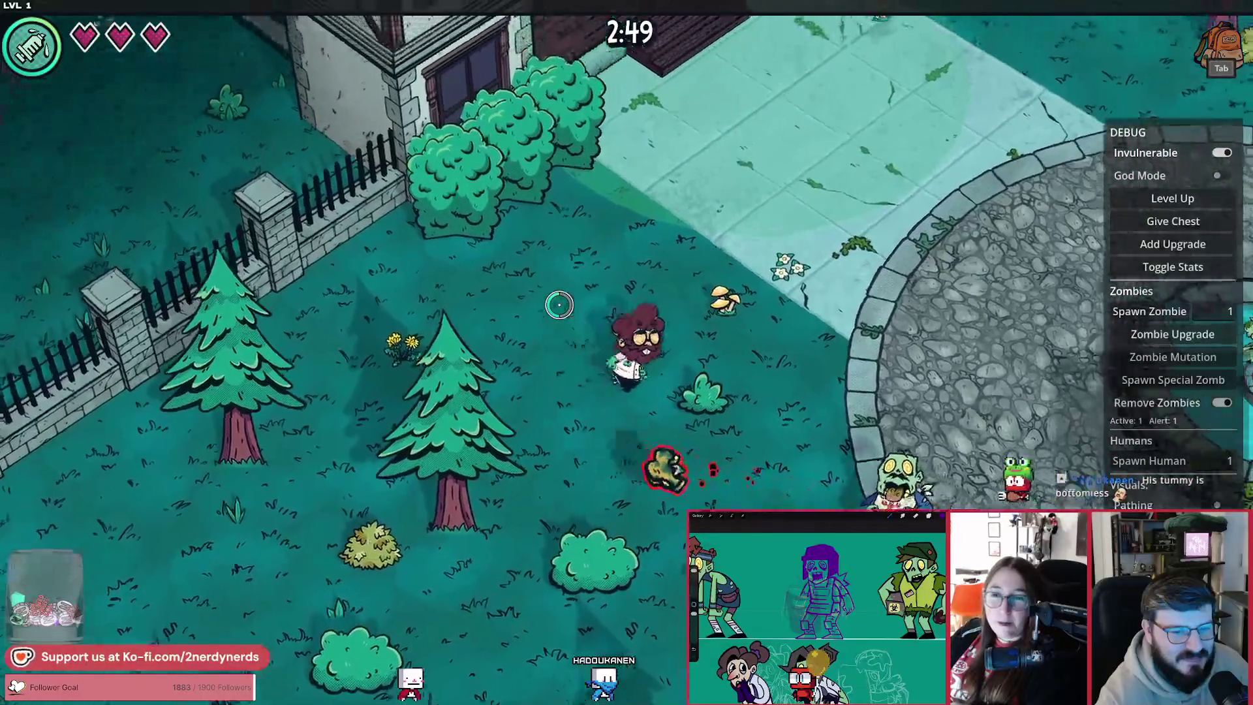
pyautogui.press('d')
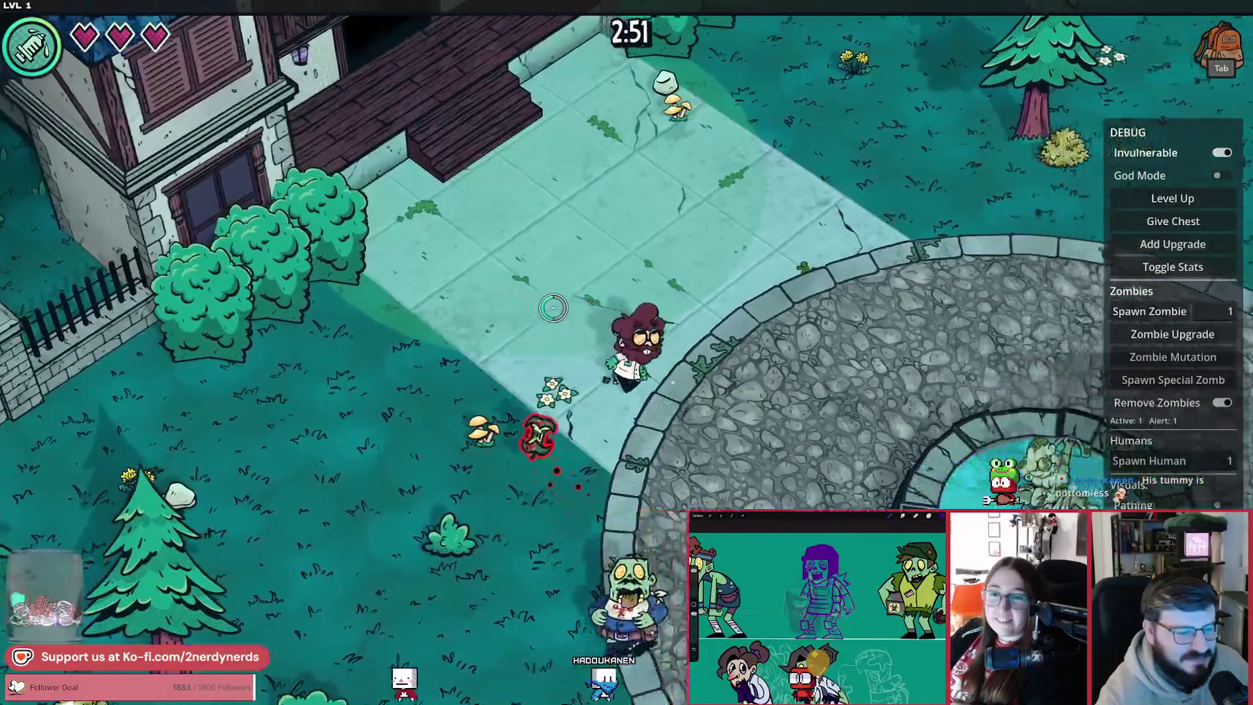
# Step: Circle the fountain and plaza while the zombie keeps attacking
pyautogui.press('s')
pyautogui.press('d')
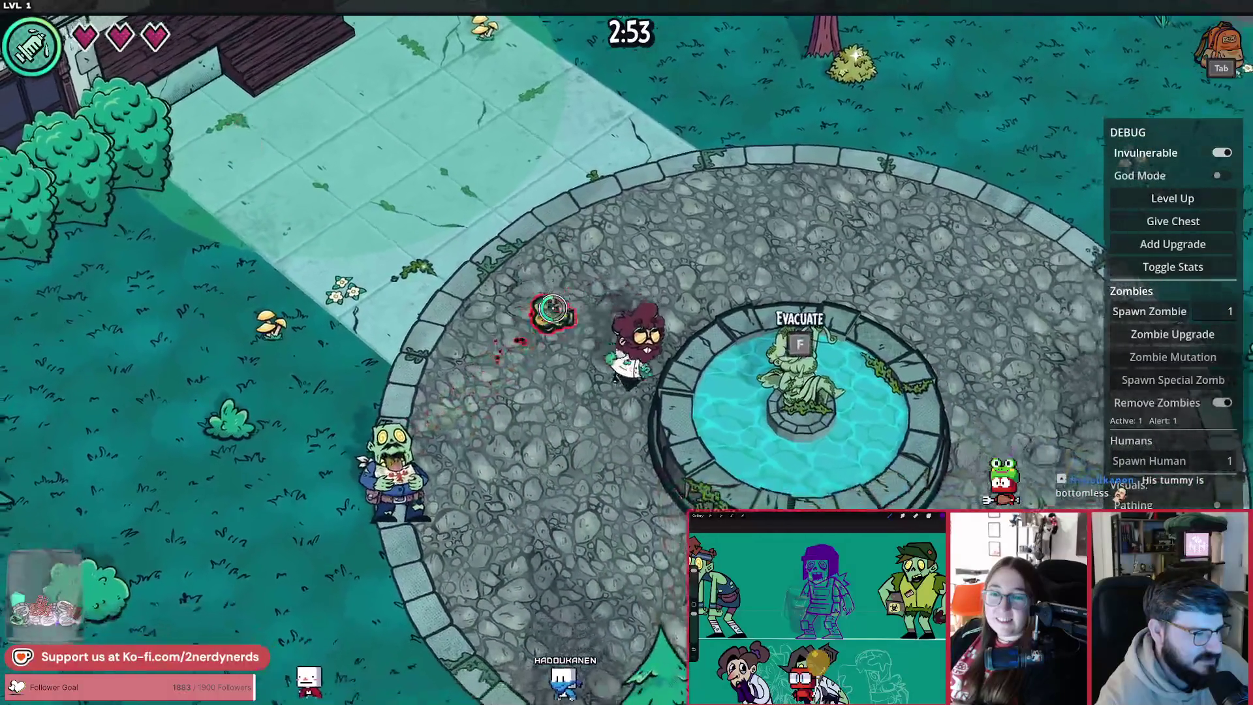
pyautogui.press('w')
pyautogui.press('d')
pyautogui.press('w')
pyautogui.press('d')
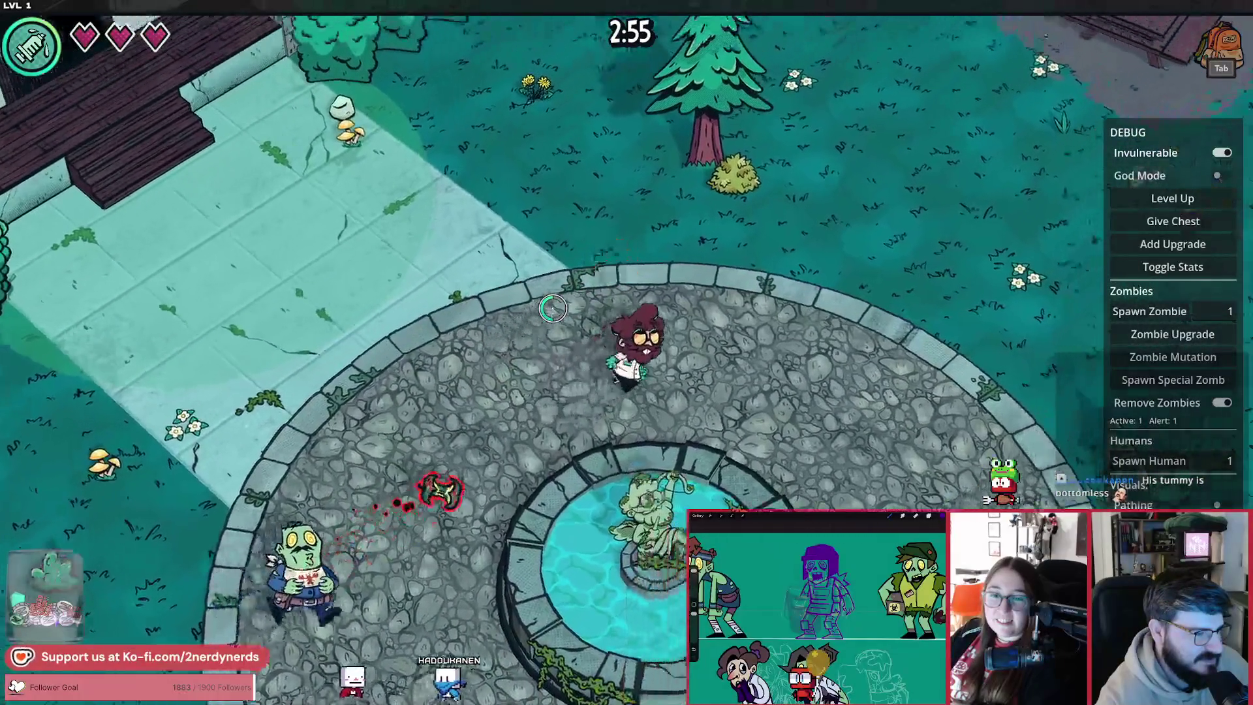
pyautogui.press('s')
pyautogui.press('d')
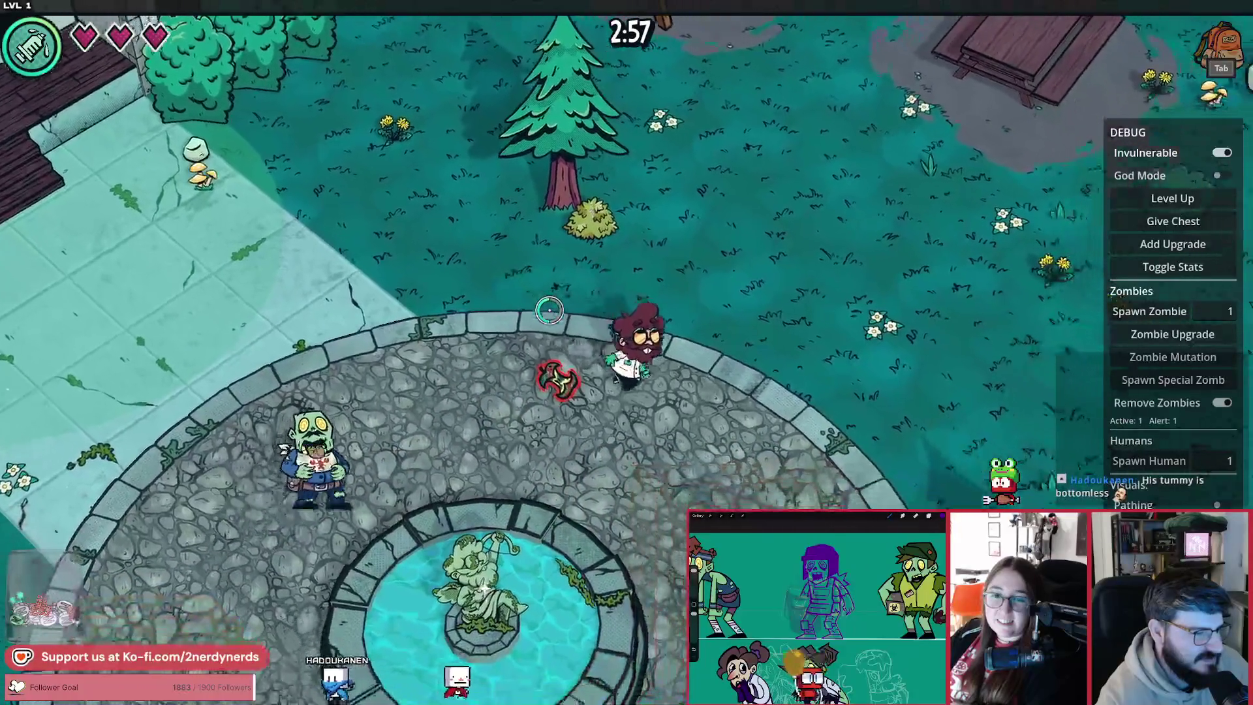
pyautogui.press('s')
pyautogui.press('d')
pyautogui.press('w')
pyautogui.press('d')
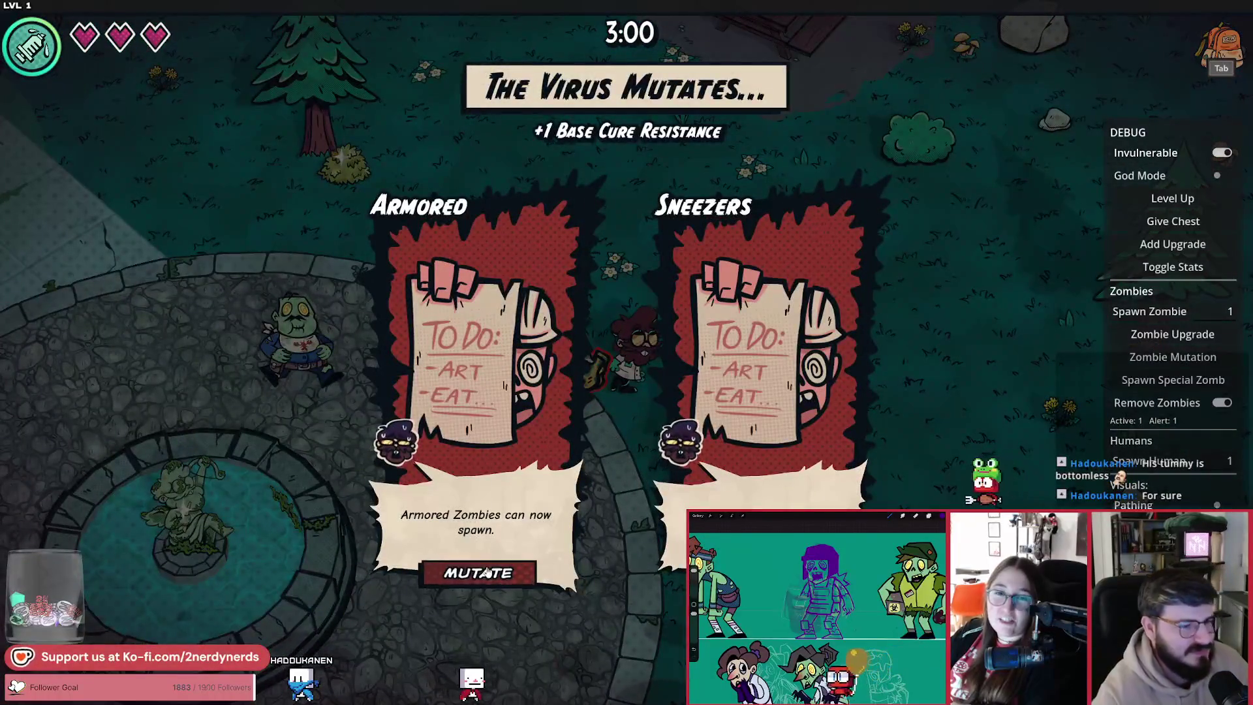
# Step: Take the Armored mutation, then pause and stop the playtest
pyautogui.click(486, 572)
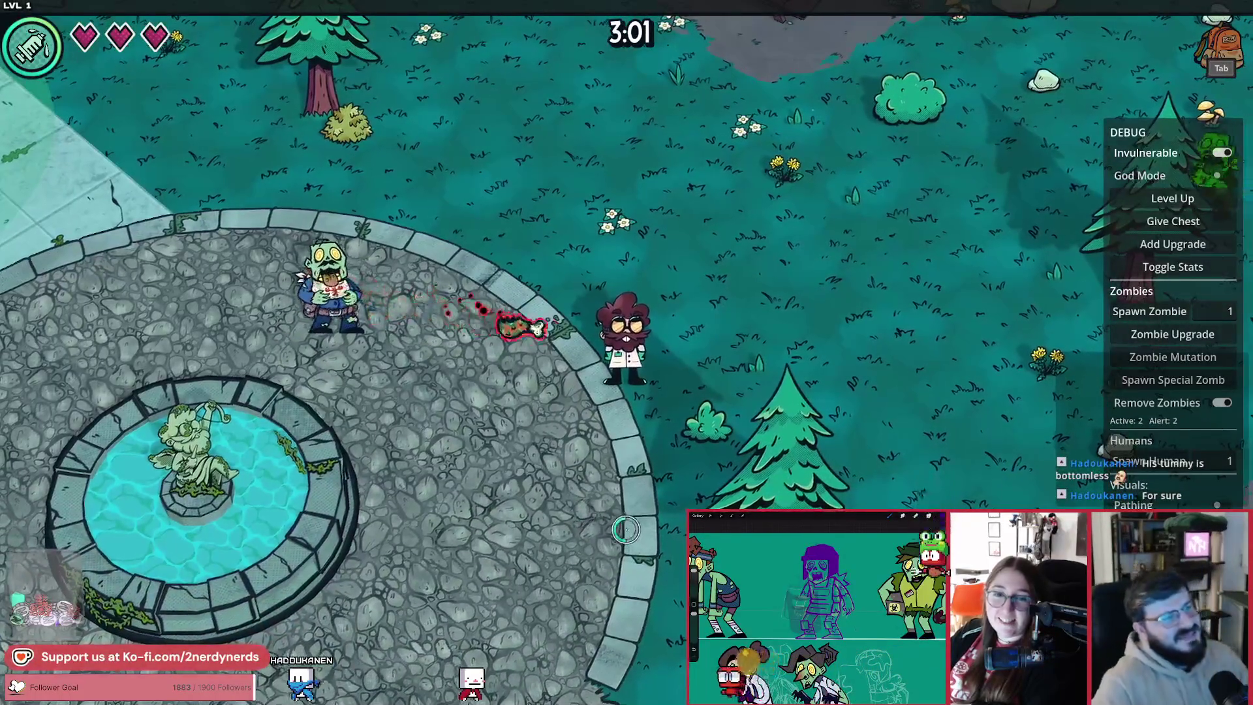
pyautogui.press('s')
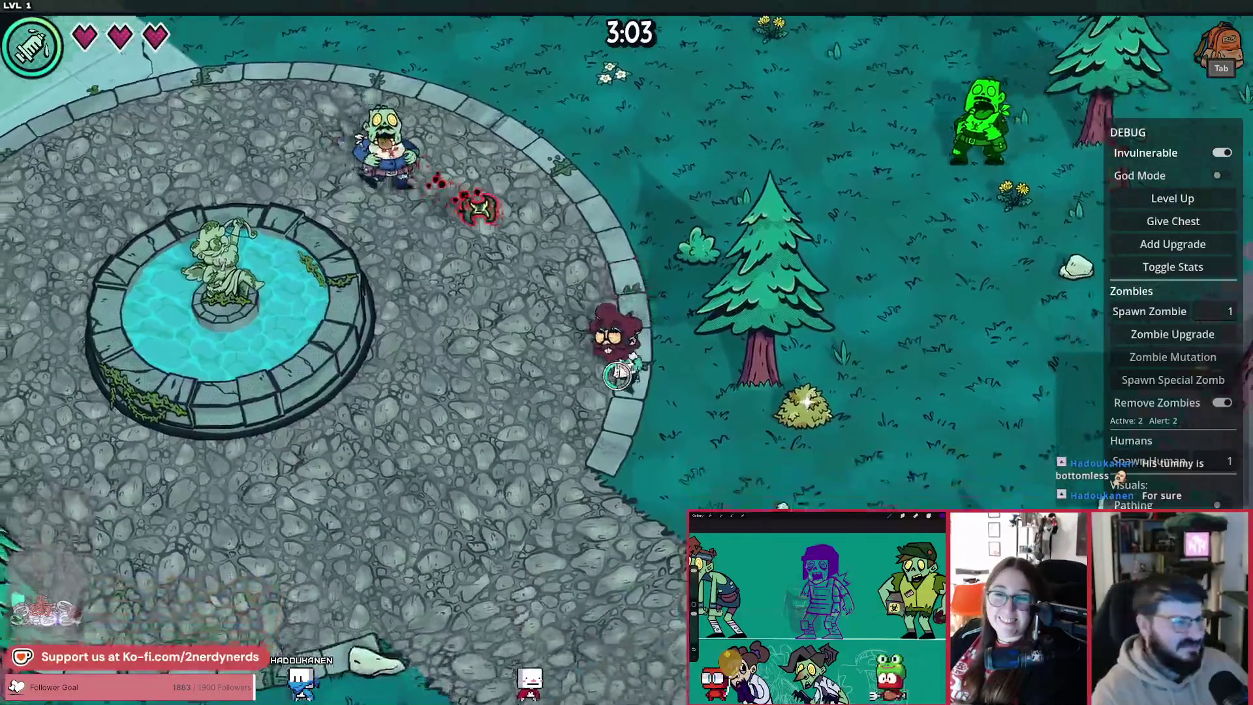
pyautogui.press('Escape')
pyautogui.click(639, 551)
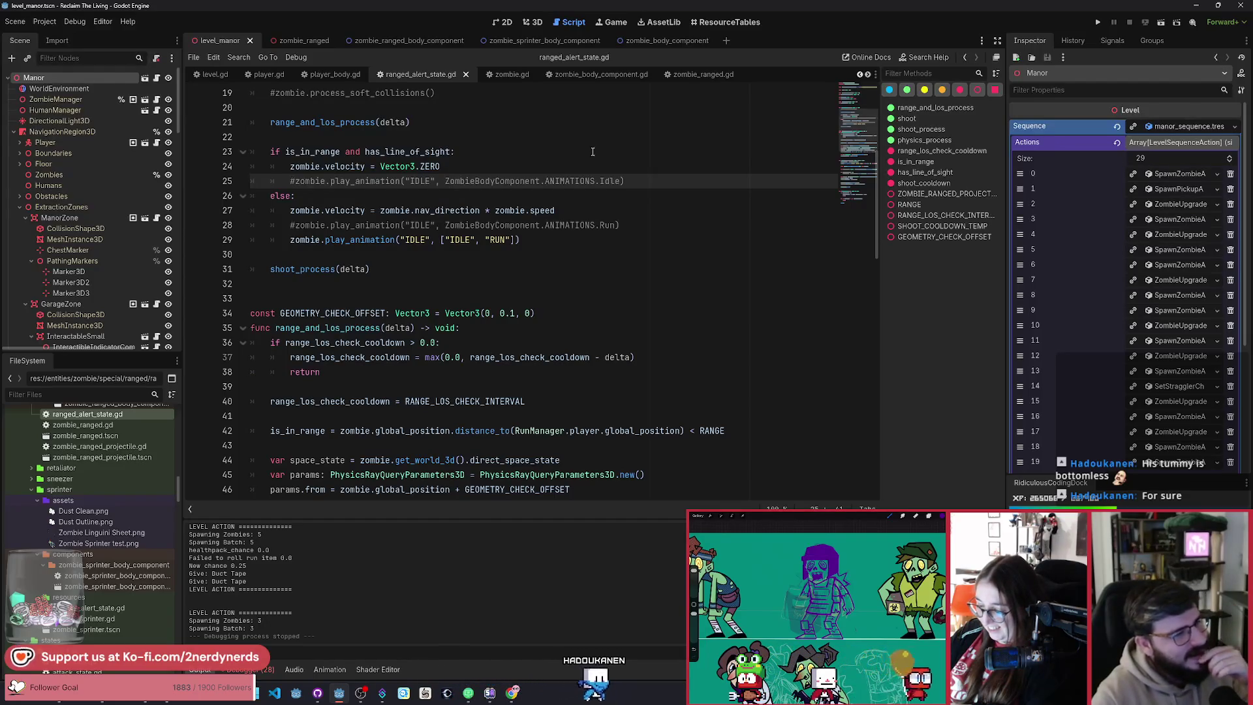
pyautogui.click(476, 239)
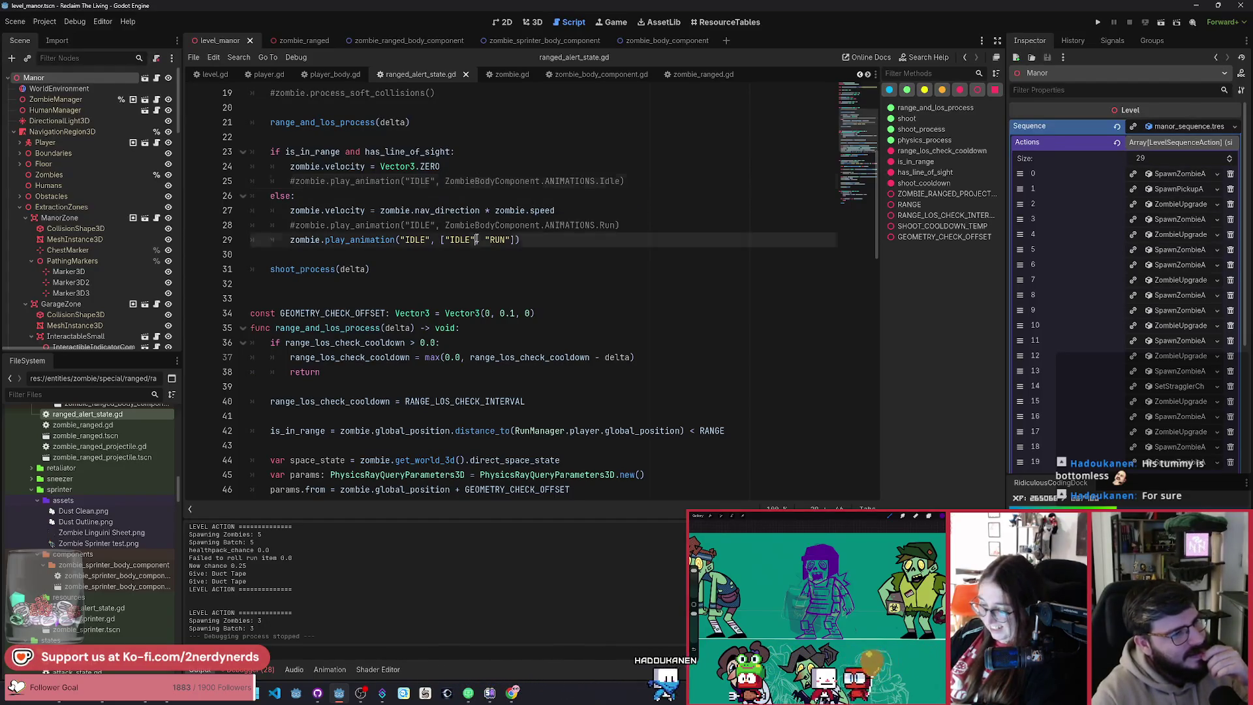
pyautogui.click(291, 239)
pyautogui.hotkey('shift', 'End')
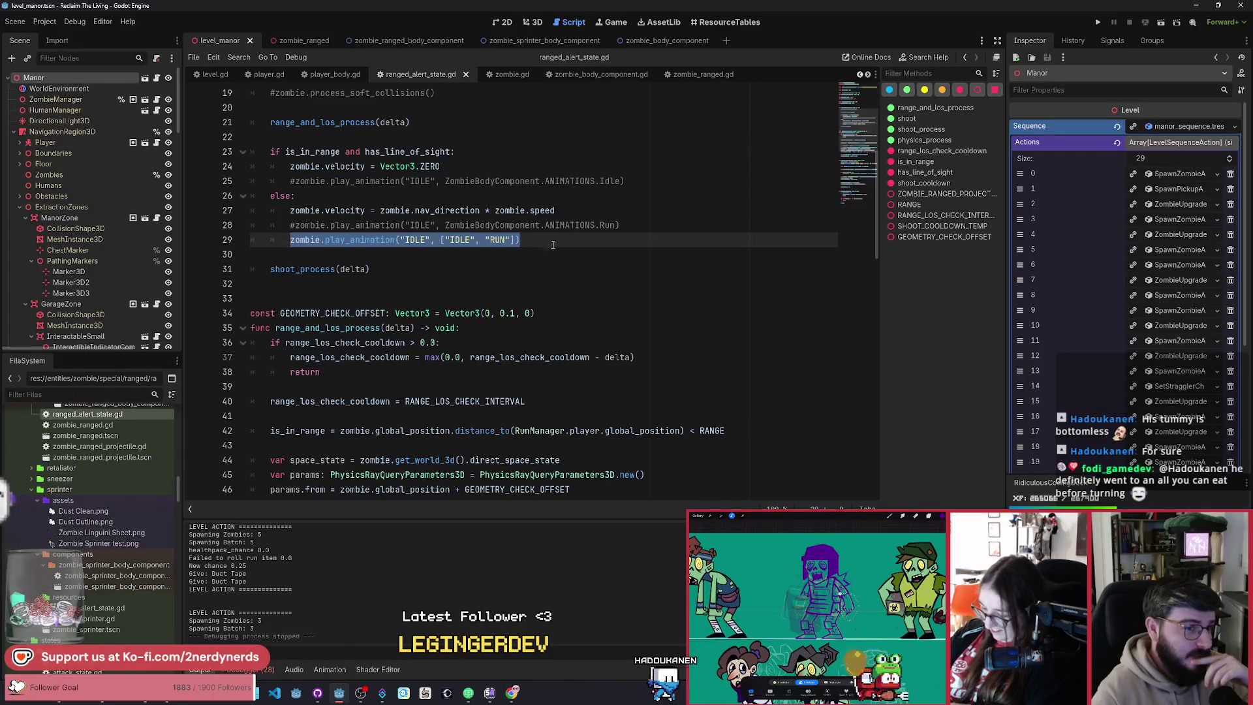
pyautogui.moveTo(840, 200); pyautogui.dragTo(833, 181)
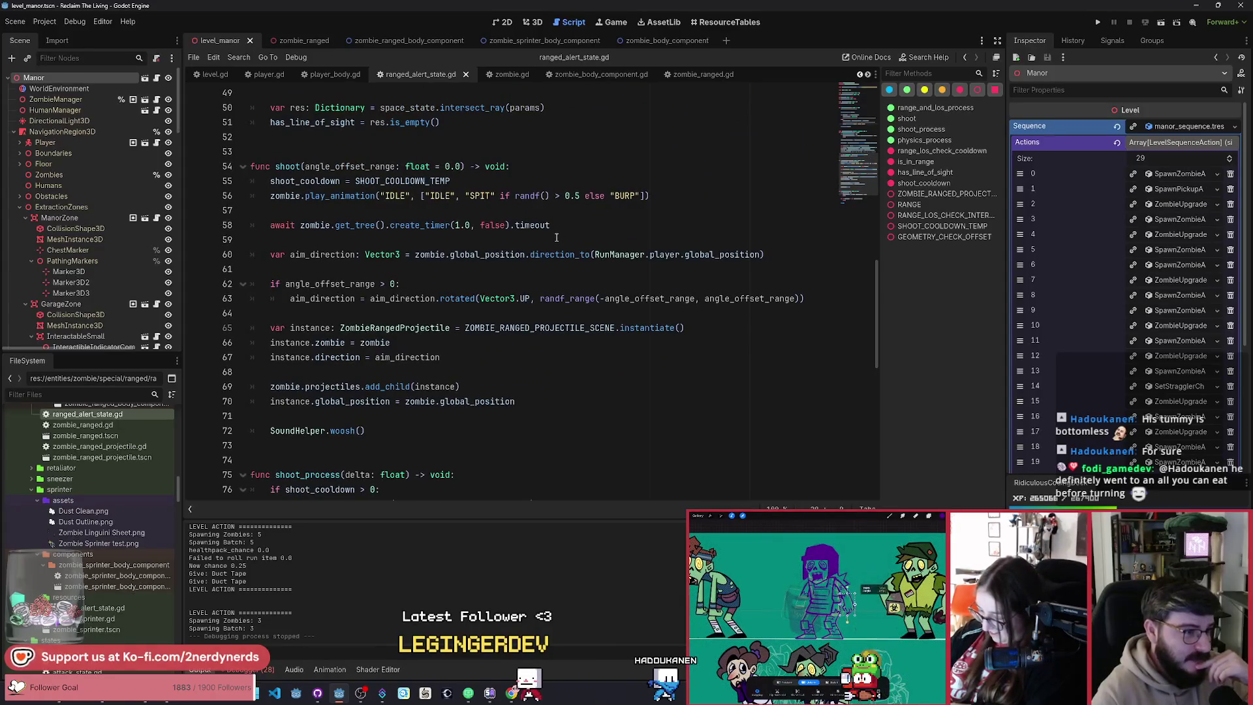
pyautogui.hotkey('ctrl', 'z')
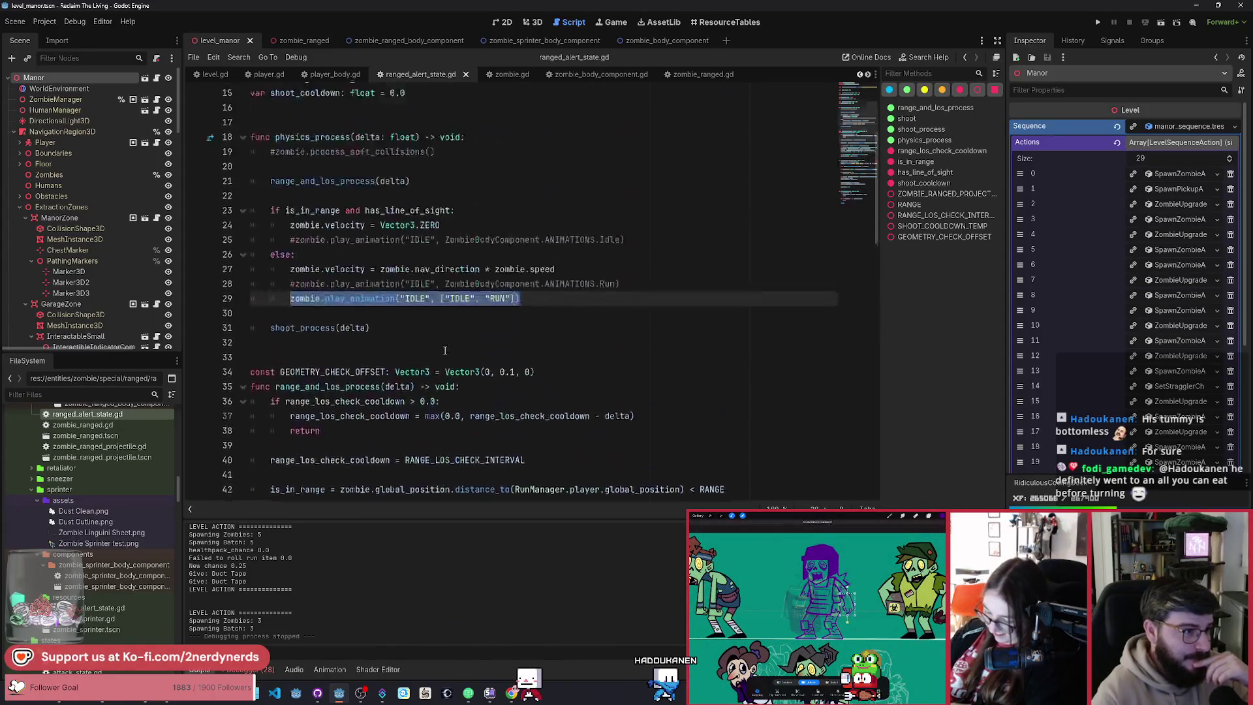
pyautogui.scroll(1, 392, 258)
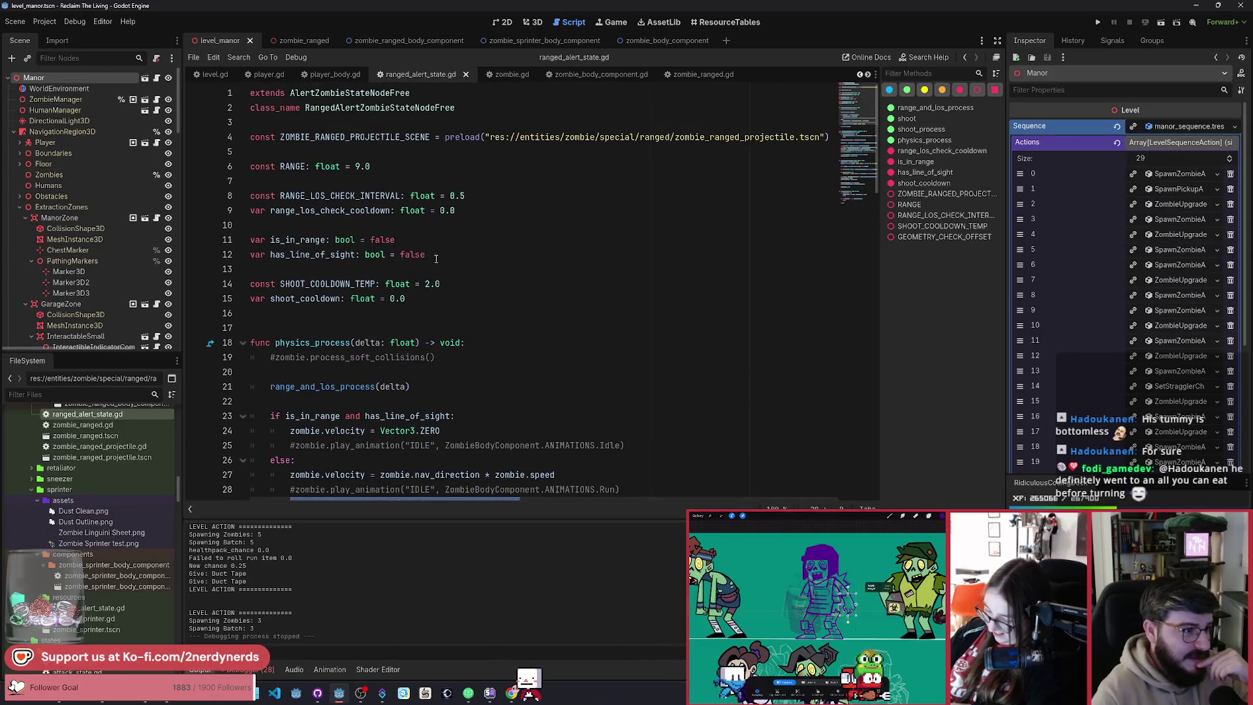
# Step: Declare 'var shooting: bool = false' below has_line_of_sight
pyautogui.click(474, 261)
pyautogui.press('Return')
pyautogui.write('var artta')
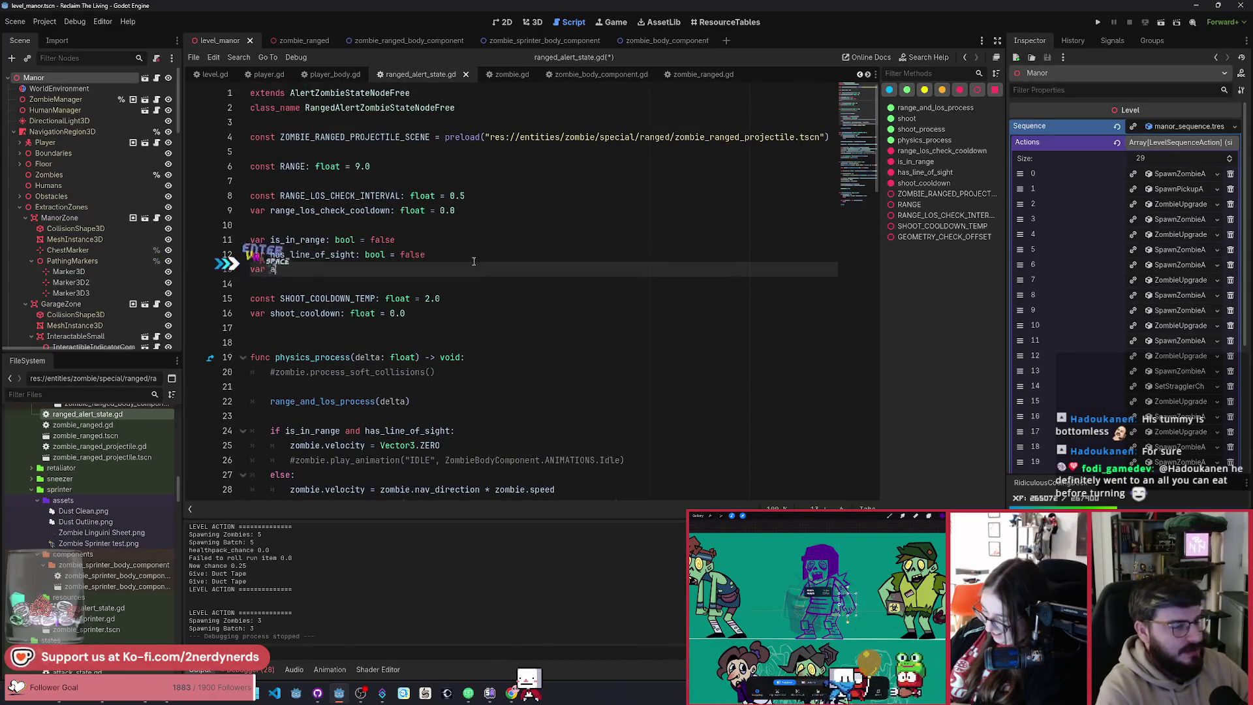
pyautogui.press('BackSpace')
pyautogui.press('BackSpace')
pyautogui.press('BackSpace')
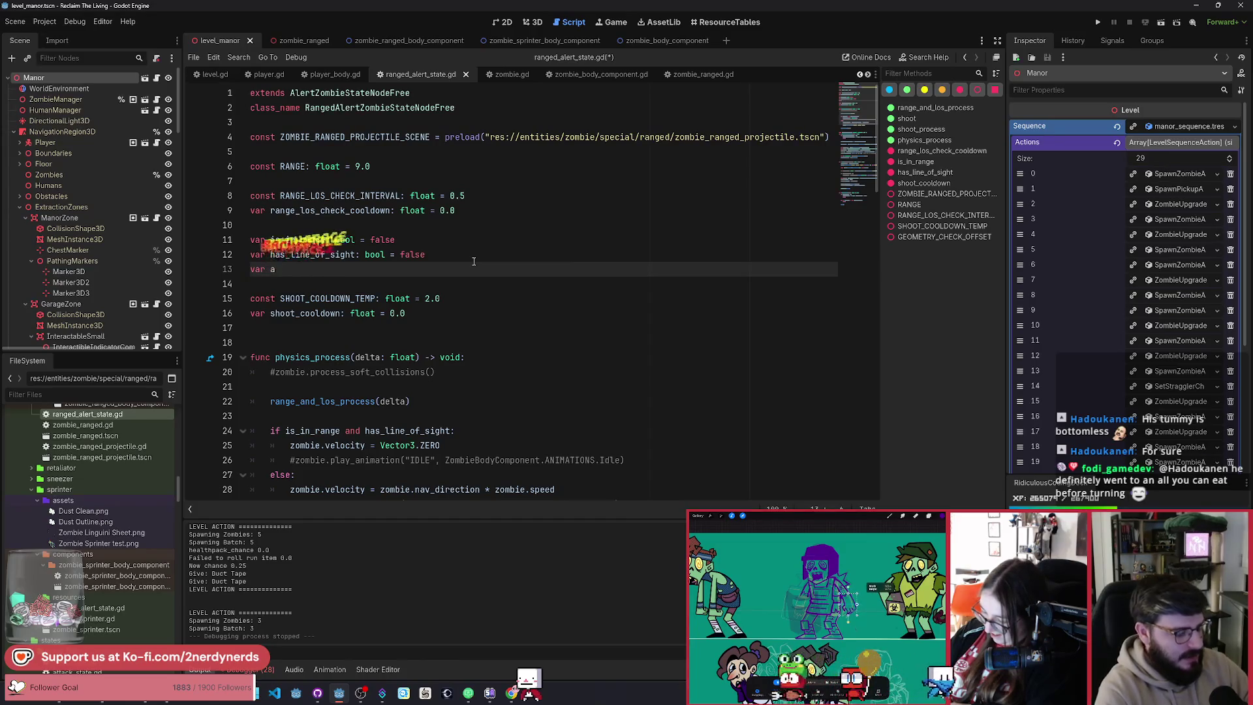
pyautogui.press('BackSpace')
pyautogui.write('sho')
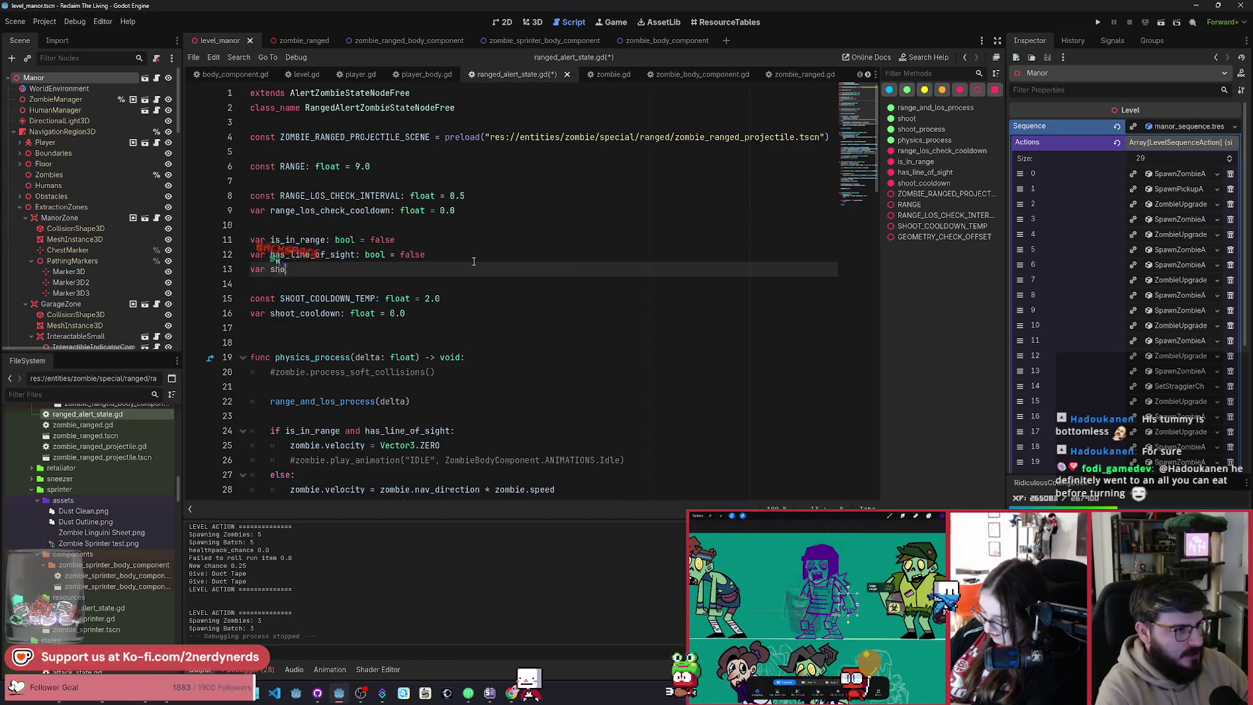
pyautogui.write('oringting: bool = false')
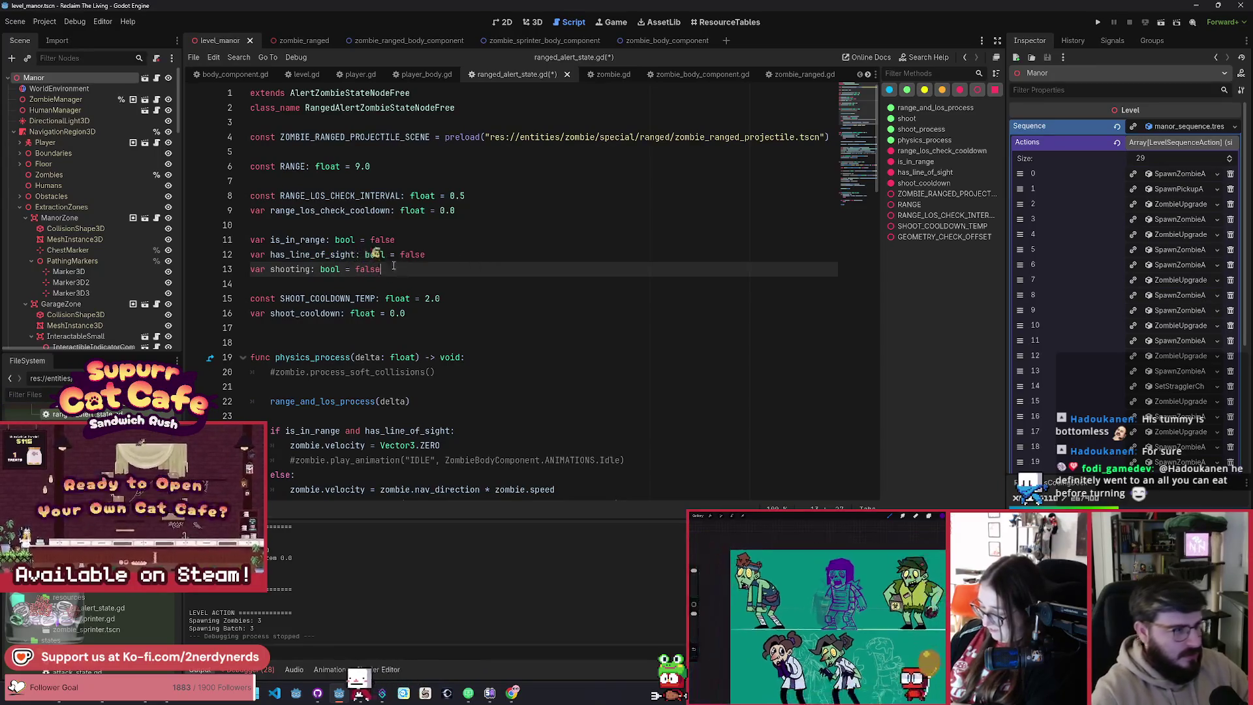
# Step: Move the shooting declaration below shoot_cooldown and remove the leftover blank line
pyautogui.hotkey('shift', 'Home')
pyautogui.hotkey('ctrl', 'x')
pyautogui.press('Down')
pyautogui.press('Down')
pyautogui.press('Down')
pyautogui.press('End')
pyautogui.press('Return')
pyautogui.hotkey('ctrl', 'v')
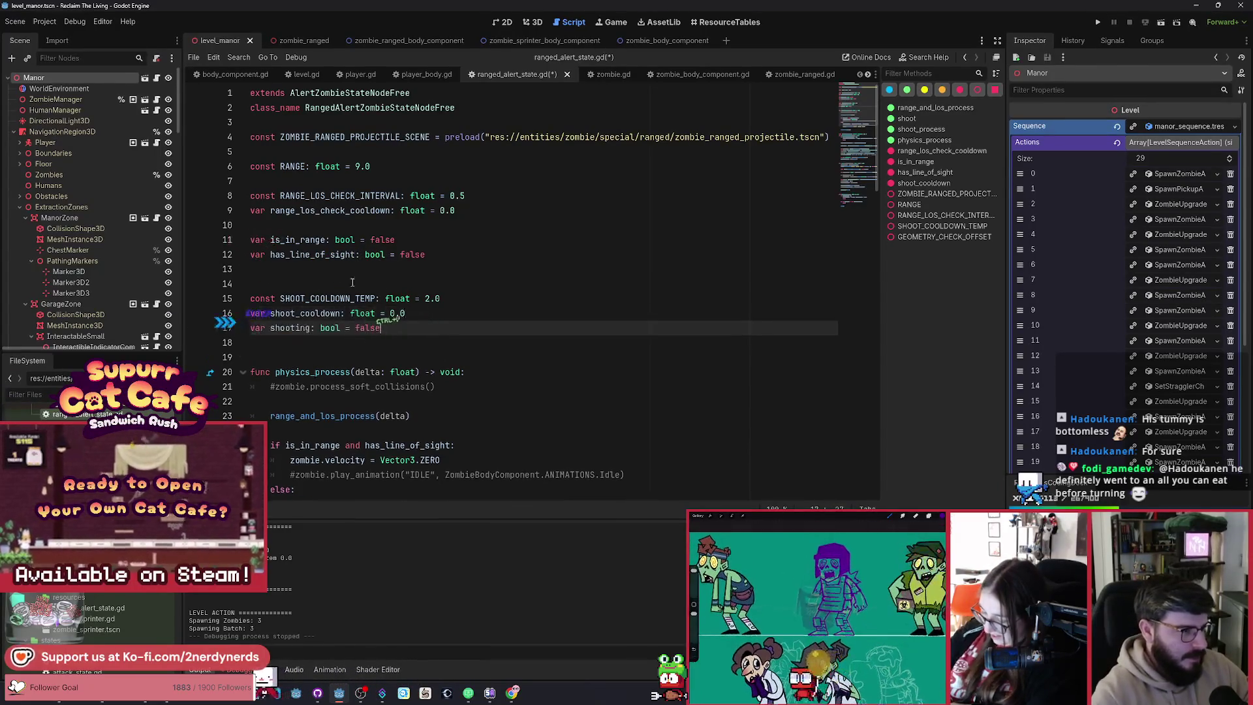
pyautogui.click(353, 282)
pyautogui.press('Delete')
# Step: Add 'shooting = true' as the first line of shoot()
pyautogui.doubleClick(290, 314)
pyautogui.scroll(-4, 422, 371)
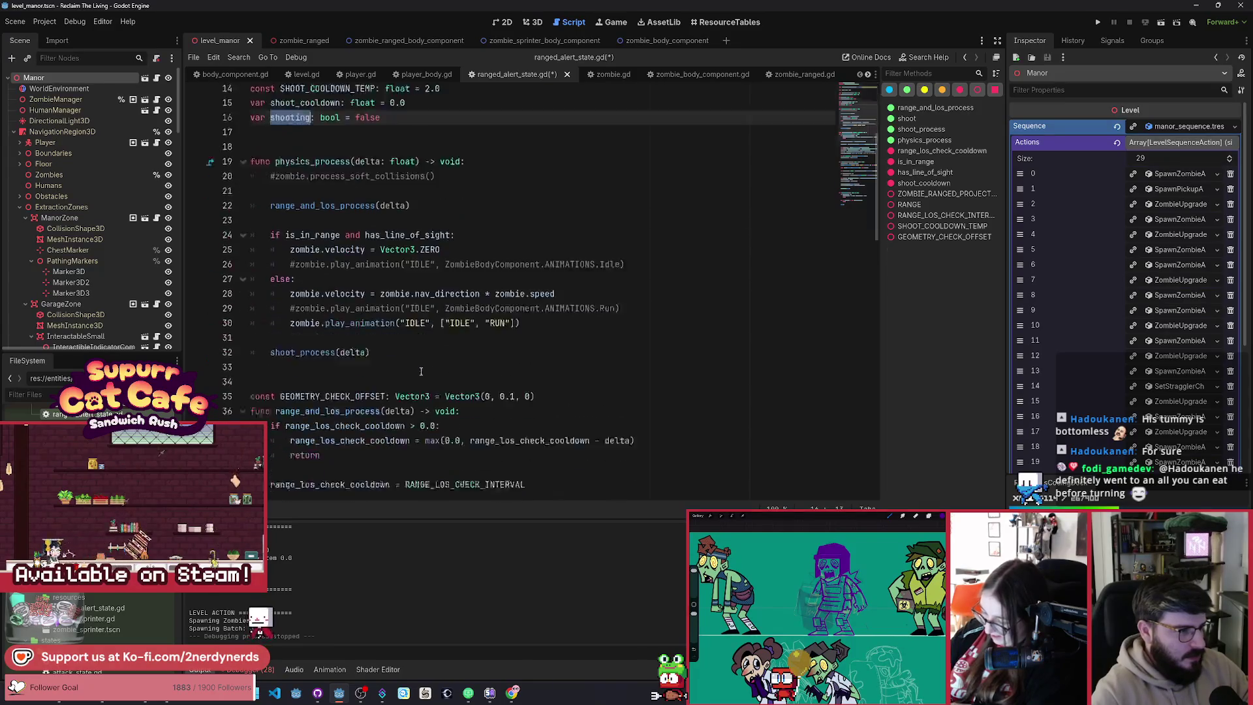
pyautogui.scroll(-12, 421, 371)
pyautogui.click(553, 181)
pyautogui.press('Return')
pyautogui.write('shooting')
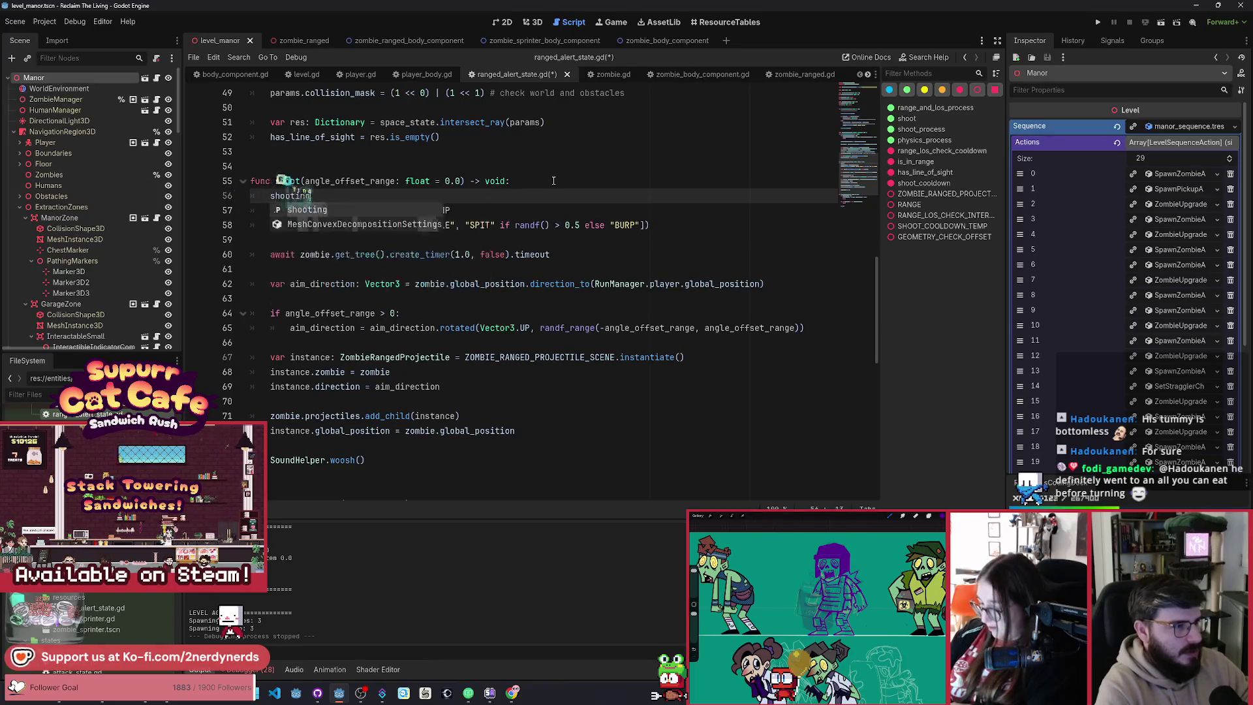
pyautogui.write(' = true')
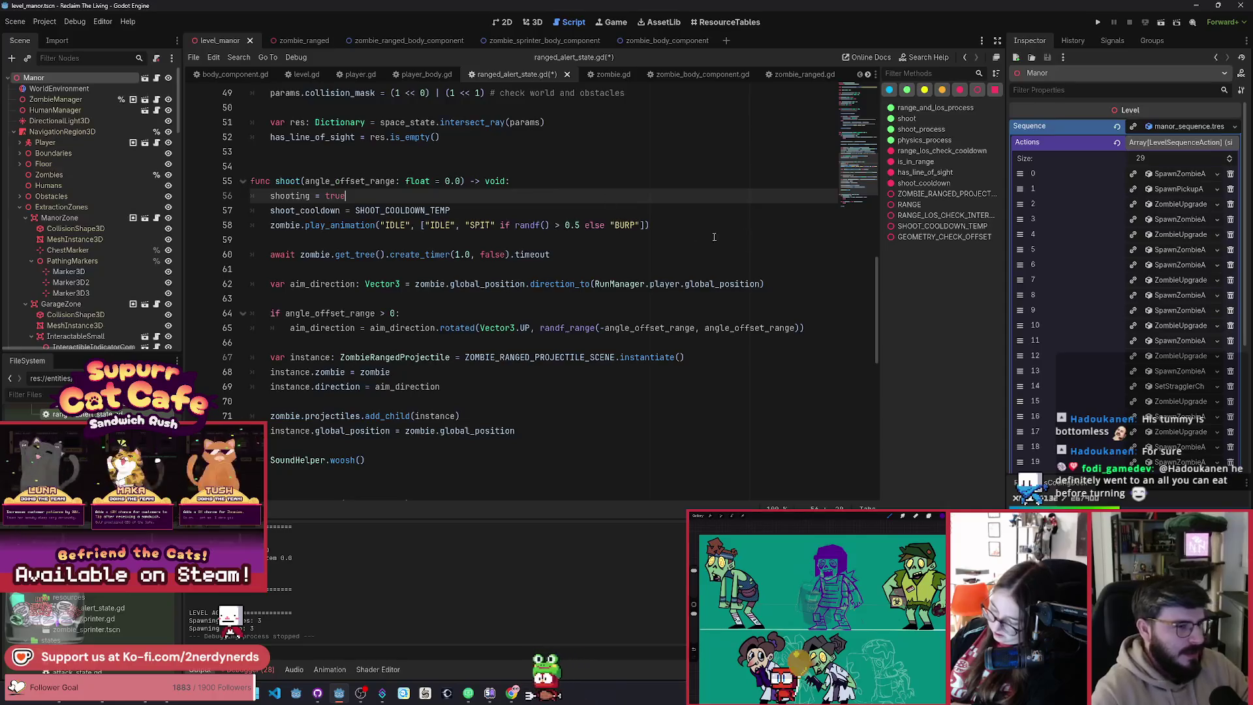
# Step: Jump from shoot()'s play_animation call to its definition in zombie.gd
pyautogui.click(679, 225)
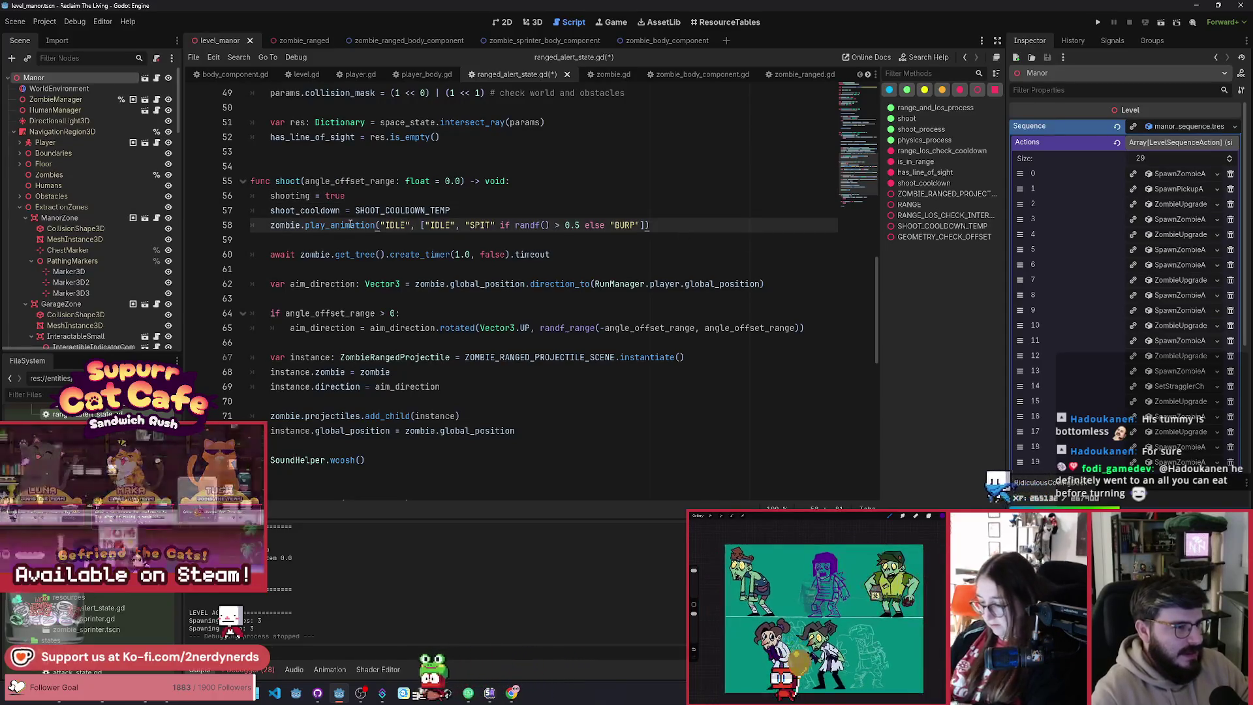
pyautogui.moveTo(362, 228)
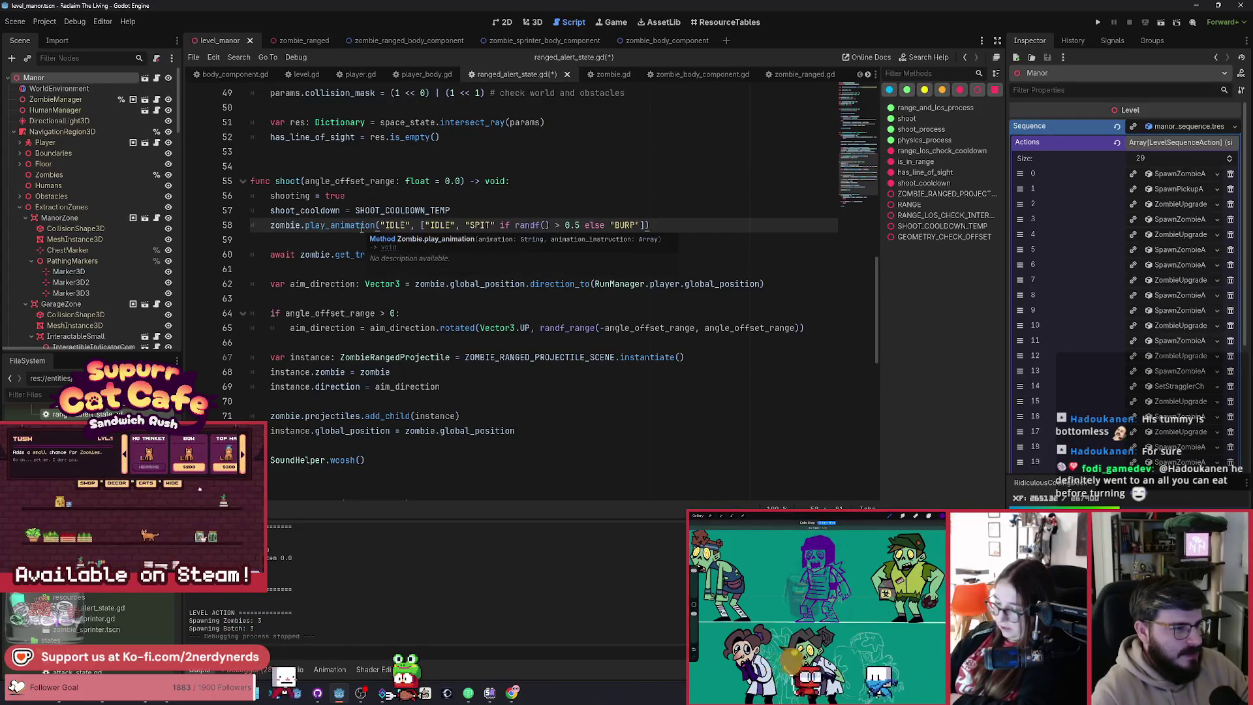
pyautogui.keyDown('ctrl'); pyautogui.click(361, 228); pyautogui.keyUp('ctrl')
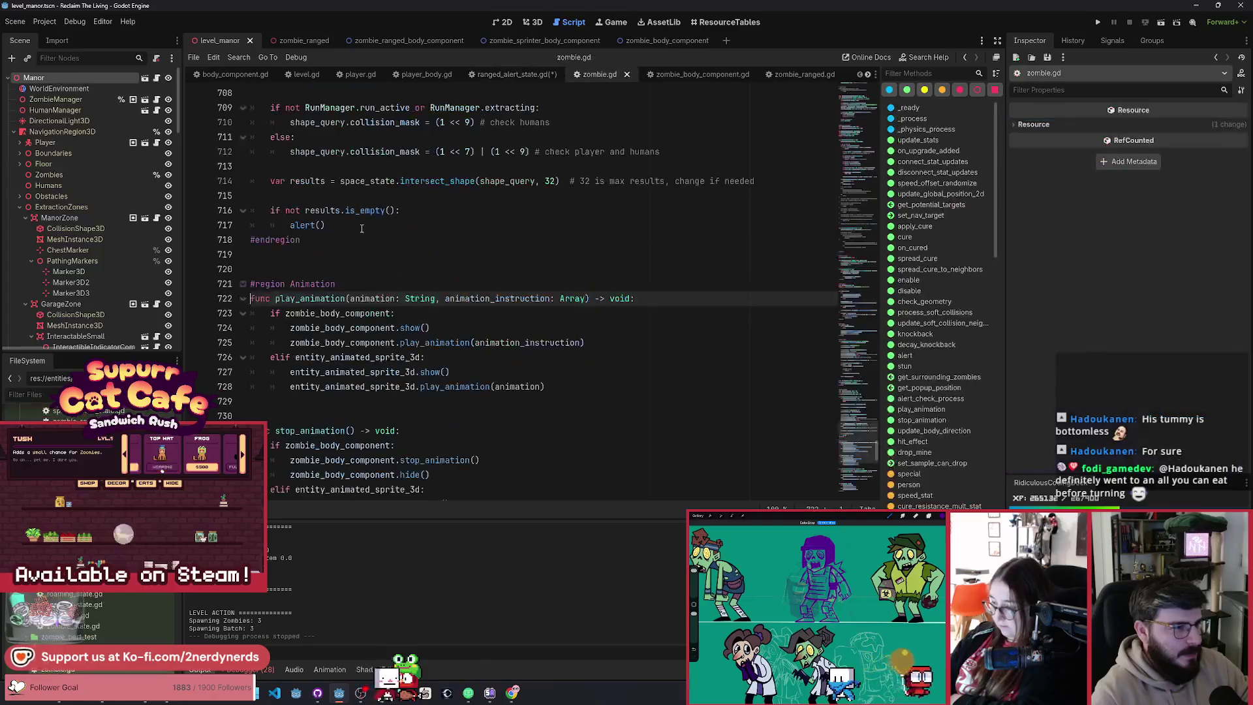
pyautogui.scroll(-2, 381, 275)
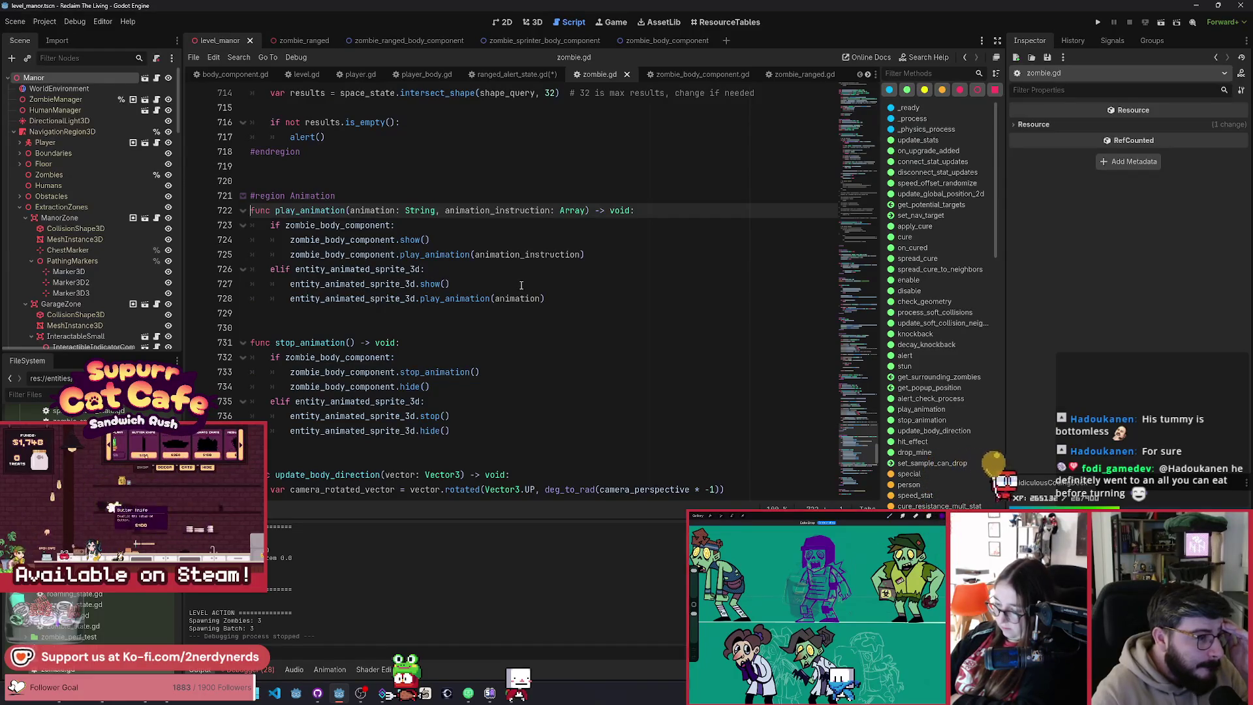
pyautogui.click(444, 255)
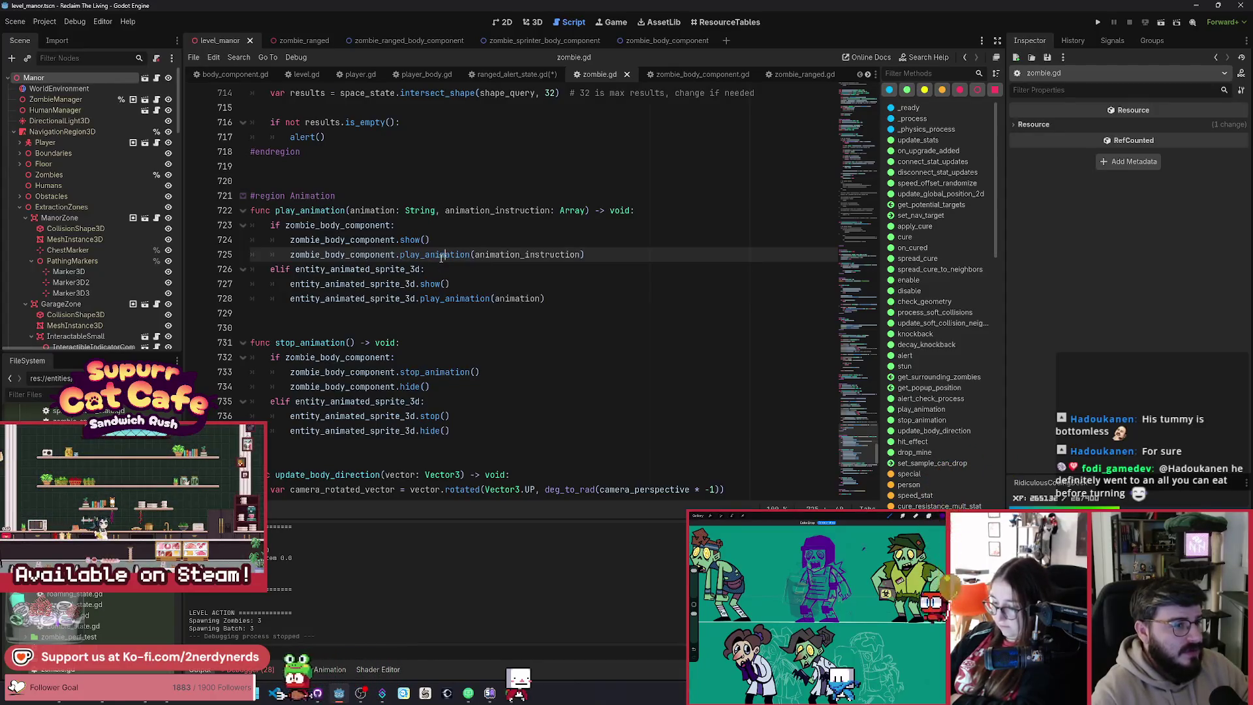
pyautogui.keyDown('ctrl'); pyautogui.click(442, 256); pyautogui.keyUp('ctrl')
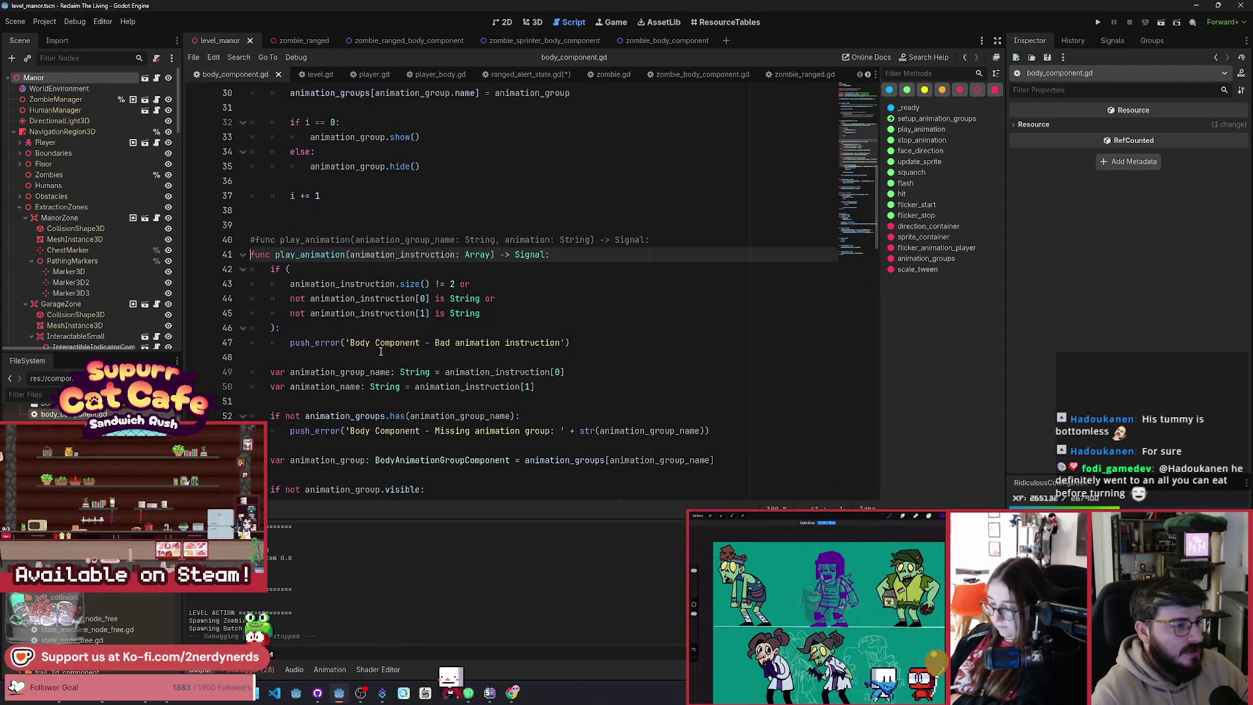
pyautogui.scroll(-4, 381, 351)
pyautogui.doubleClick(431, 418)
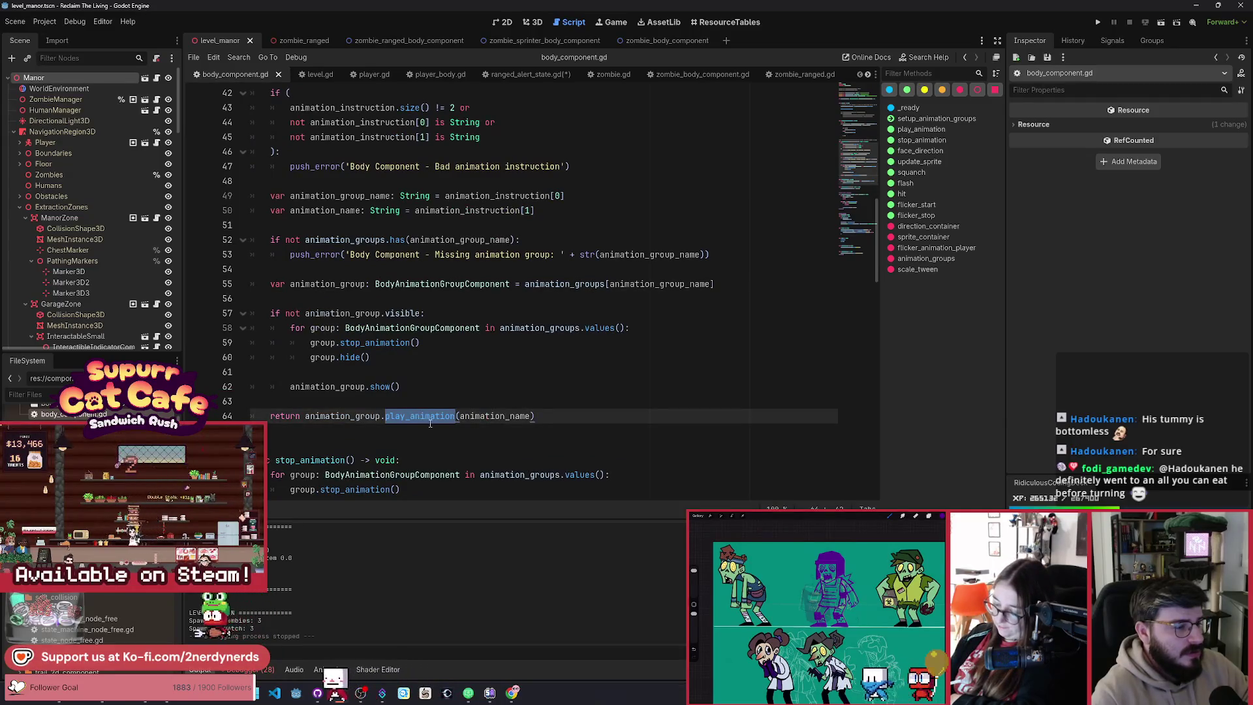
pyautogui.keyDown('ctrl'); pyautogui.click(418, 421); pyautogui.keyUp('ctrl')
pyautogui.hotkey('alt', 'Left')
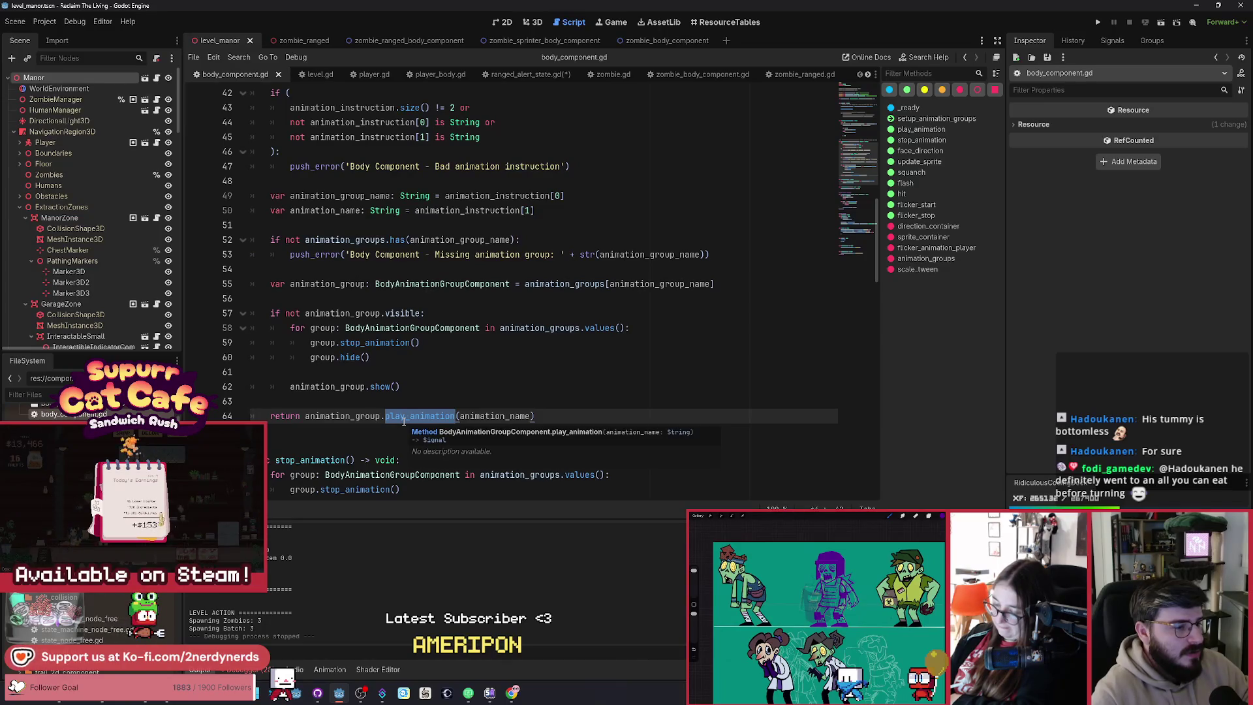
pyautogui.keyDown('ctrl'); pyautogui.click(403, 421); pyautogui.keyUp('ctrl')
pyautogui.scroll(3, 398, 298)
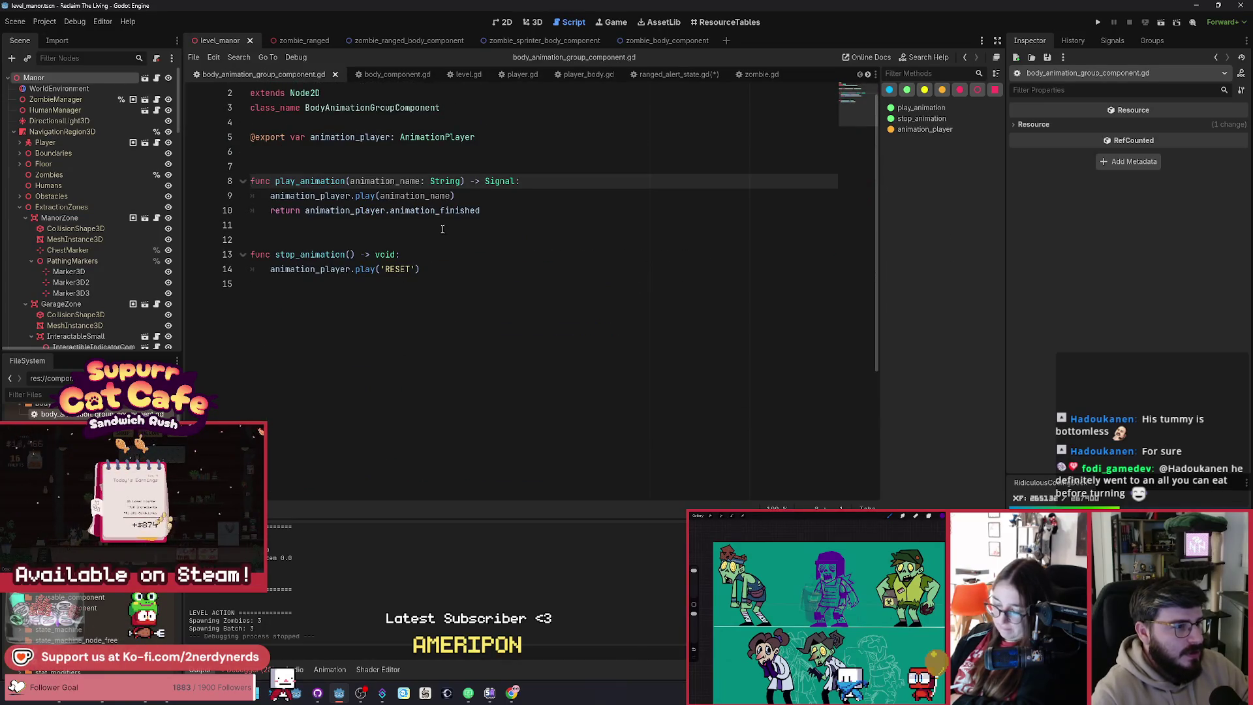
pyautogui.doubleClick(434, 210)
pyautogui.scroll(1, 357, 237)
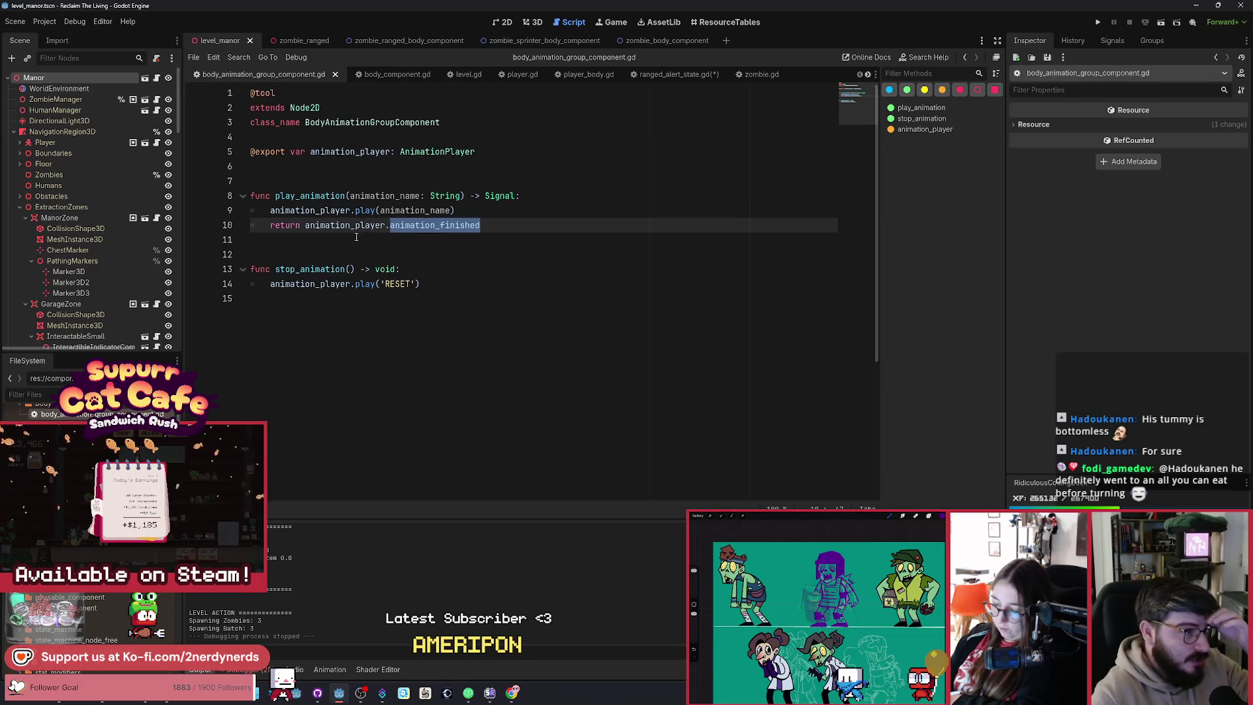
pyautogui.click(388, 76)
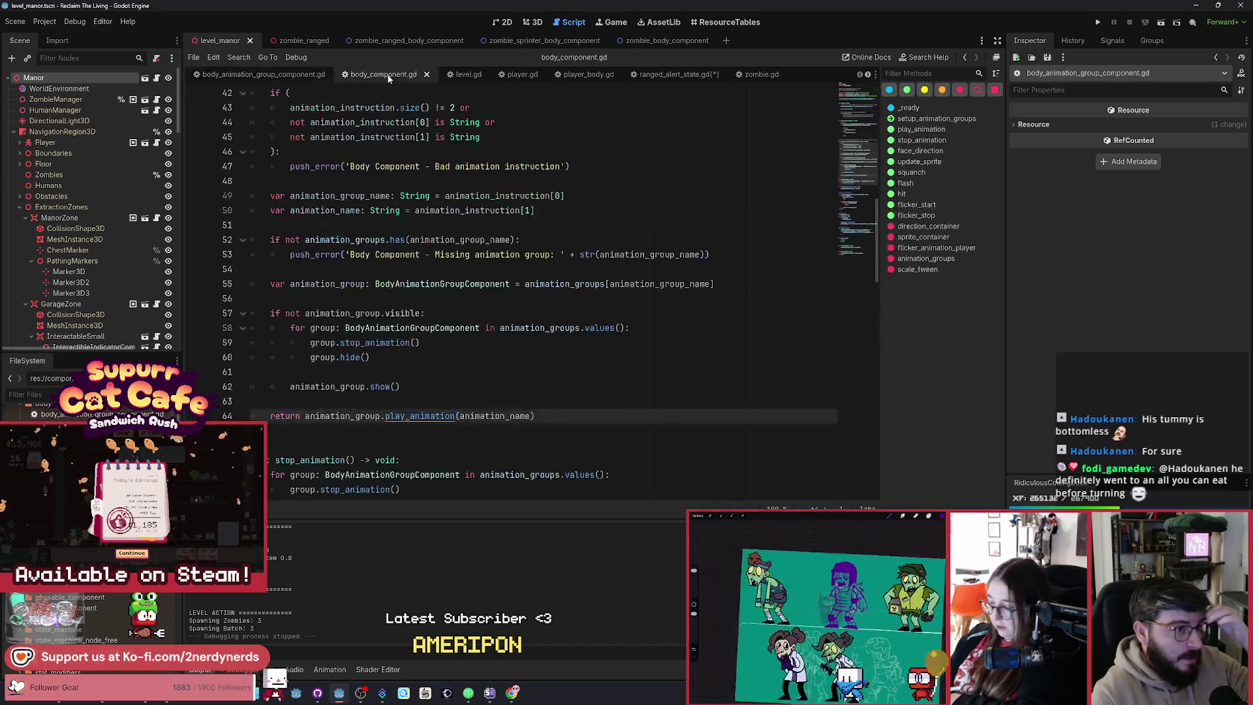
pyautogui.scroll(4, 465, 329)
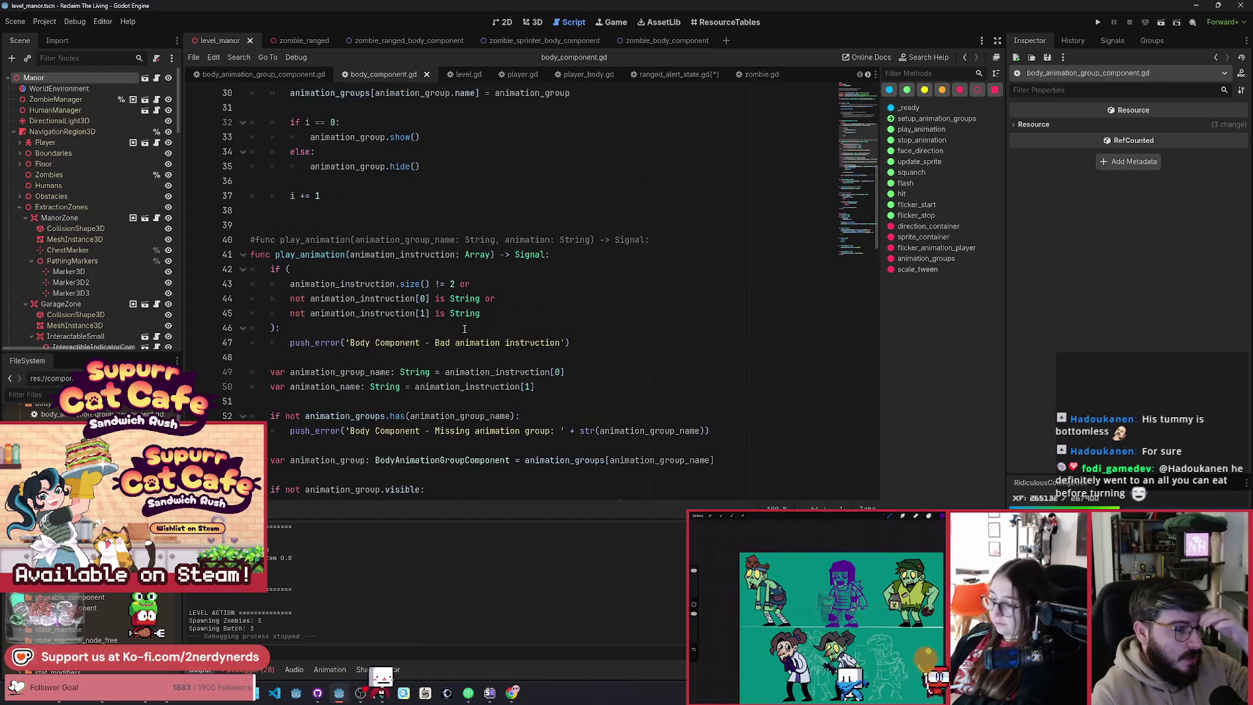
pyautogui.scroll(9, 463, 327)
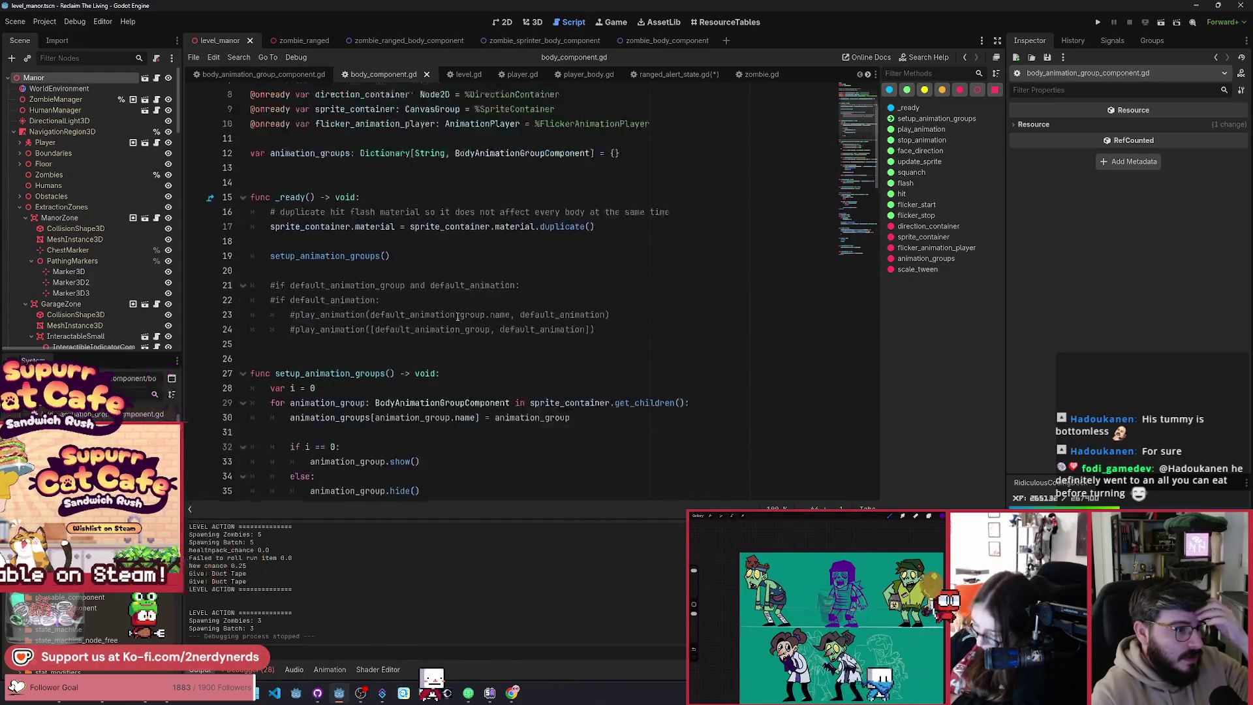
pyautogui.scroll(-16, 450, 316)
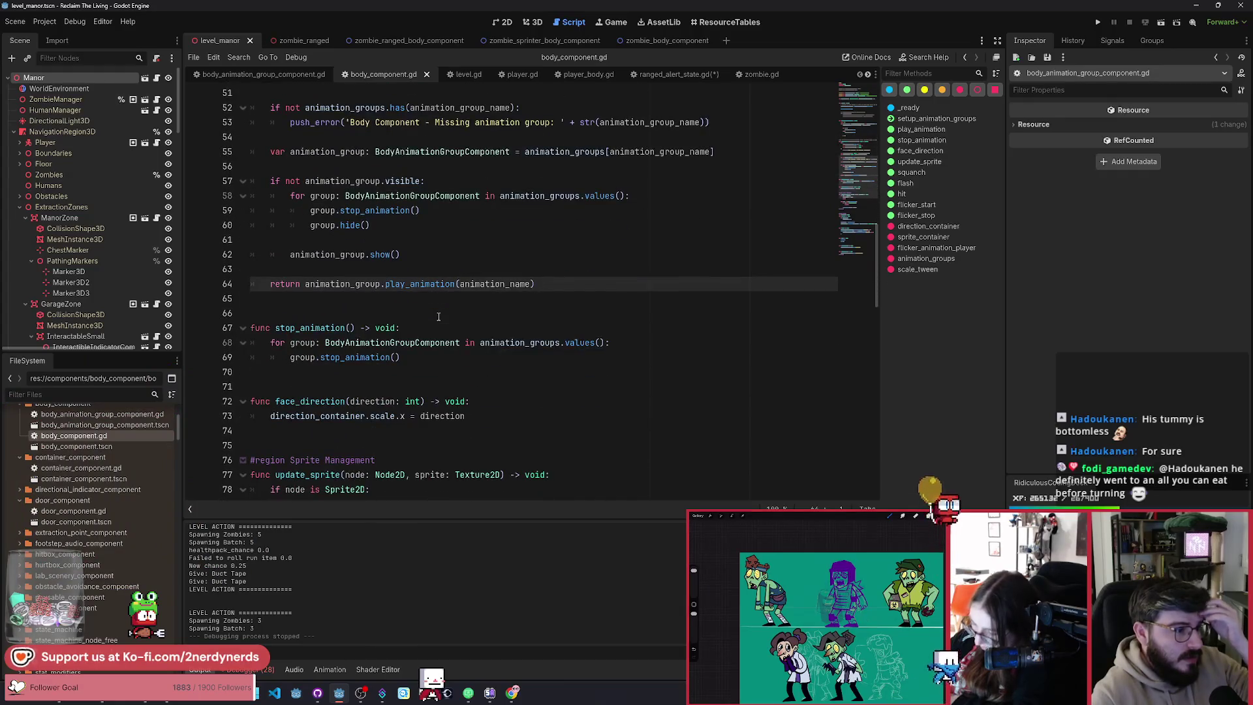
pyautogui.scroll(-2, 439, 317)
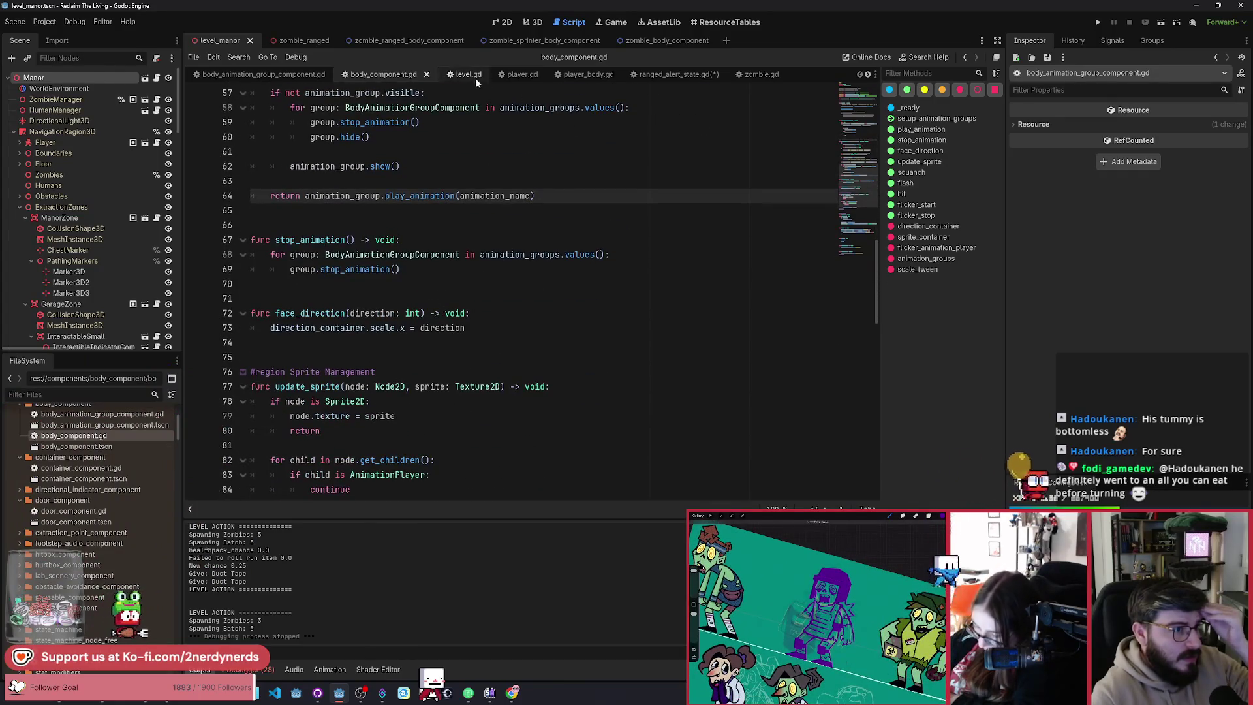
pyautogui.click(662, 74)
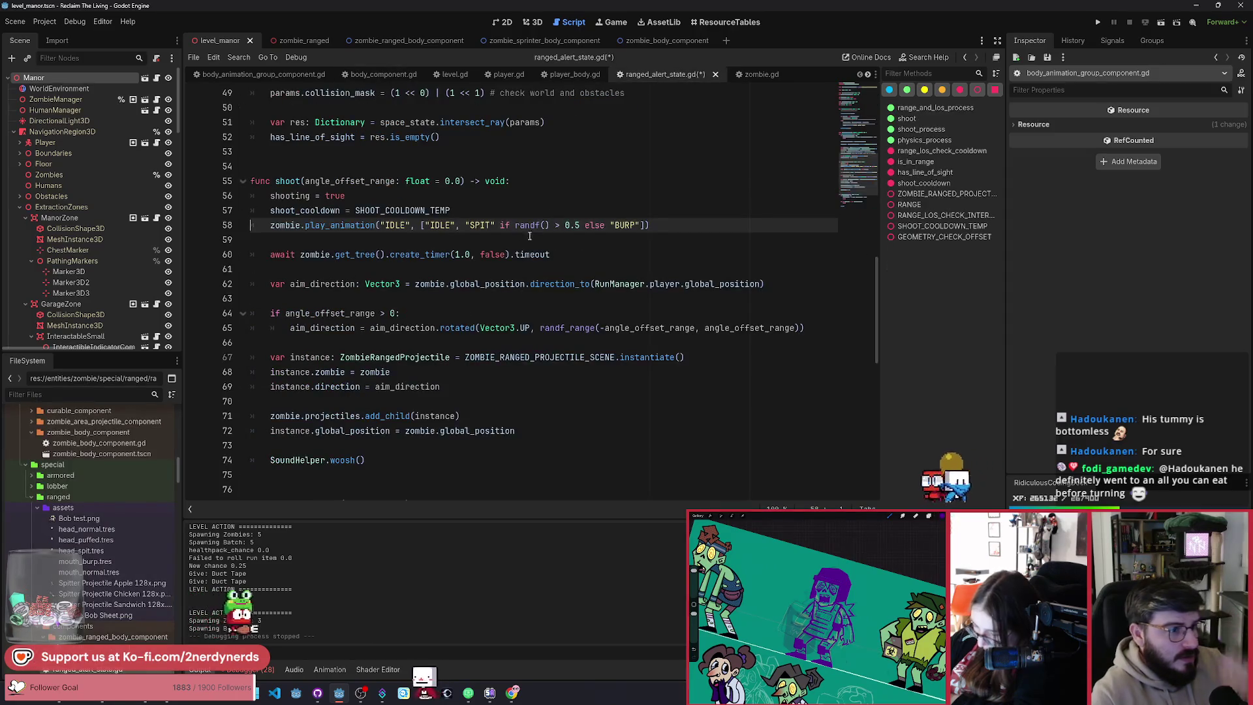
pyautogui.keyDown('ctrl'); pyautogui.click(340, 225); pyautogui.keyUp('ctrl')
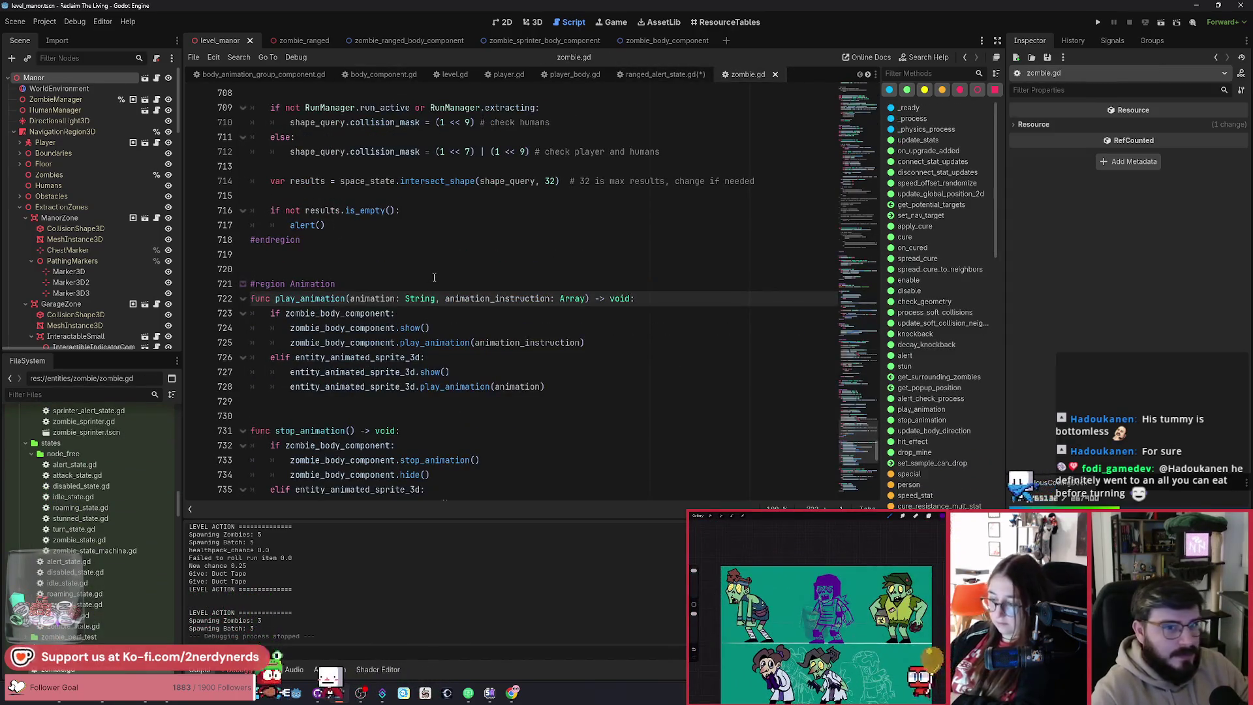
# Step: Make play_animation return Signal, return the body component and sprite calls, and fix 'treturn'
pyautogui.doubleClick(613, 300)
pyautogui.write('S')
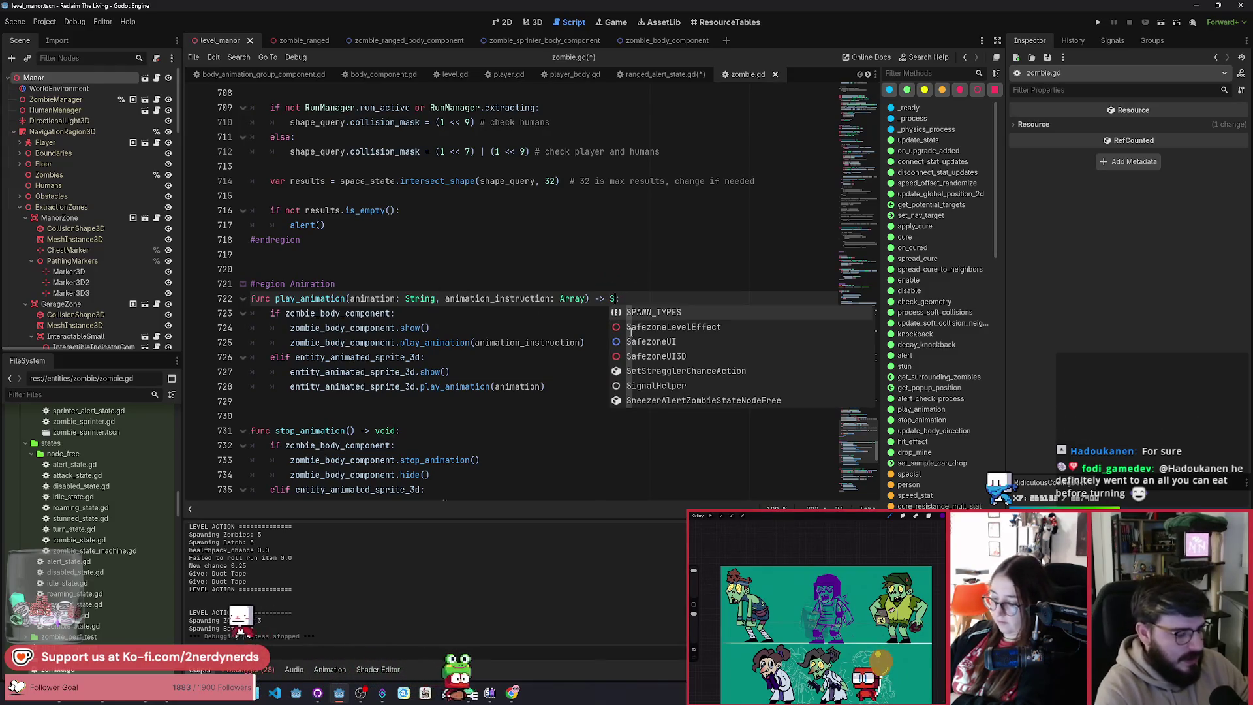
pyautogui.write('ignal:')
pyautogui.click(290, 342)
pyautogui.write('return')
pyautogui.click(291, 387)
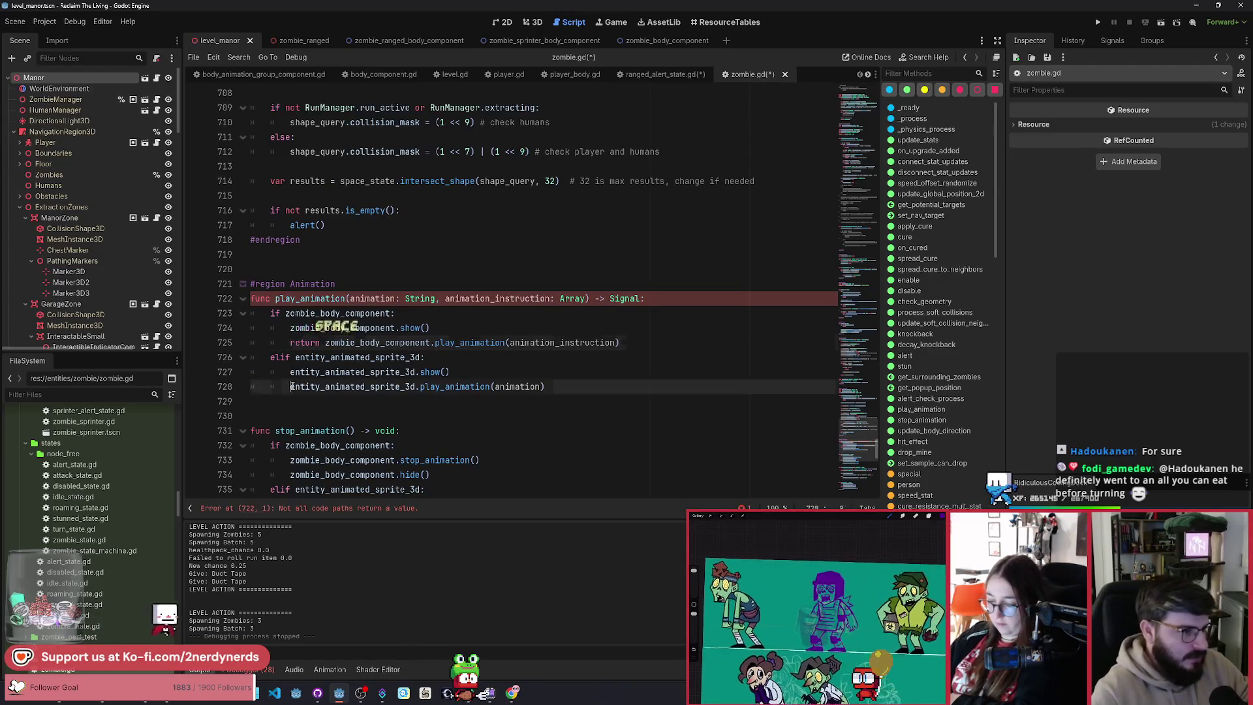
pyautogui.write('return')
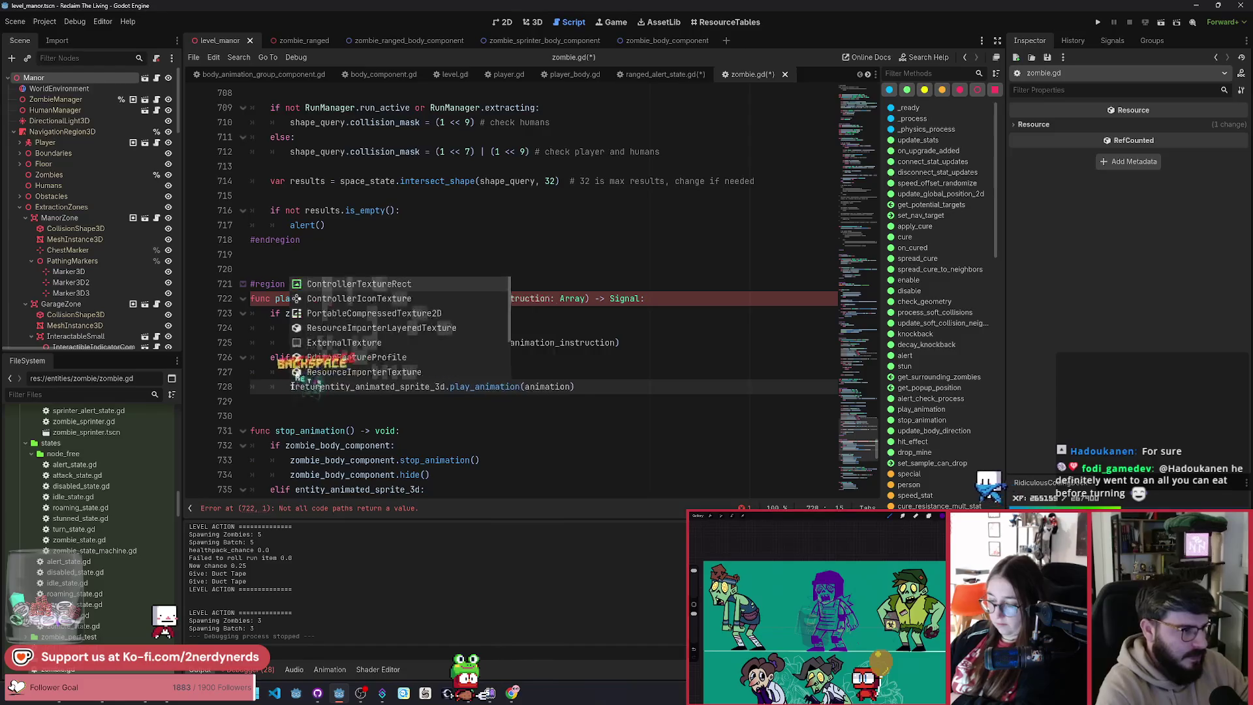
pyautogui.press('Home')
pyautogui.press('Delete')
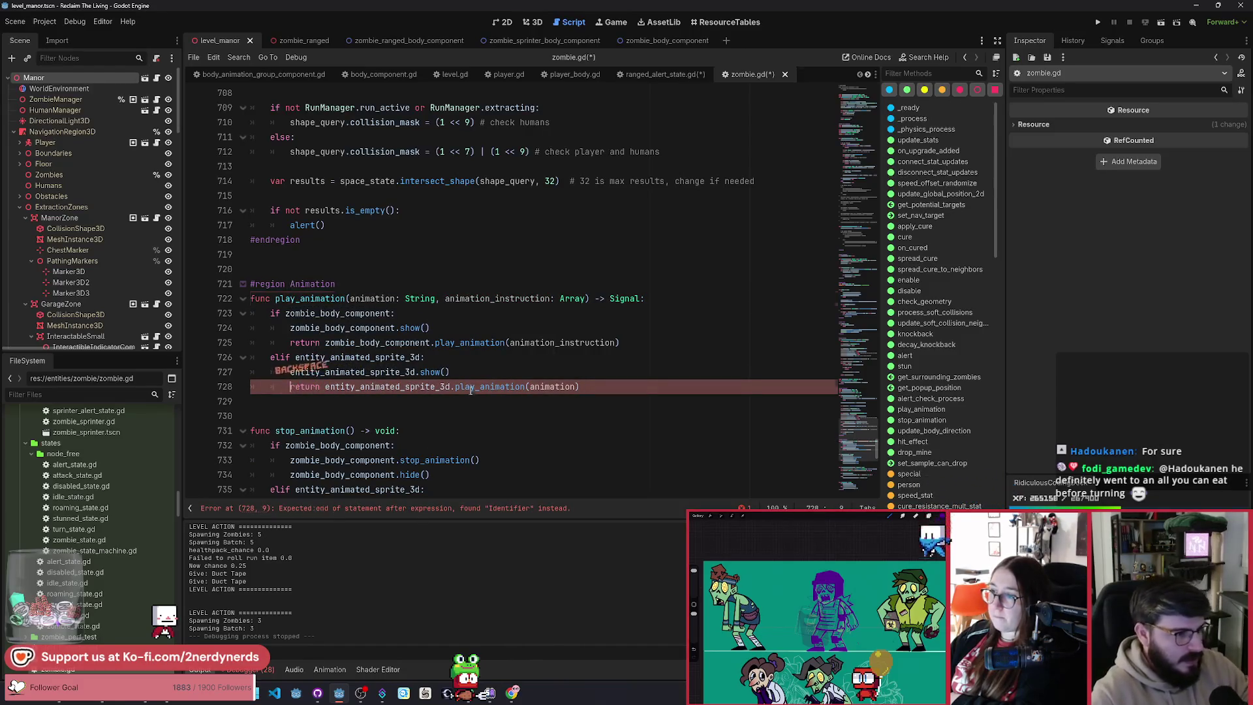
pyautogui.click(501, 379)
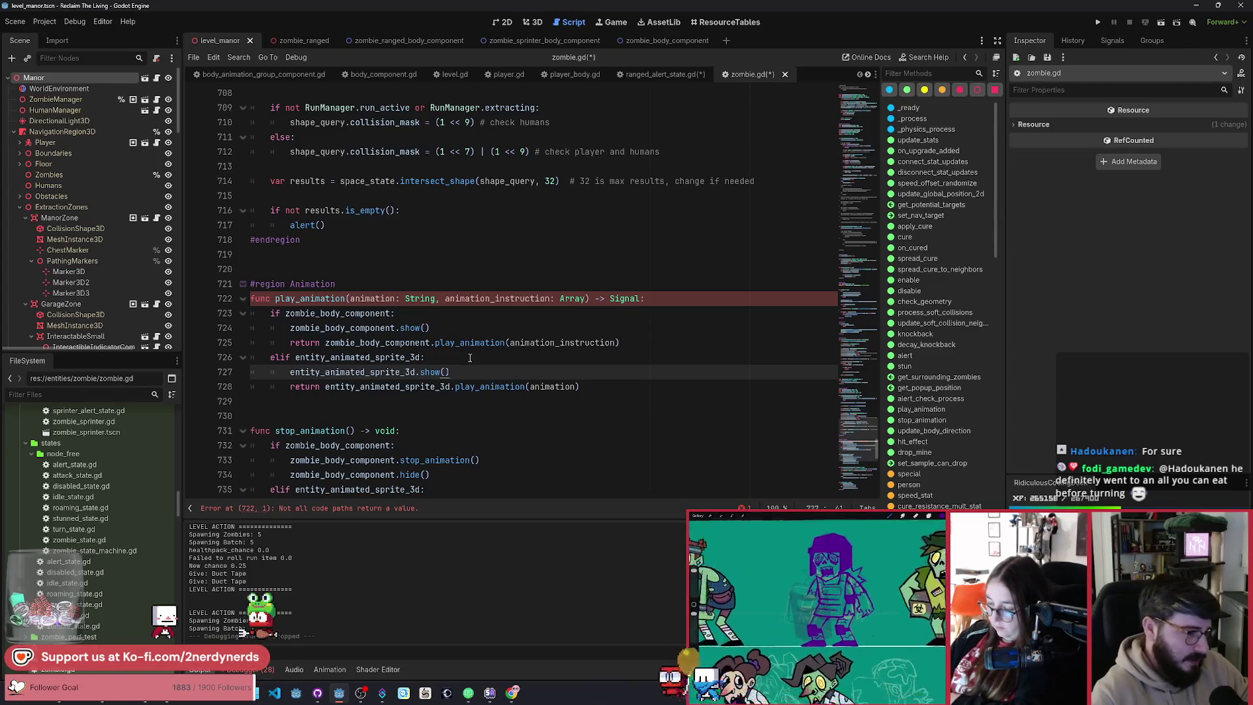
# Step: Comment out the elif sprite line, add a plain 'else:' beneath it, and save zombie.gd
pyautogui.click(290, 358)
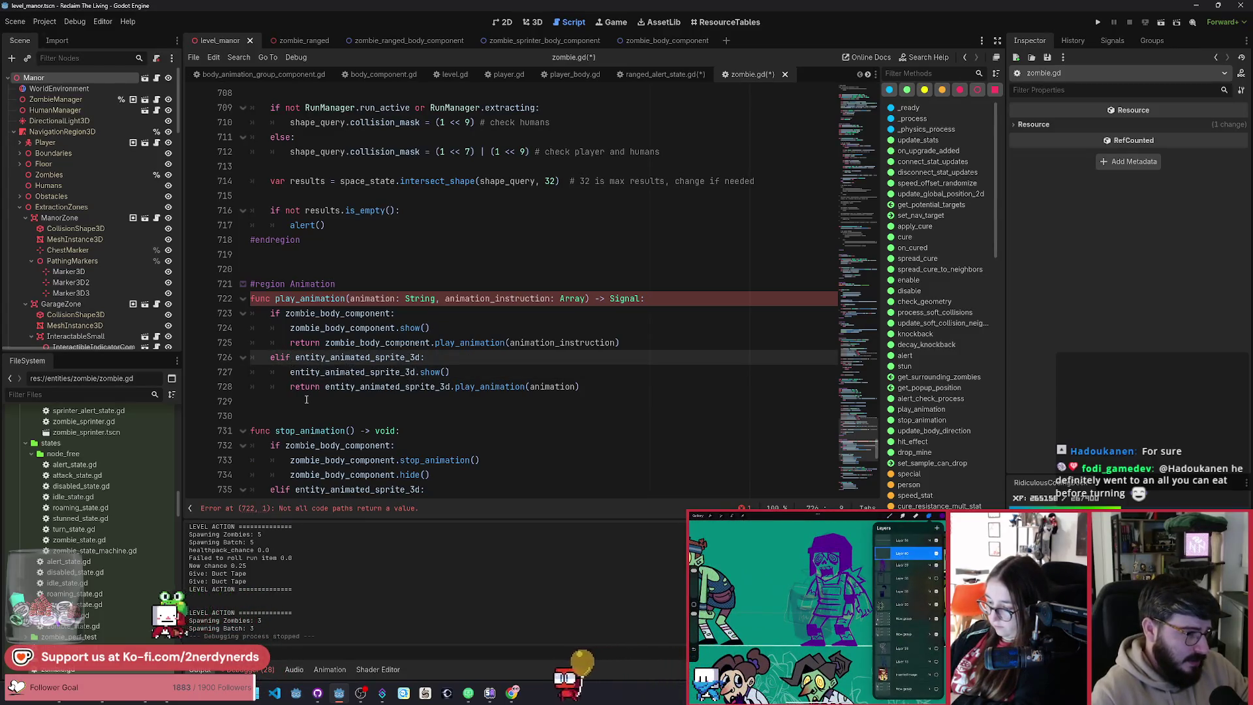
pyautogui.press('BackSpace')
pyautogui.press('BackSpace')
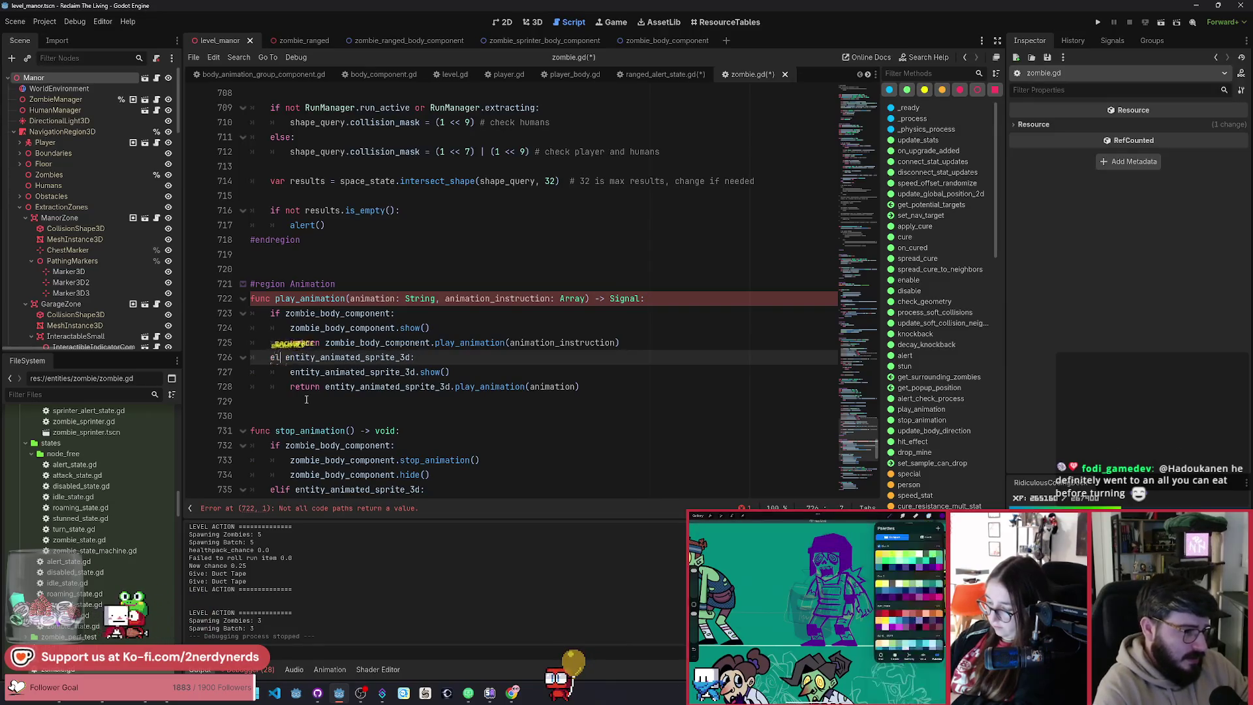
pyautogui.write('se')
pyautogui.press('Escape')
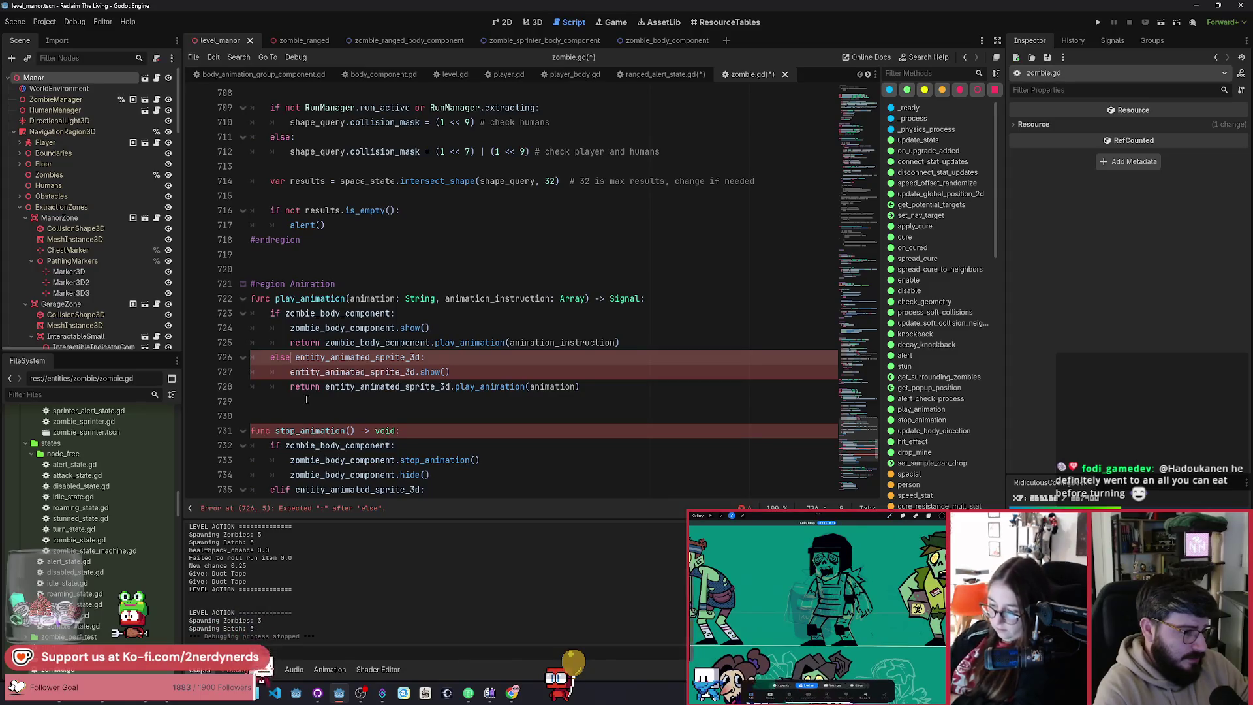
pyautogui.hotkey('ctrl', 'z')
pyautogui.hotkey('ctrl', 'z')
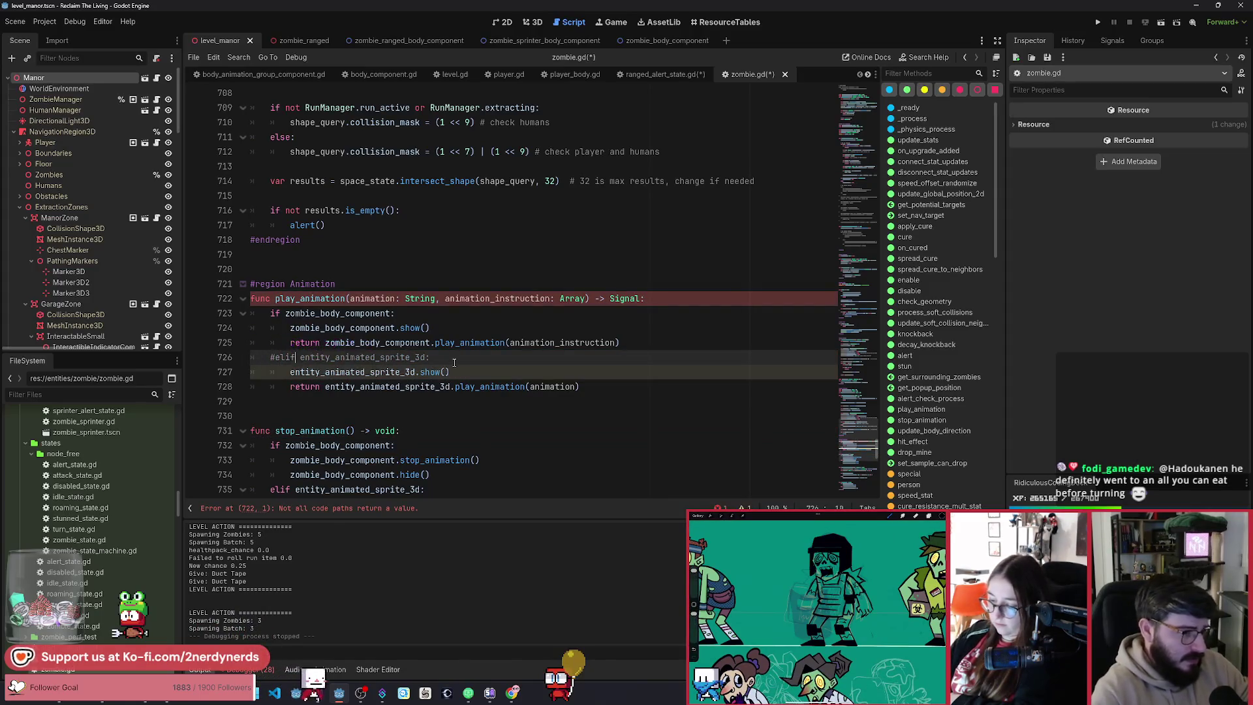
pyautogui.press('Return')
pyautogui.write('else:')
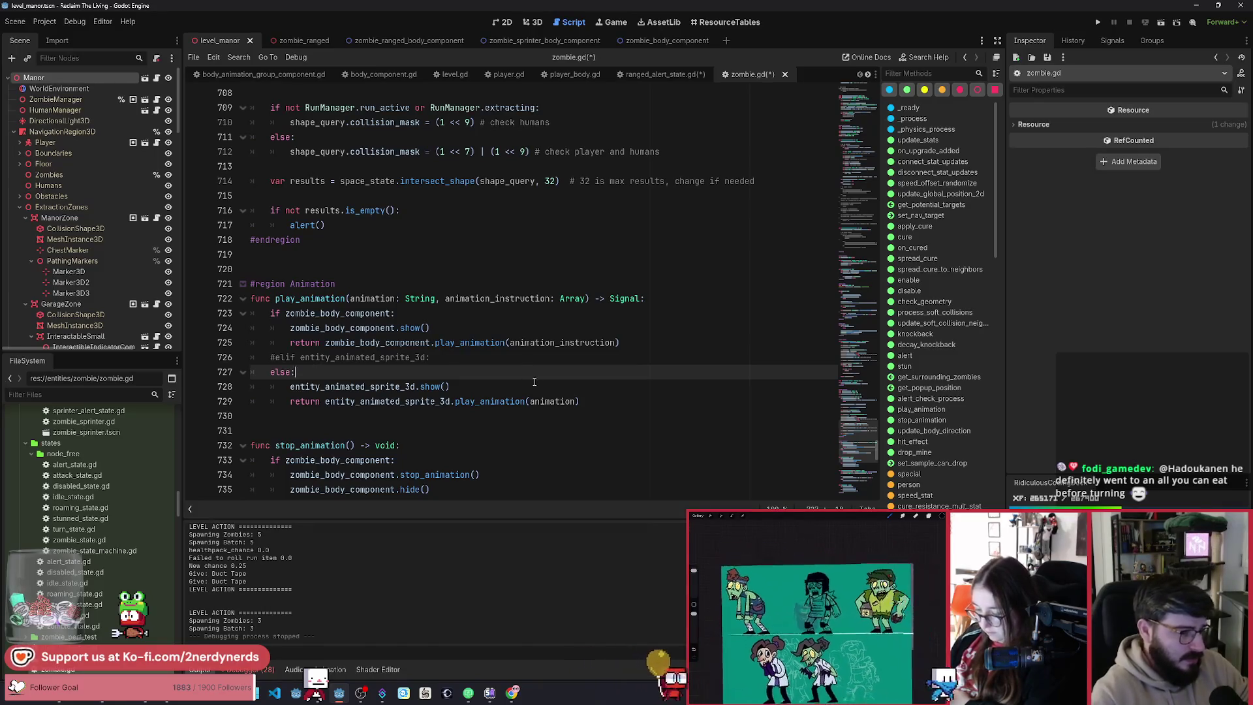
pyautogui.hotkey('ctrl', 's')
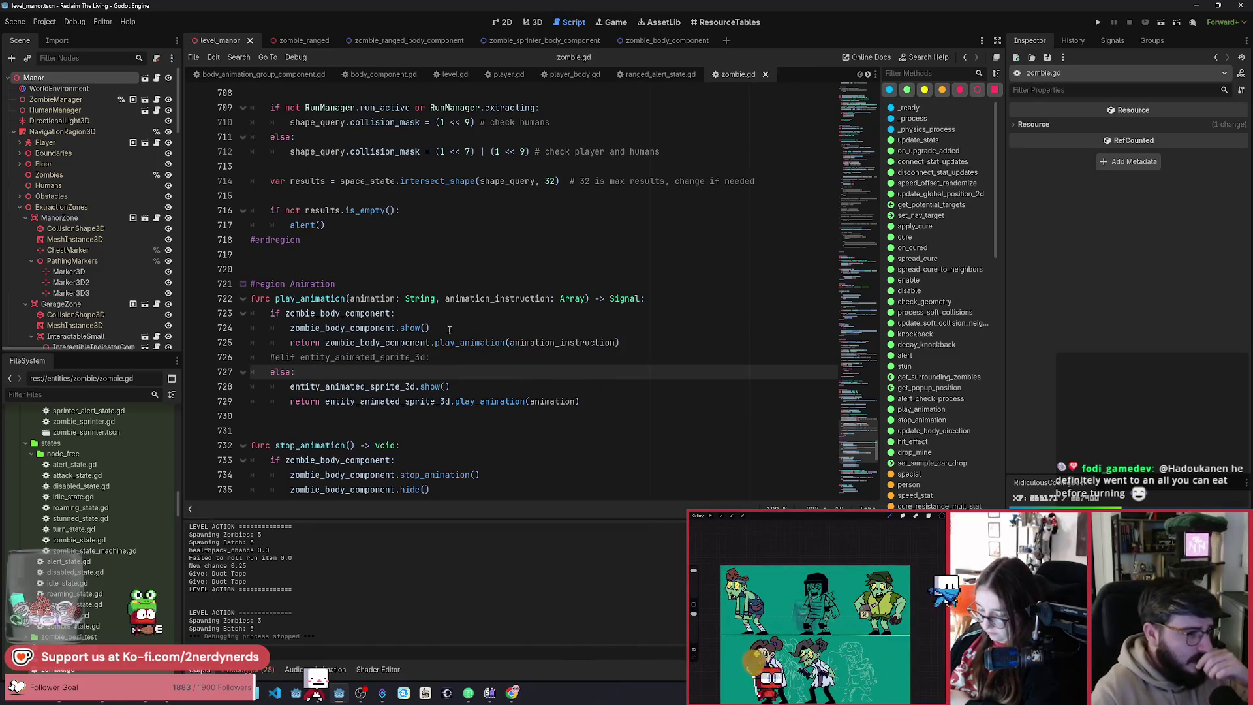
pyautogui.click(330, 299)
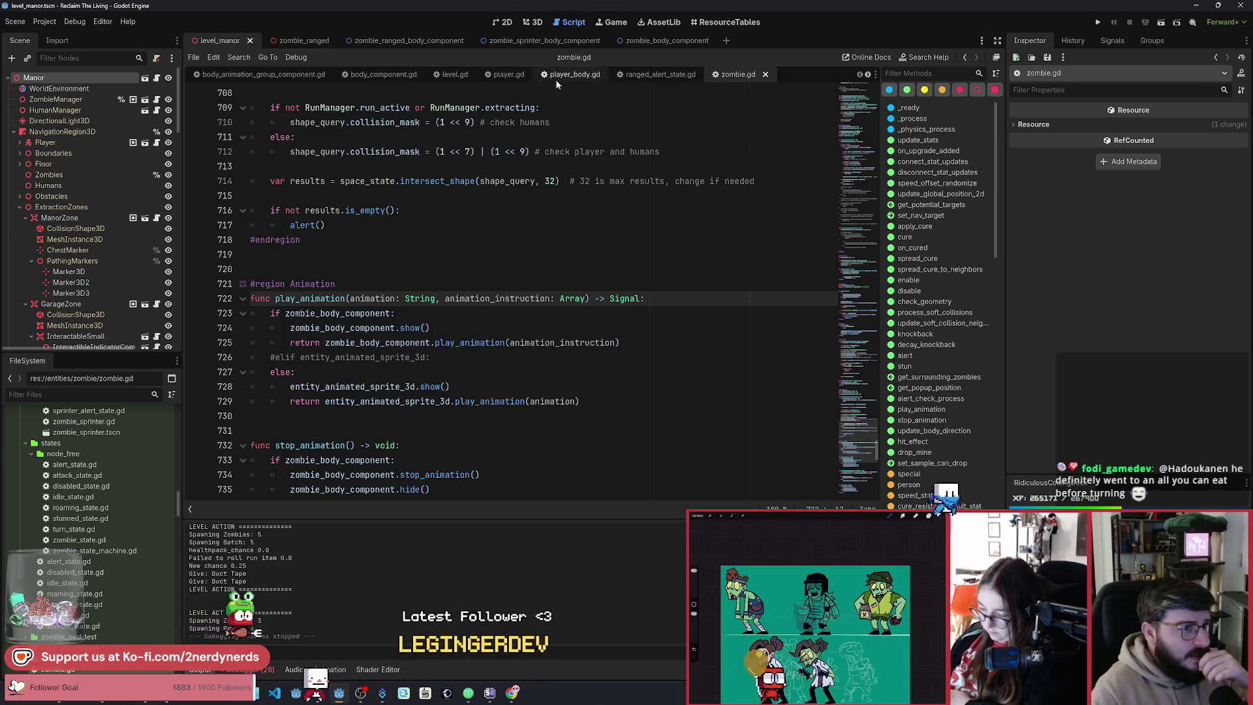
pyautogui.click(661, 74)
# Step: Declare a 'var finished: Signal' at the end of line 58 in shoot()
pyautogui.click(457, 269)
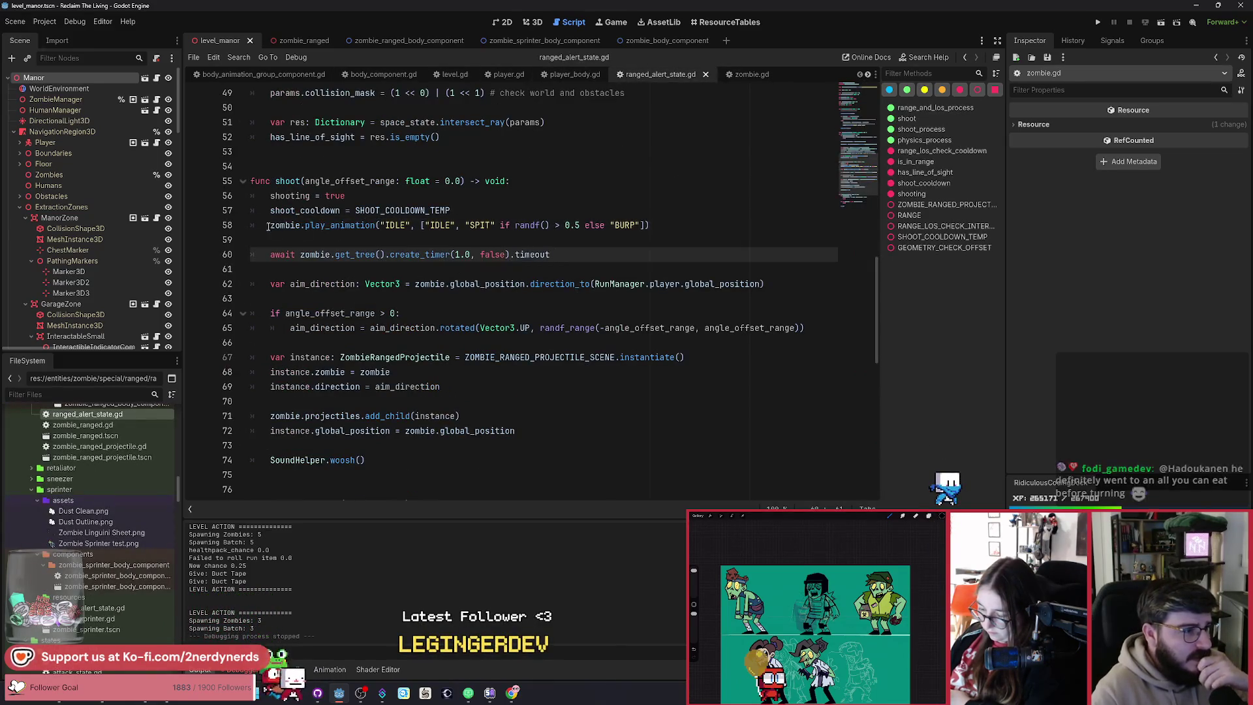
pyautogui.press('Up')
pyautogui.press('Up')
pyautogui.click(657, 226)
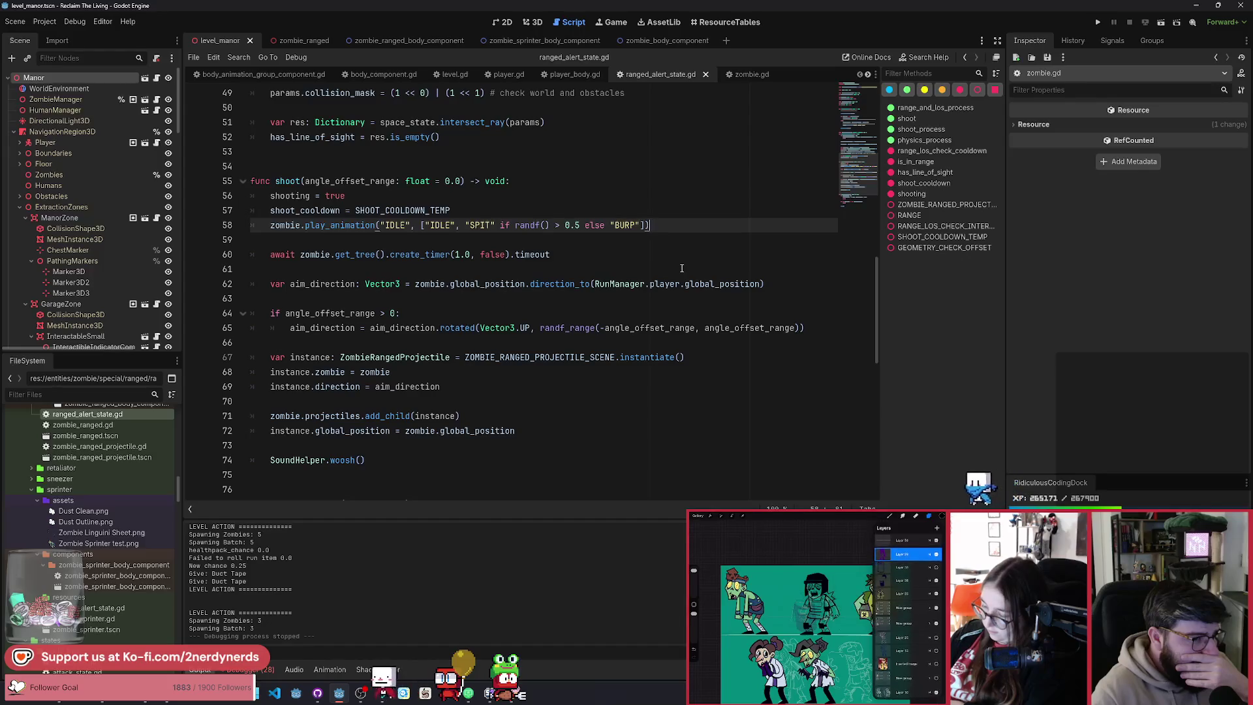
pyautogui.write('.con')
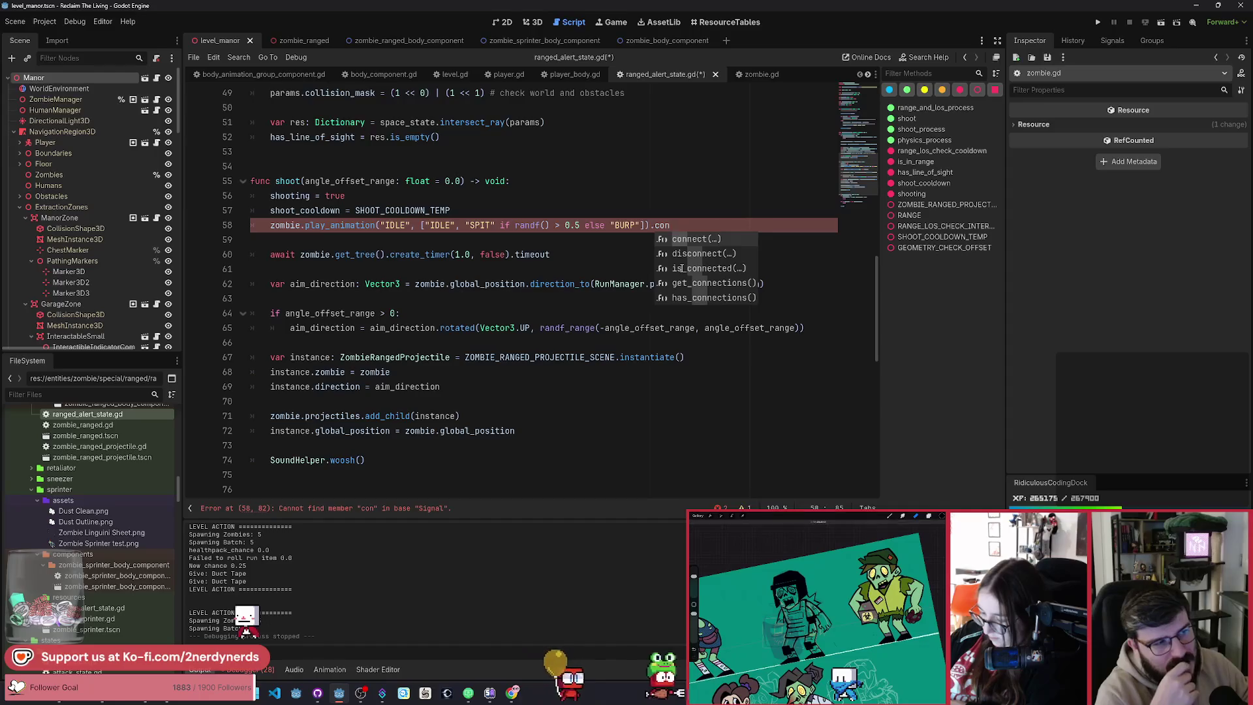
pyautogui.press('BackSpace')
pyautogui.press('BackSpace')
pyautogui.press('BackSpace')
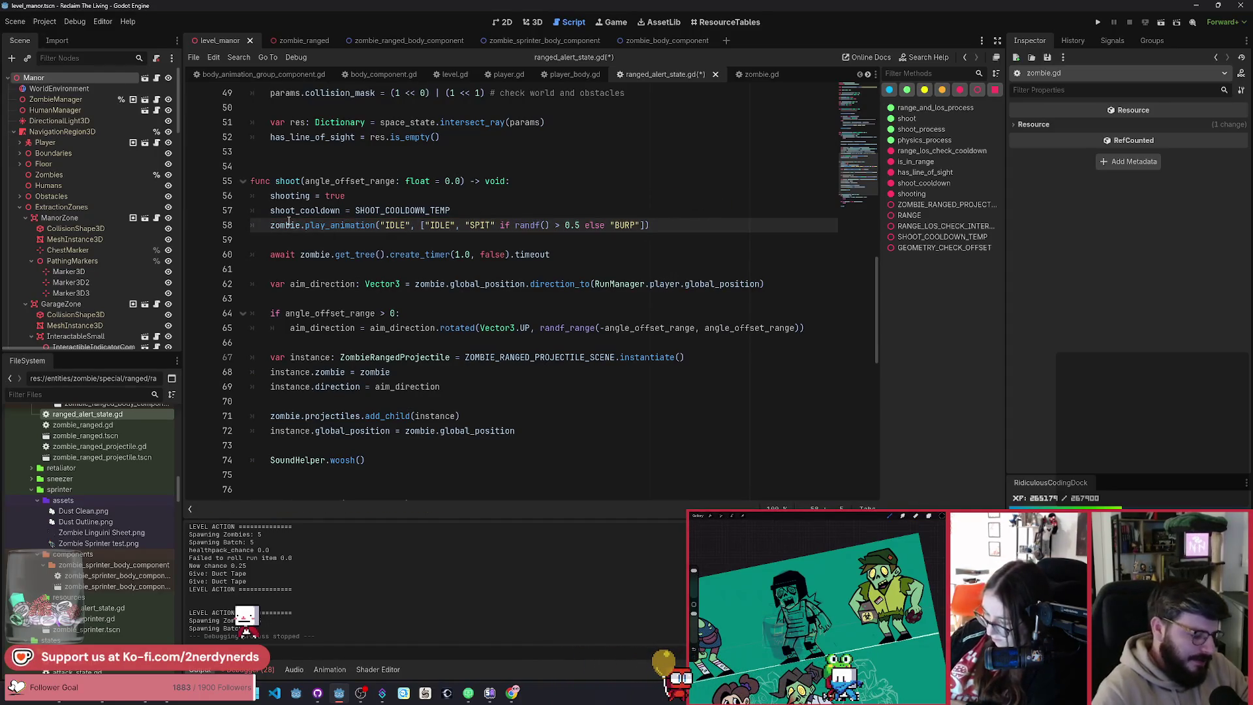
pyautogui.write('var ')
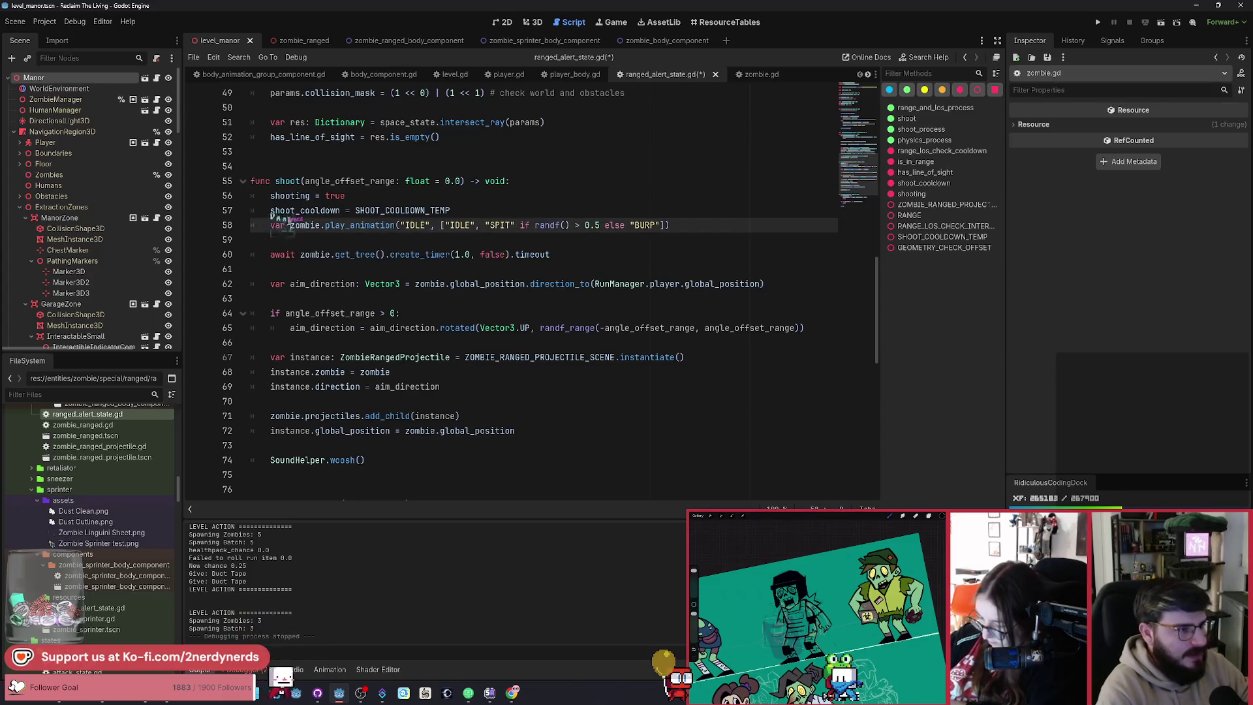
pyautogui.write('finished: Signal')
pyautogui.write('al =')
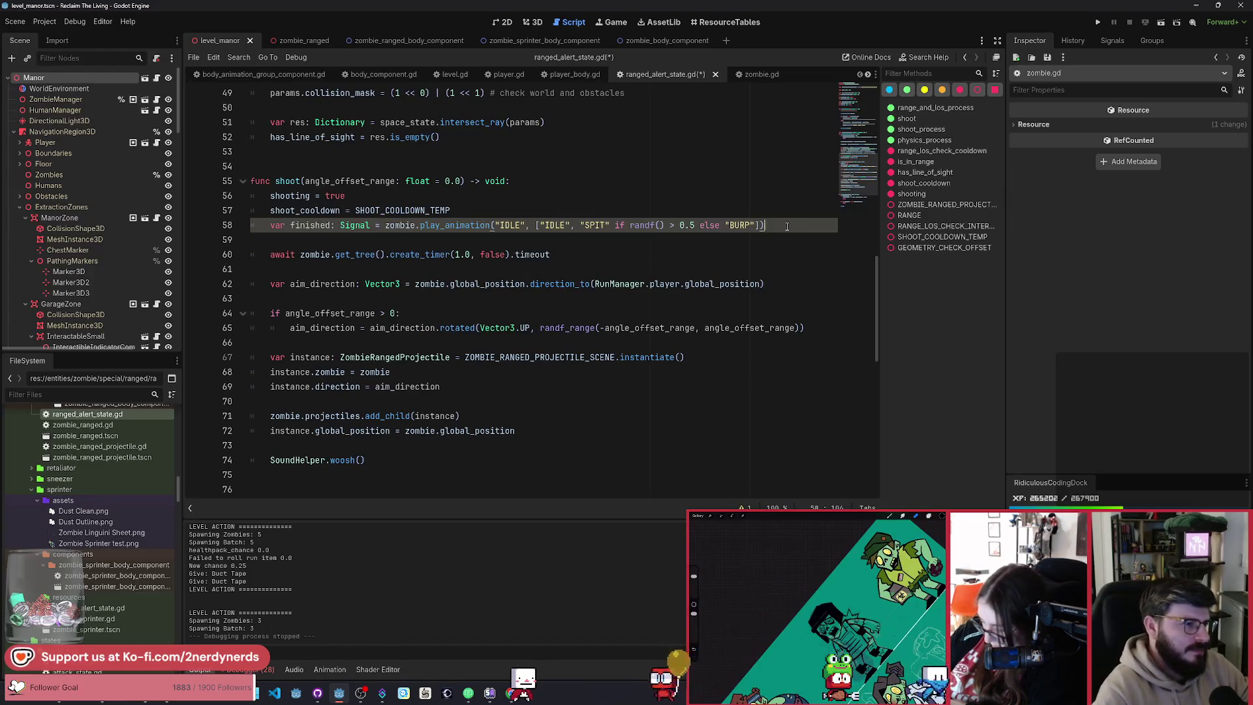
# Step: Connect a lambda to finished that sets 'shooting = false' and calls finished.disconnect
pyautogui.press('Return')
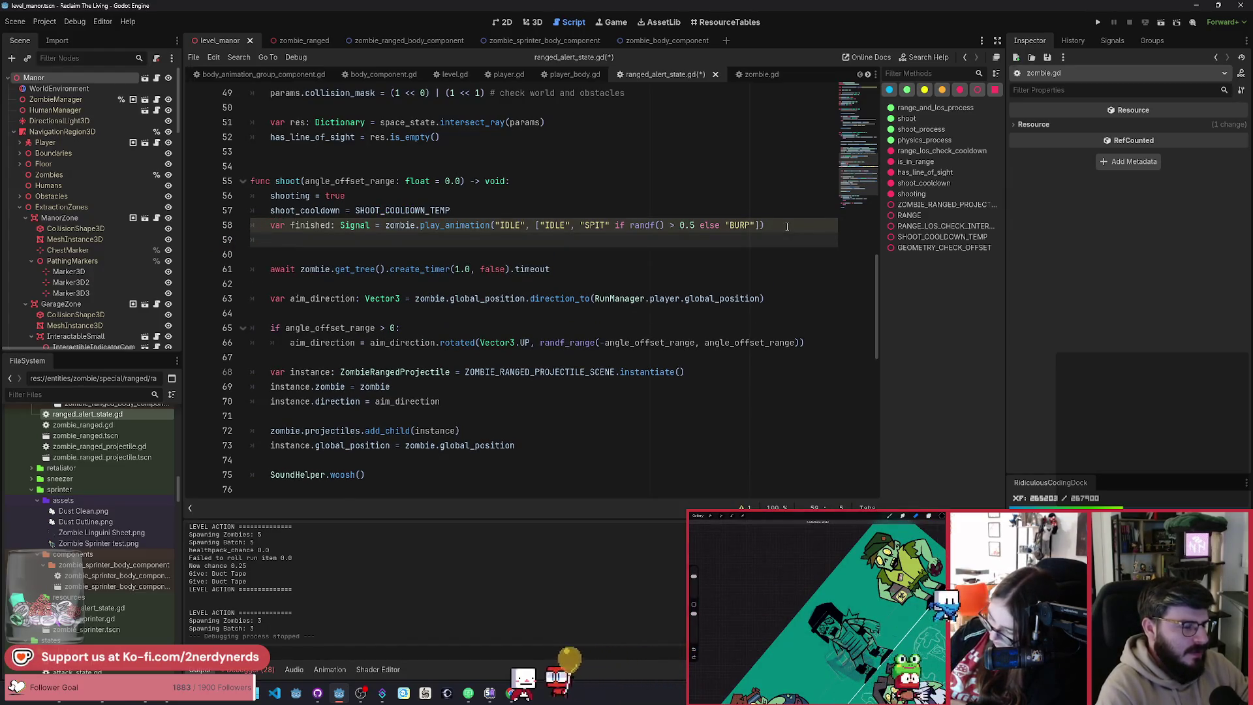
pyautogui.write('finishee')
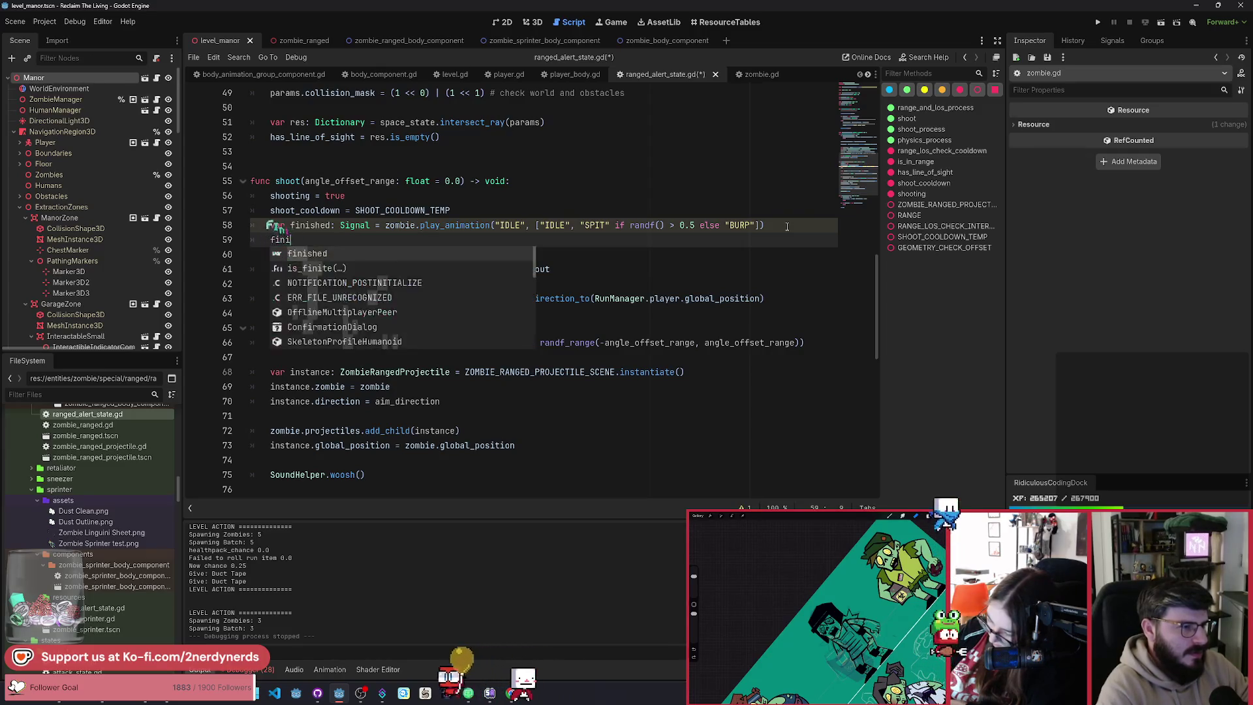
pyautogui.write('con')
pyautogui.press('Return')
pyautogui.write('func() -')
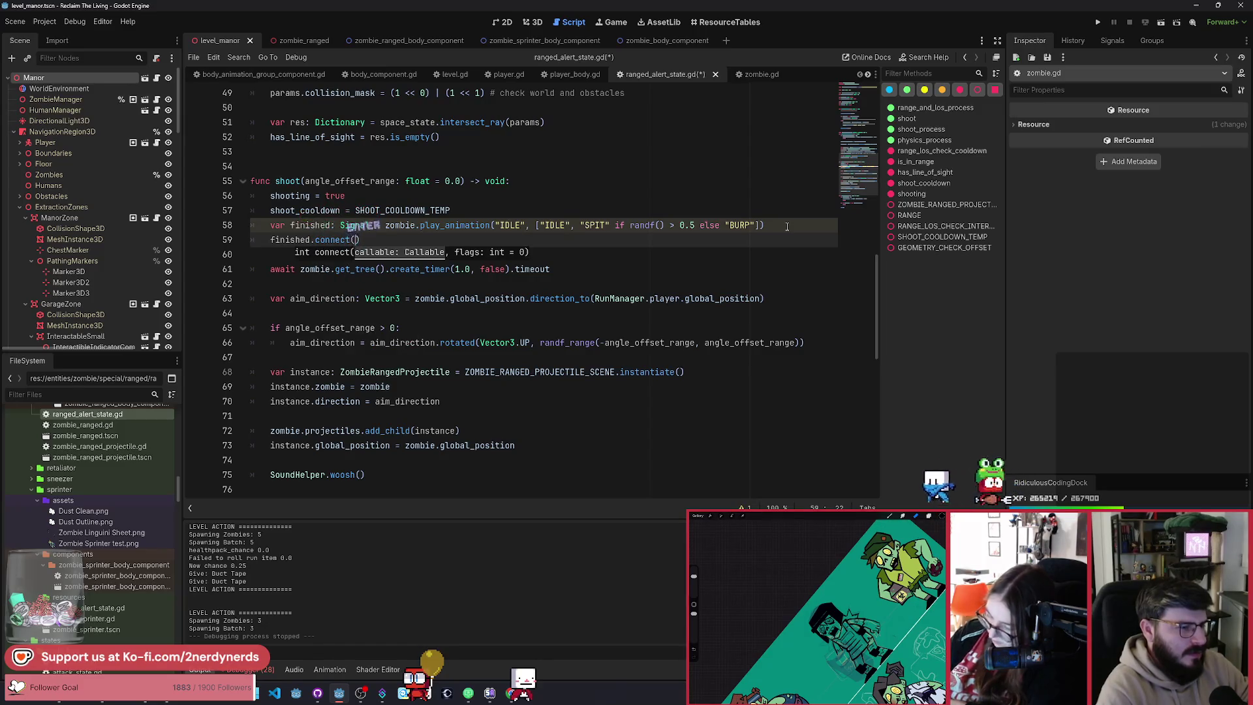
pyautogui.press('BackSpace')
pyautogui.write(':')
pyautogui.press('Return')
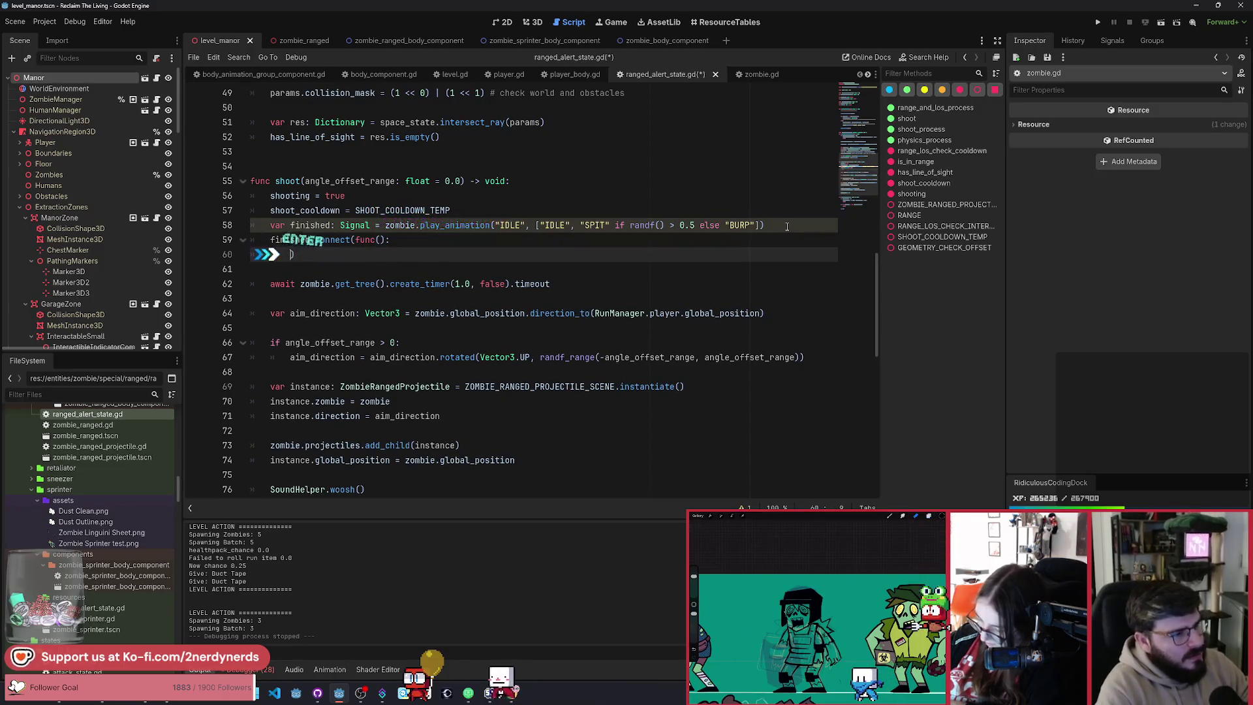
pyautogui.press('Return')
pyautogui.press('Tab')
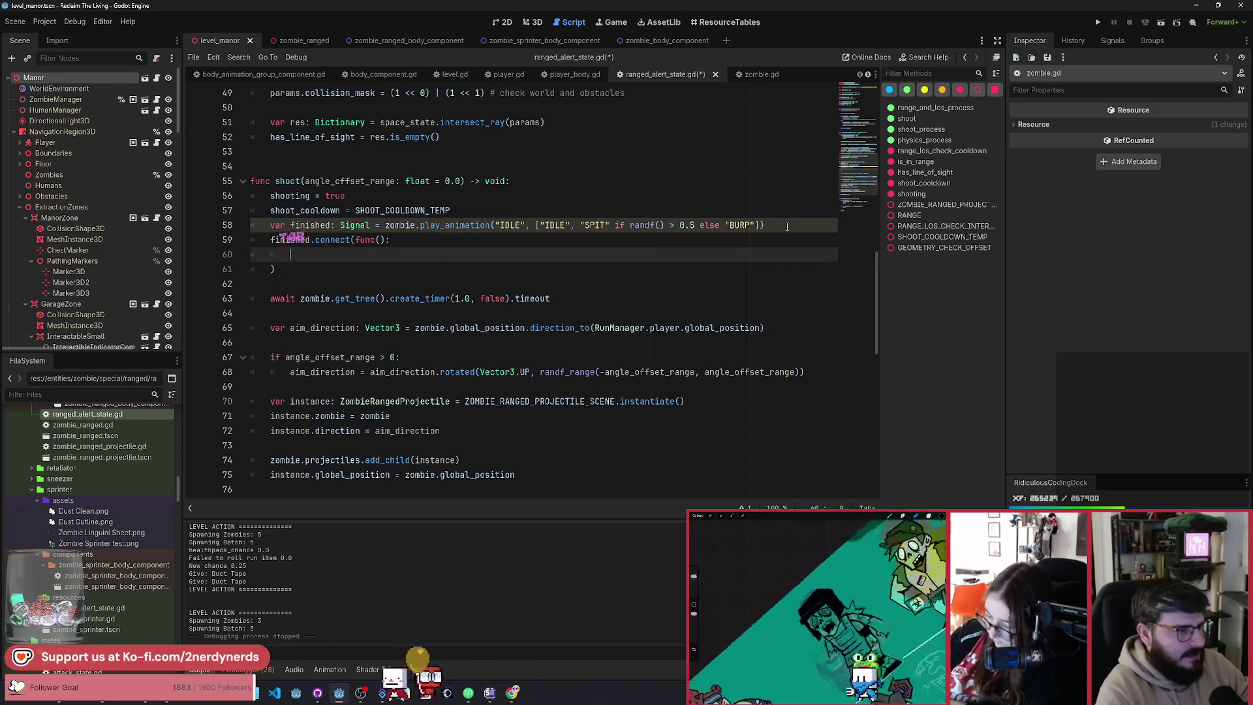
pyautogui.write('shooting = false')
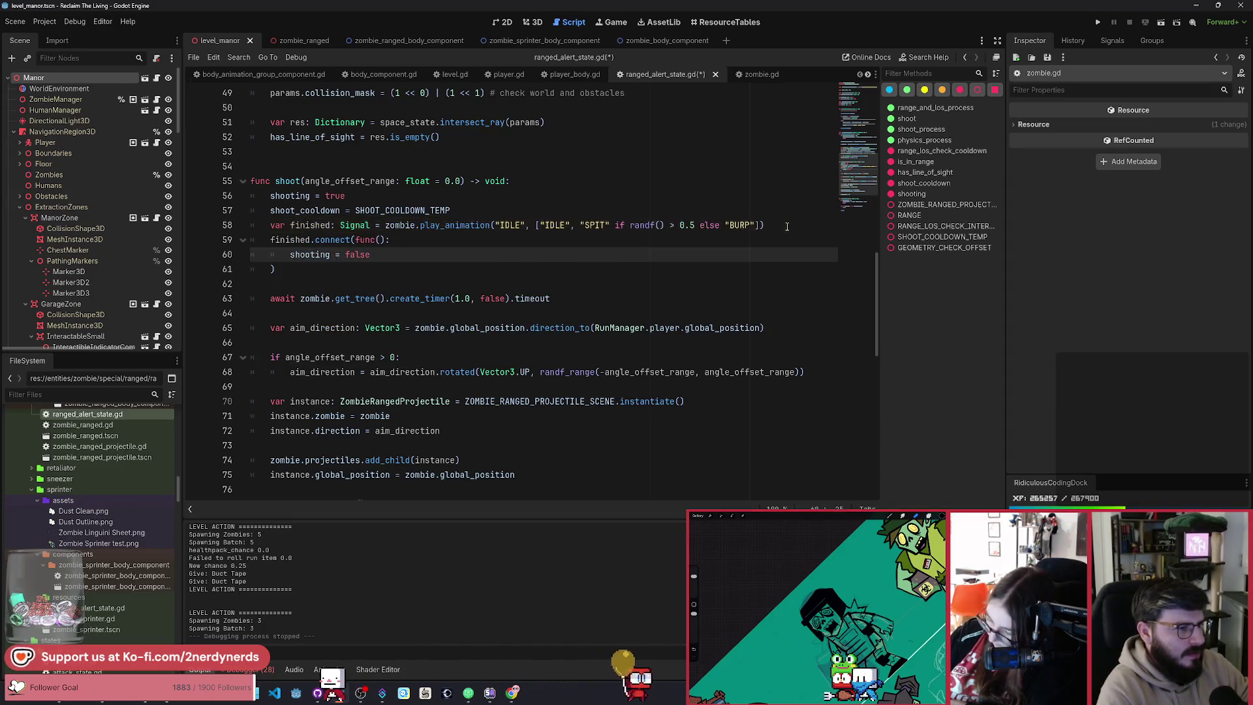
pyautogui.press('Return')
pyautogui.write('finished.dis')
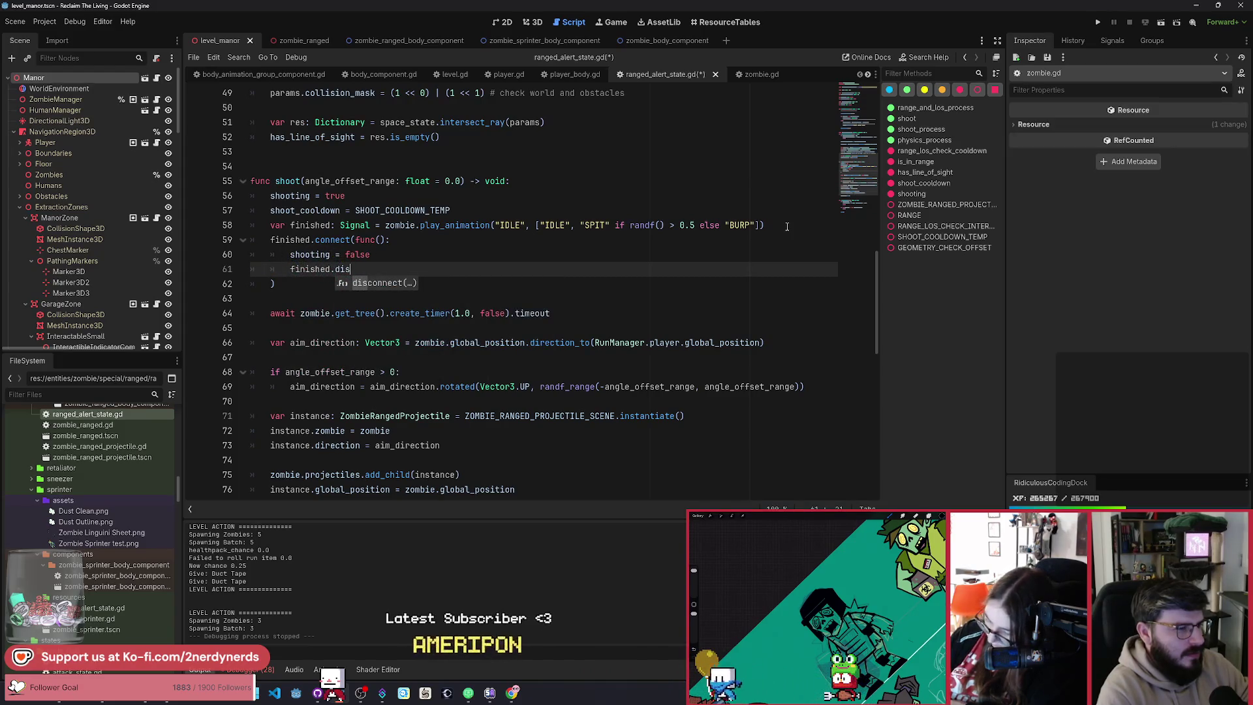
pyautogui.press('Return')
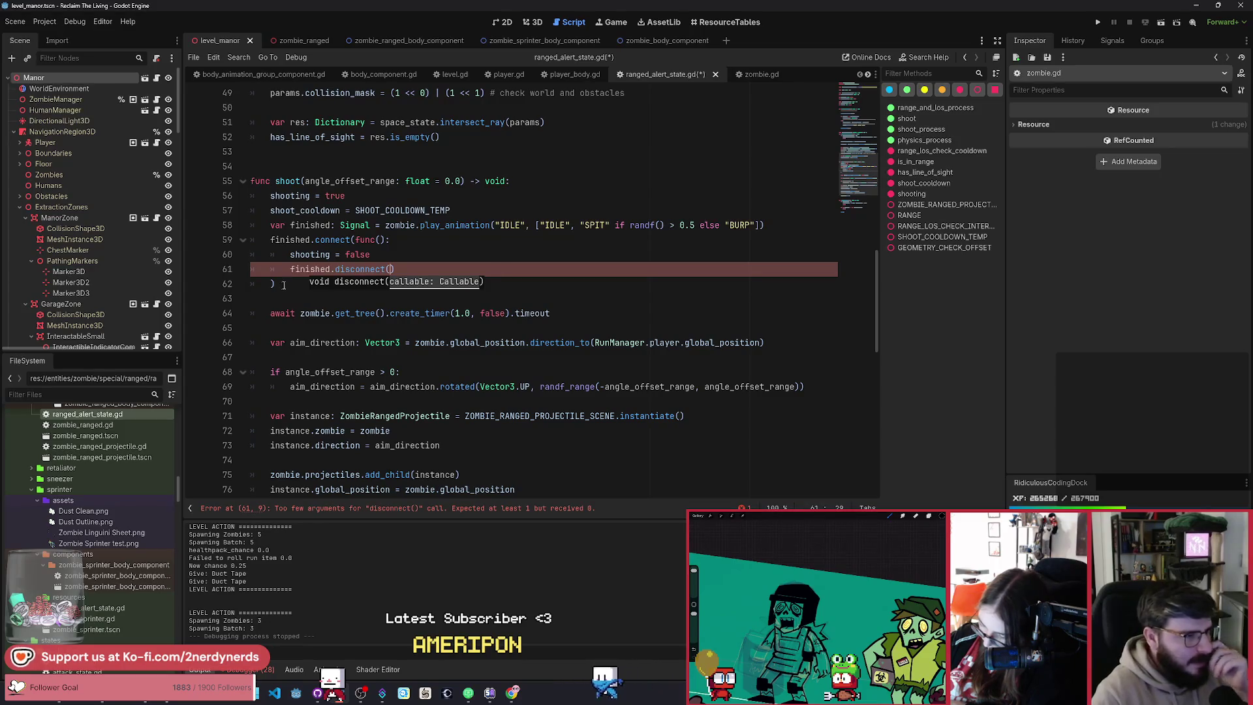
pyautogui.click(405, 264)
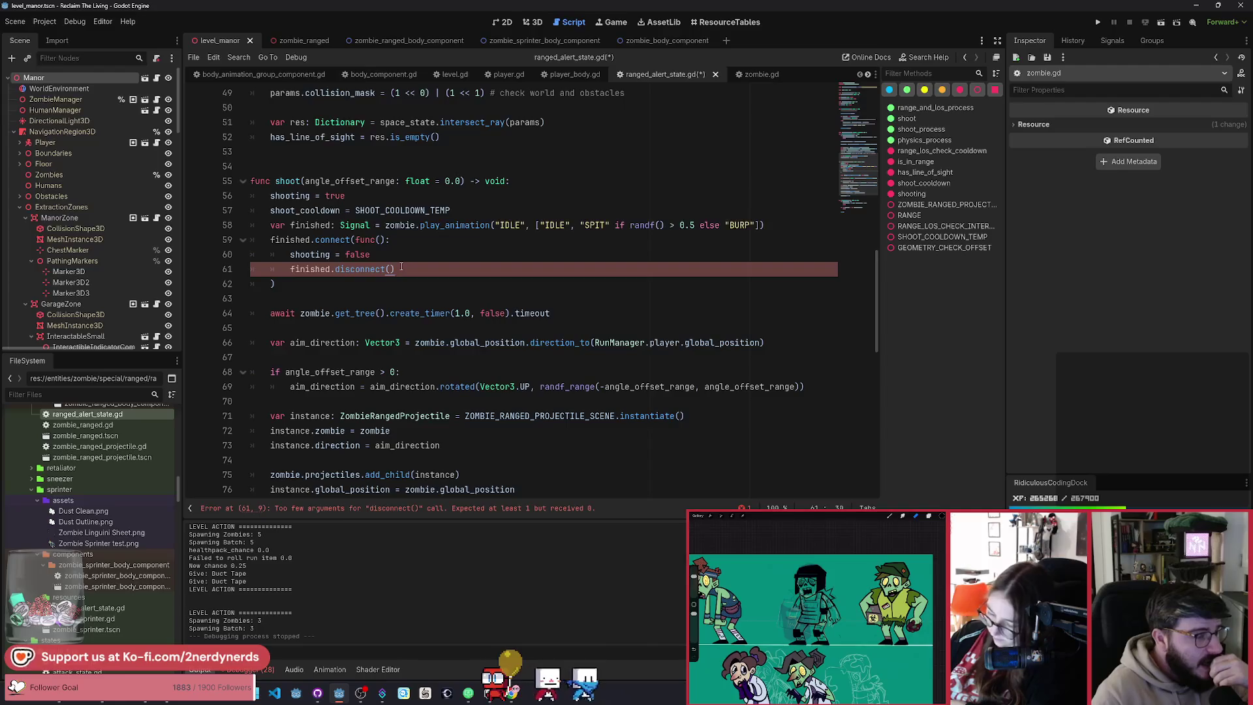
# Step: Delete the finished variable declaration and the finished.connect block again
pyautogui.moveTo(283, 284); pyautogui.dragTo(201, 245)
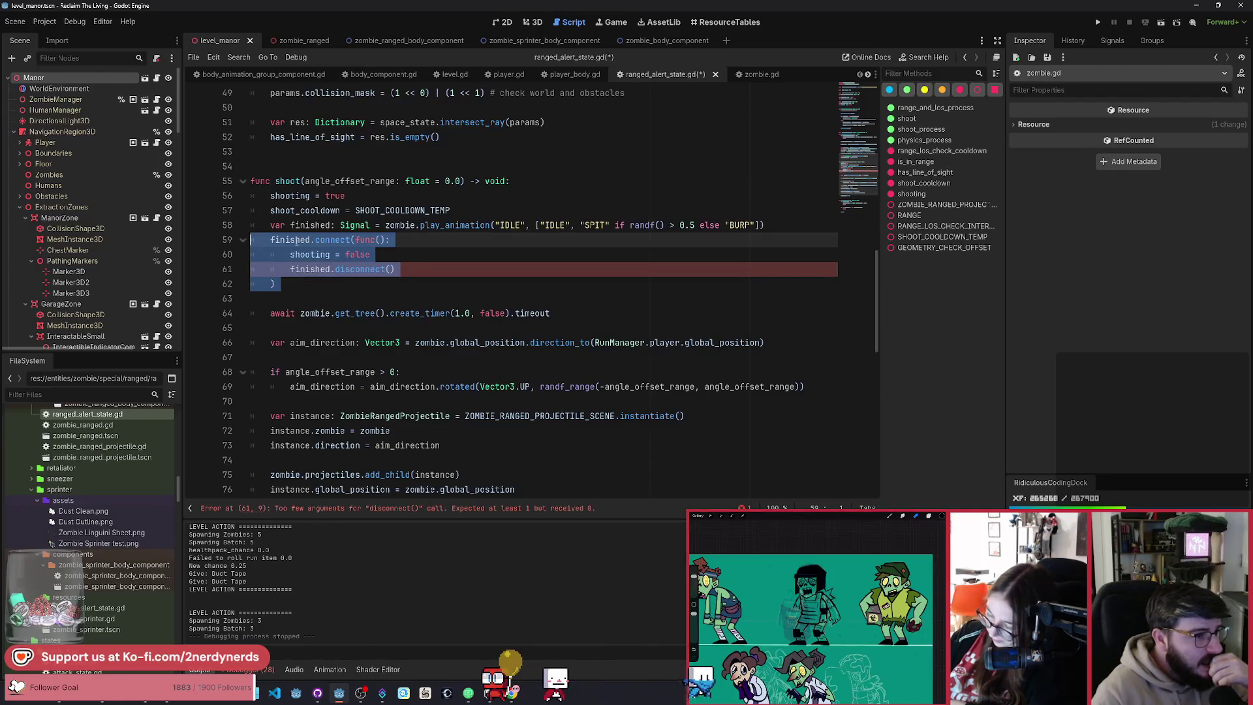
pyautogui.moveTo(386, 225); pyautogui.dragTo(326, 226)
pyautogui.press('BackSpace')
pyautogui.moveTo(193, 240); pyautogui.dragTo(196, 294)
pyautogui.press('BackSpace')
# Step: Save, then add an 'await create_timer(1.0)' line after SoundHelper.woosh() in shoot()
pyautogui.write('BURP')
pyautogui.hotkey('ctrl', 's')
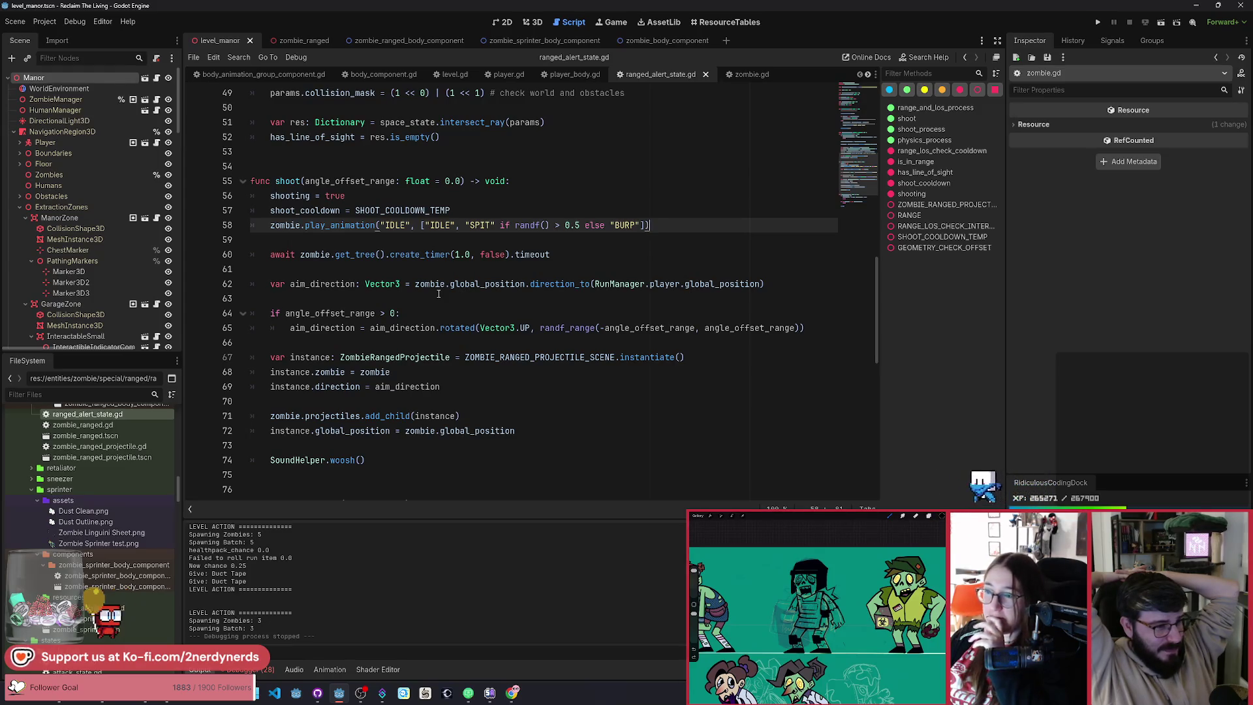
pyautogui.click(388, 461)
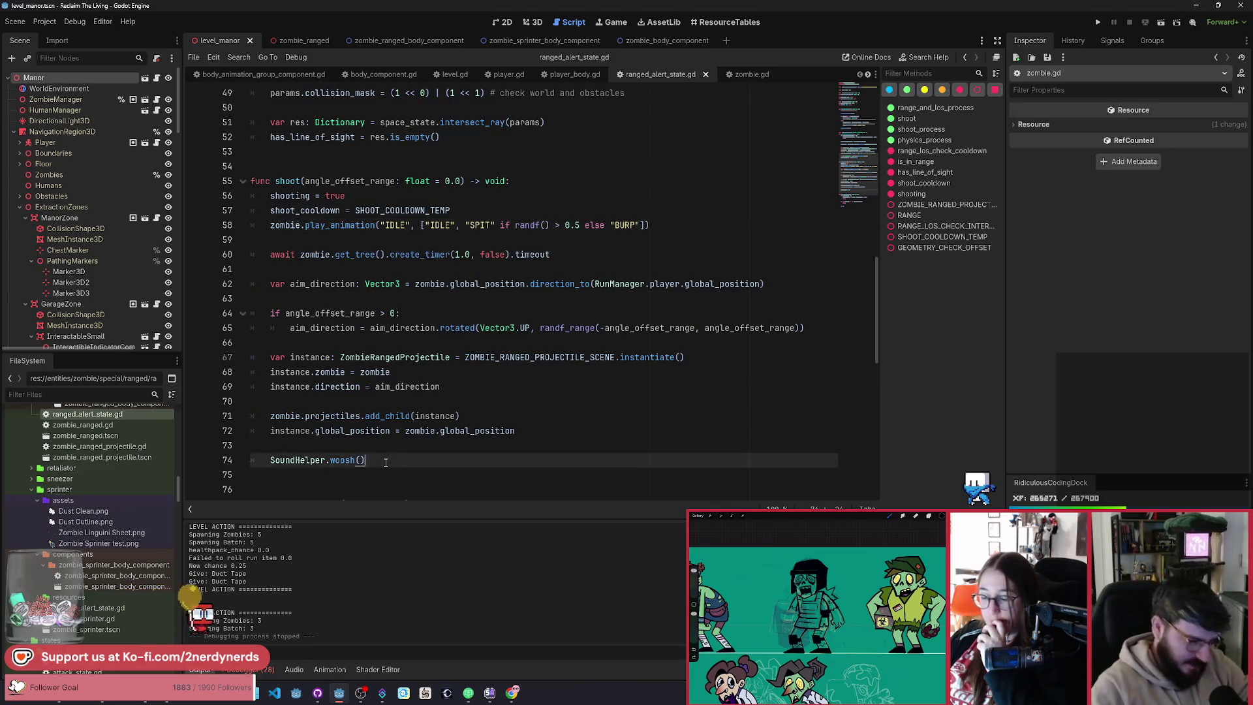
pyautogui.press('Return')
pyautogui.press('Return')
pyautogui.write('await')
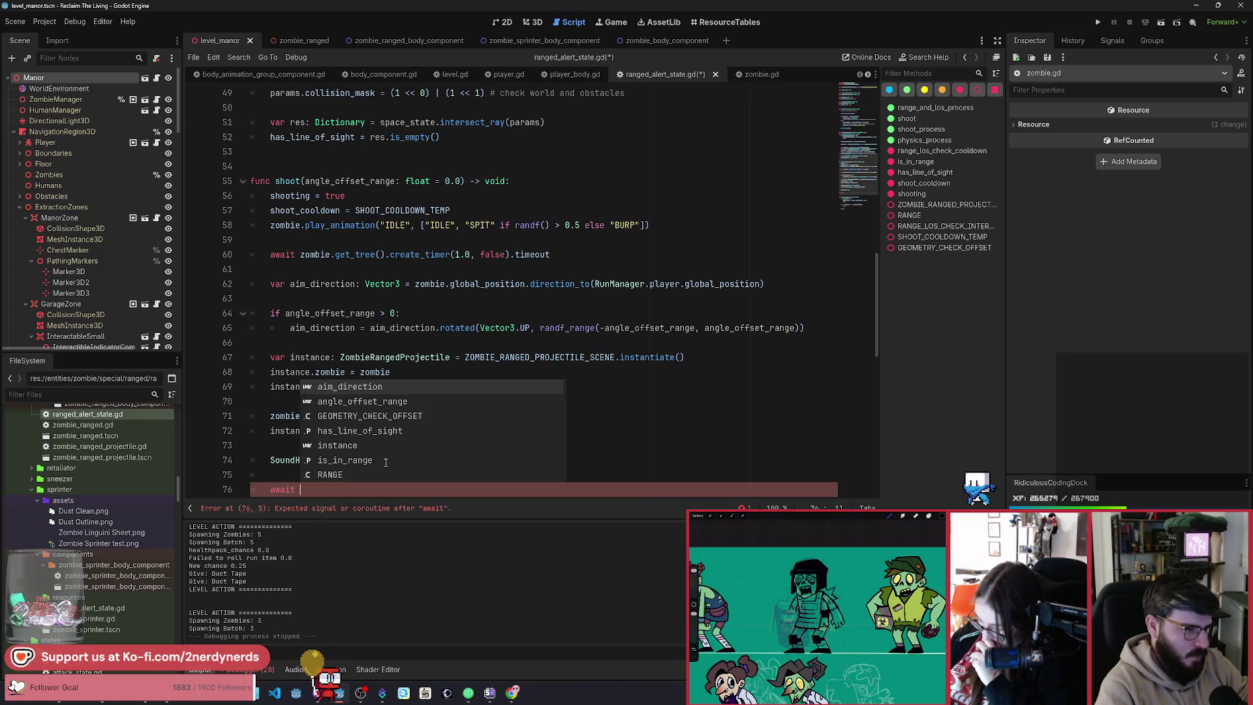
pyautogui.click(567, 253)
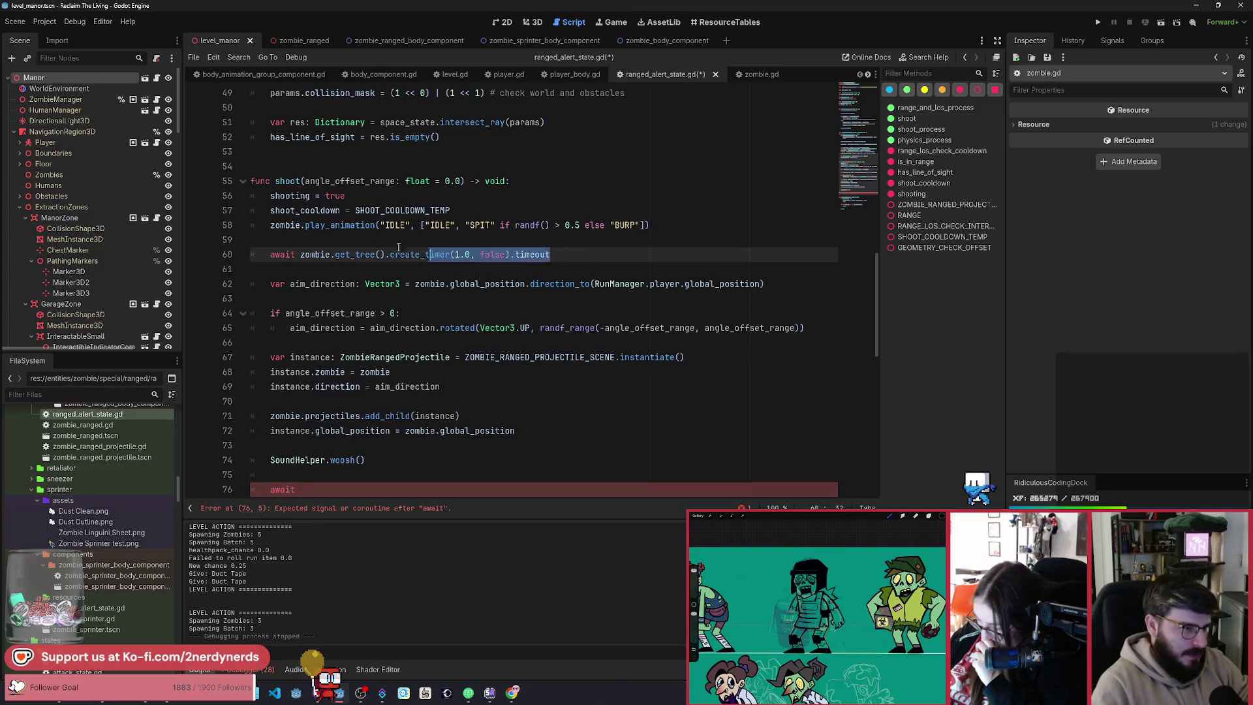
pyautogui.moveTo(398, 248); pyautogui.dragTo(271, 254)
pyautogui.moveTo(300, 490); pyautogui.dragTo(266, 489)
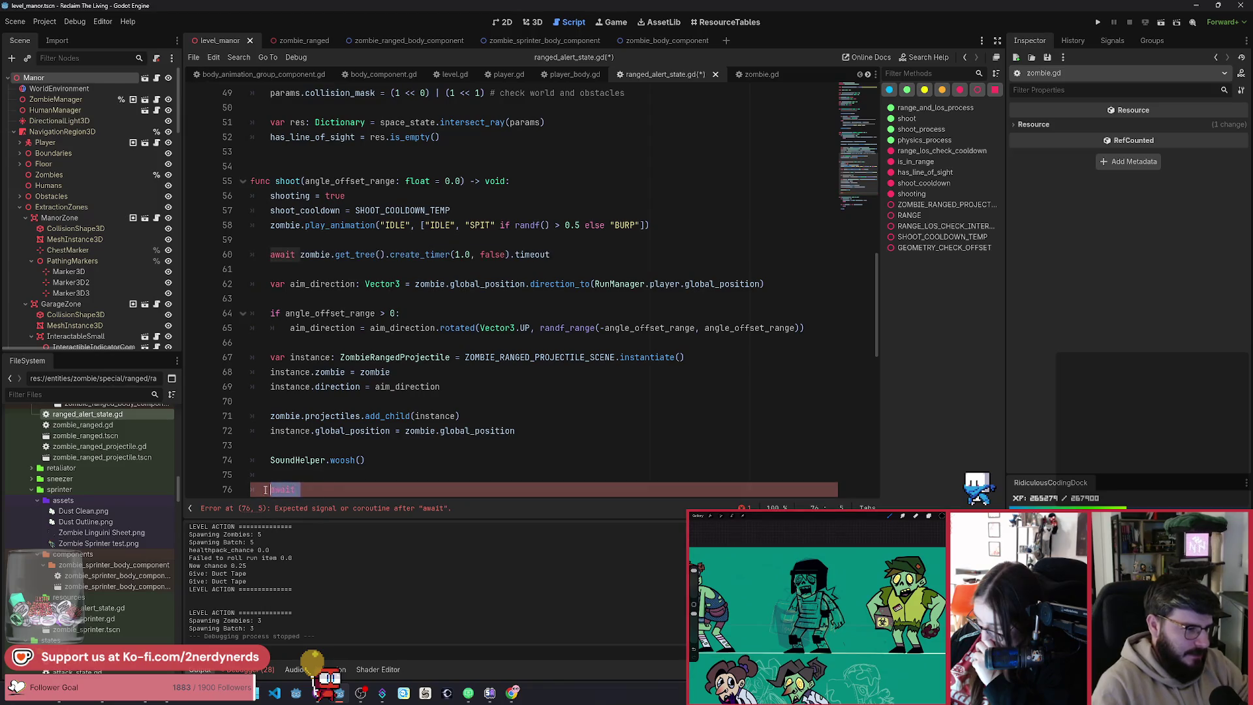
pyautogui.scroll(-3, 468, 455)
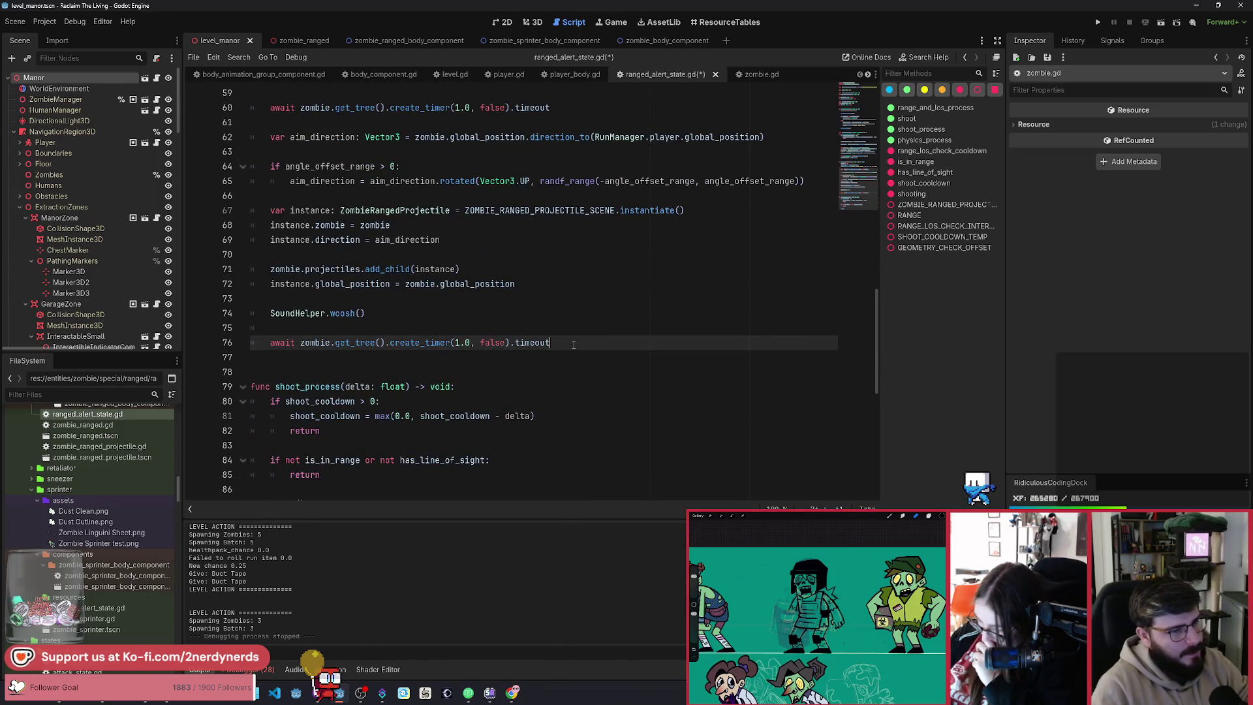
pyautogui.click(432, 41)
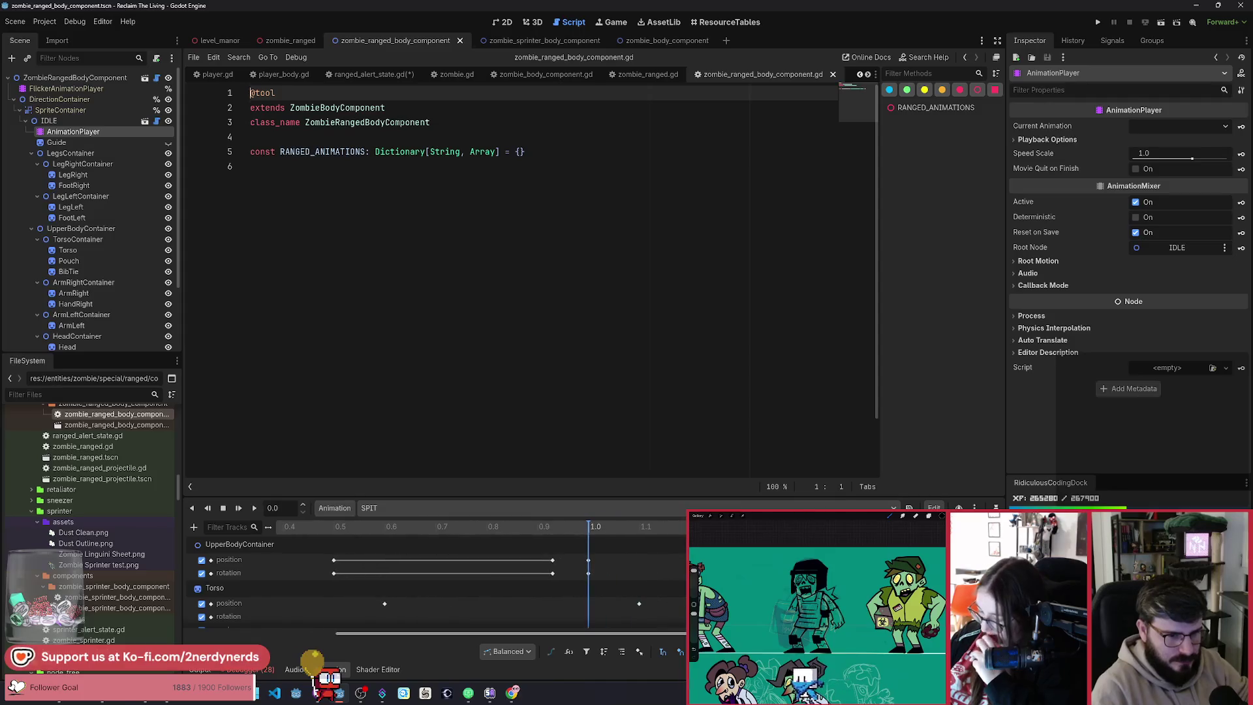
# Step: Change the post-shot create_timer wait in ranged_alert_state.gd from 1.0 to 0.4 seconds
pyautogui.click(372, 73)
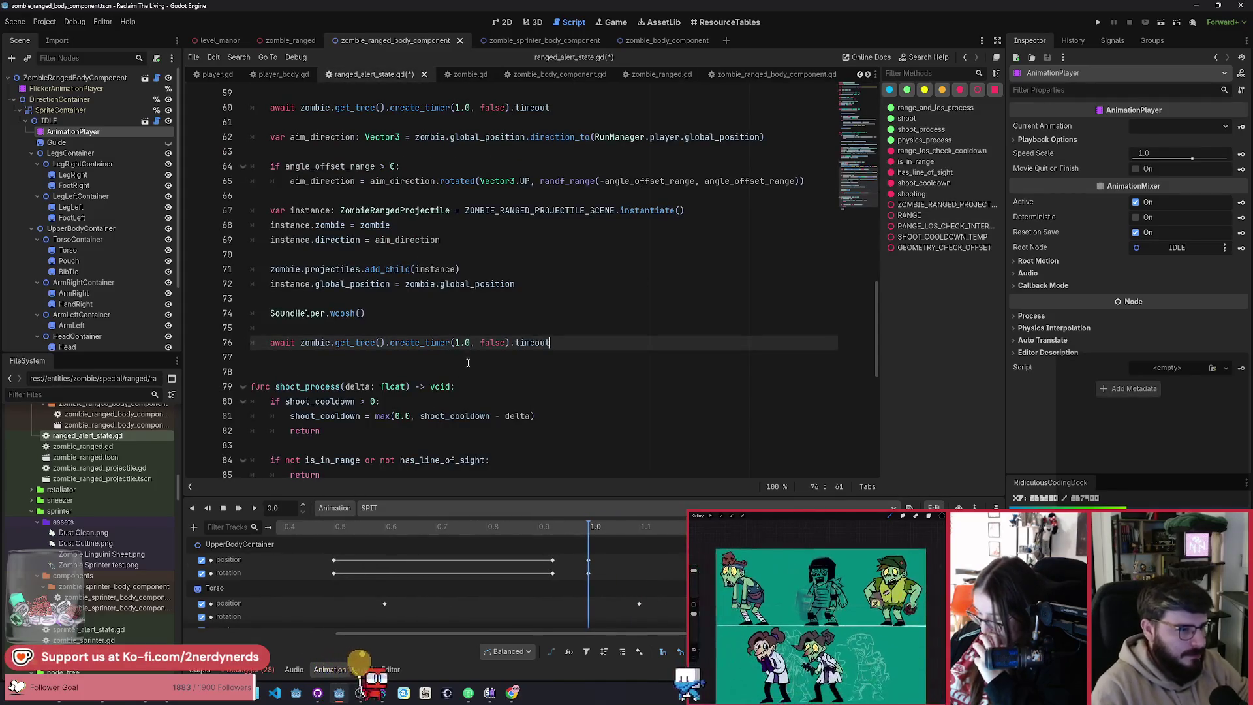
pyautogui.press('Right')
pyautogui.press('Right')
pyautogui.press('BackSpace')
pyautogui.press('BackSpace')
pyautogui.press('BackSpace')
pyautogui.write('0.5')
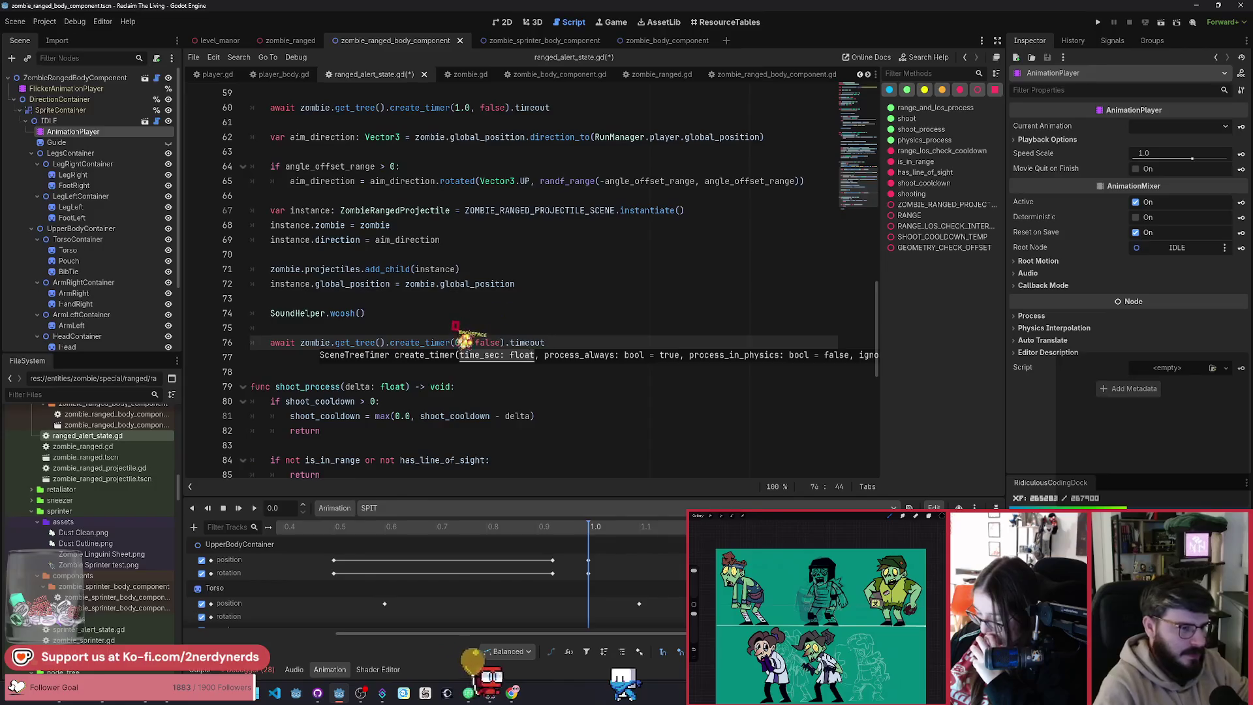
pyautogui.press('BackSpace')
pyautogui.write('4')
# Step: Add 'shooting = false' after the timer await and save the script
pyautogui.click(575, 344)
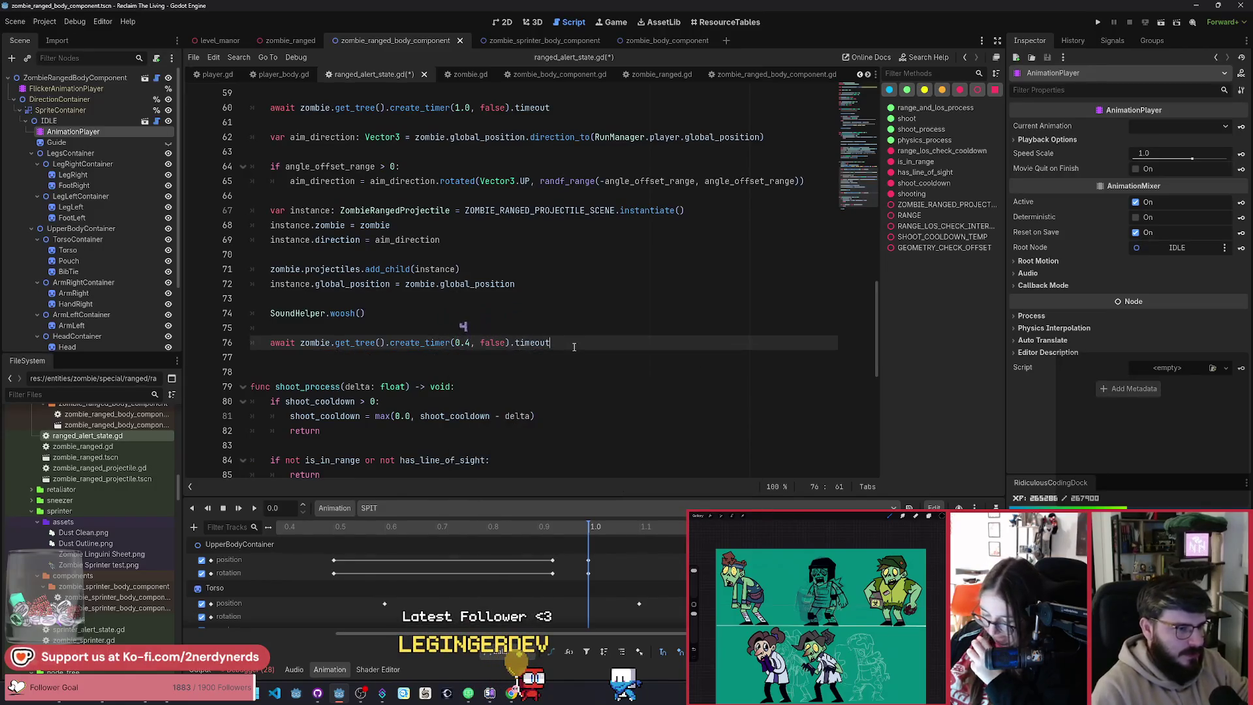
pyautogui.press('Return')
pyautogui.write('shoo')
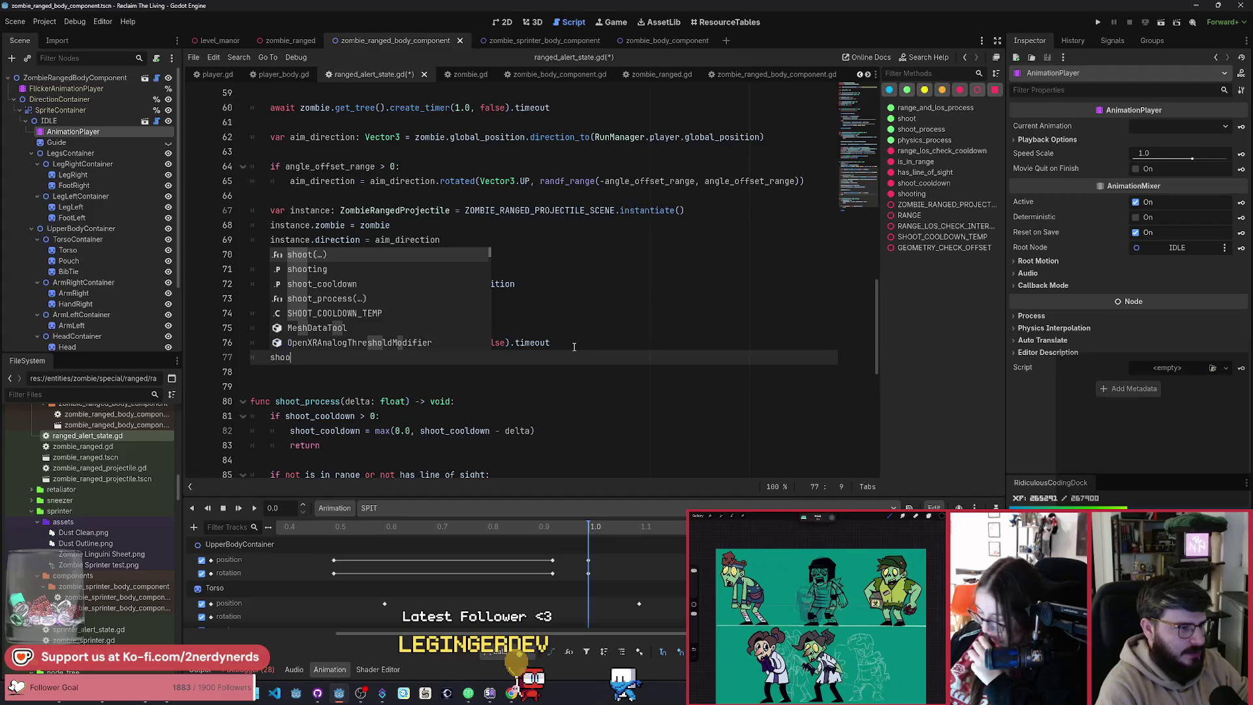
pyautogui.press('Down')
pyautogui.press('Return')
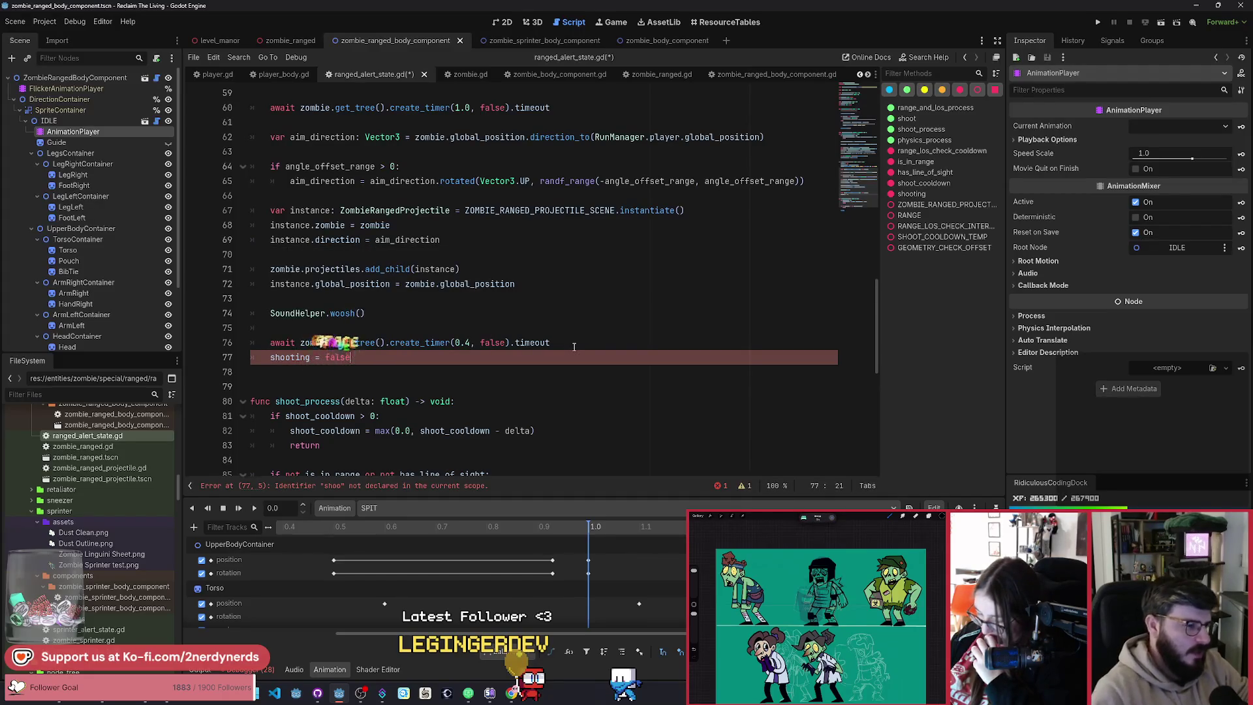
pyautogui.hotkey('ctrl', 's')
# Step: Uncomment the in-range play_animation("IDLE", ...) call on line 26
pyautogui.scroll(8, 393, 387)
pyautogui.scroll(7, 394, 388)
pyautogui.click(421, 313)
pyautogui.hotkey('ctrl', 'k')
pyautogui.click(340, 284)
pyautogui.click(398, 269)
pyautogui.click(363, 241)
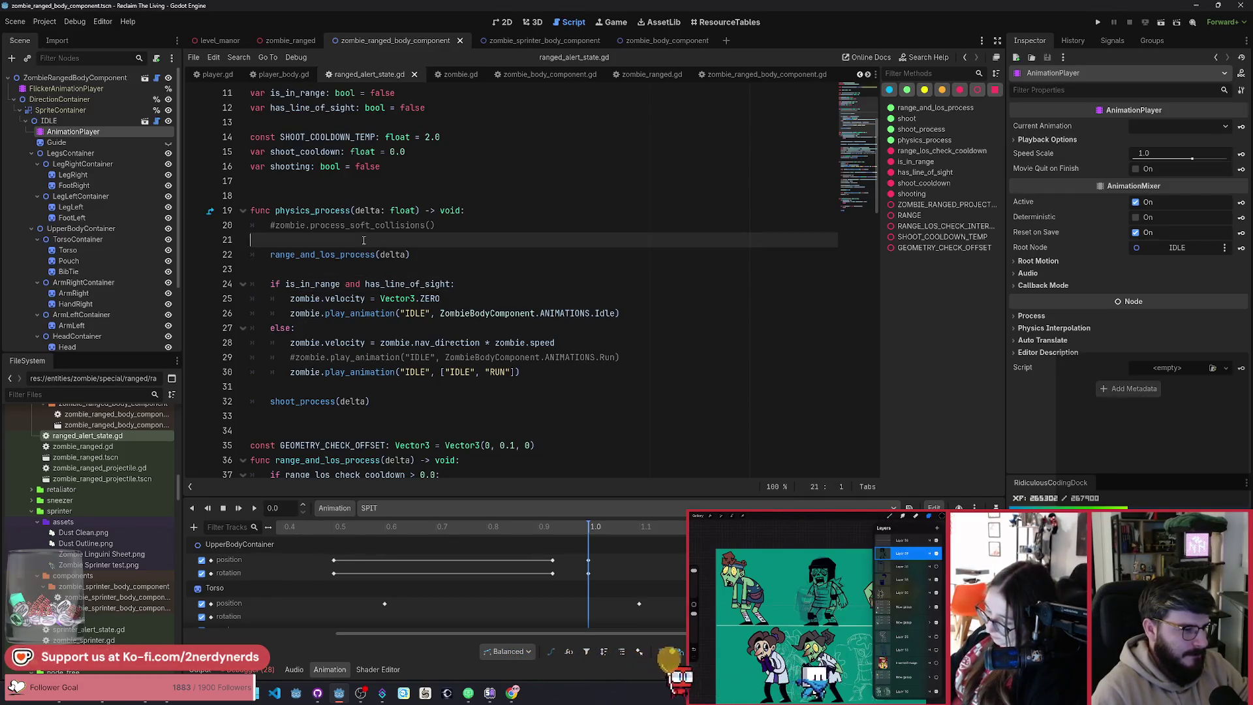
# Step: Move the shoot_process(delta) call to the top of physics_process
pyautogui.scroll(-10, 378, 424)
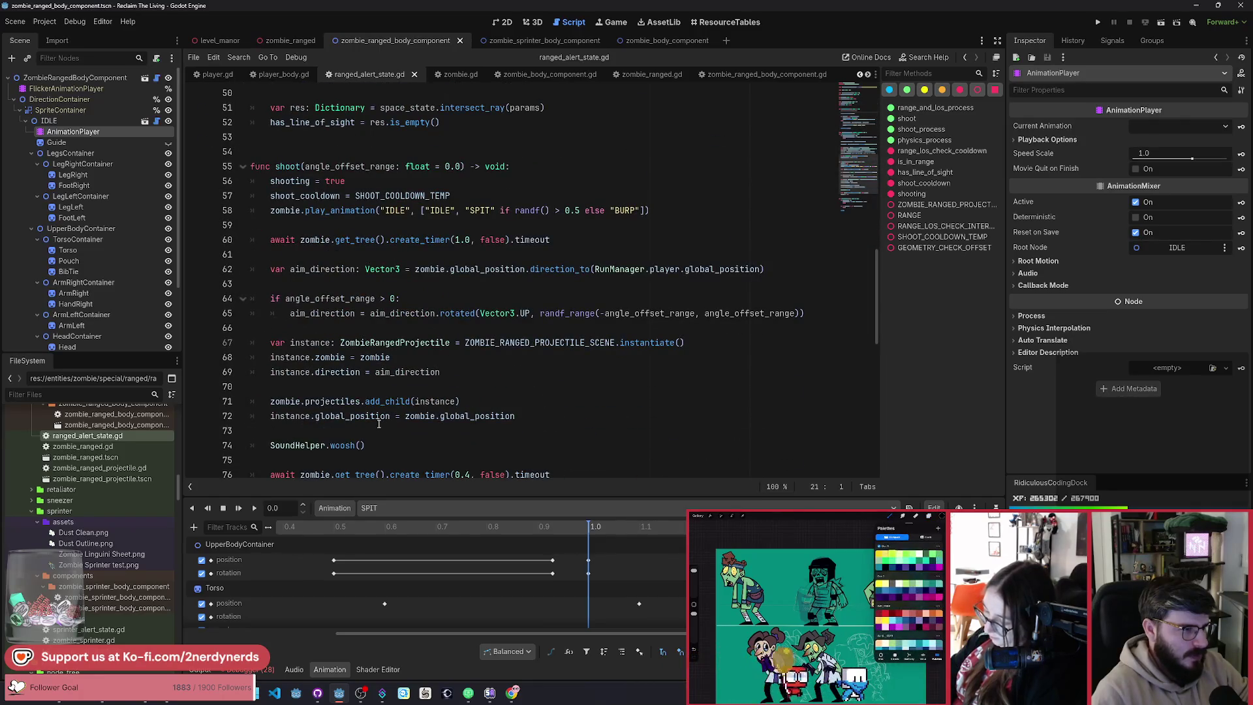
pyautogui.scroll(-4, 379, 424)
pyautogui.scroll(10, 379, 425)
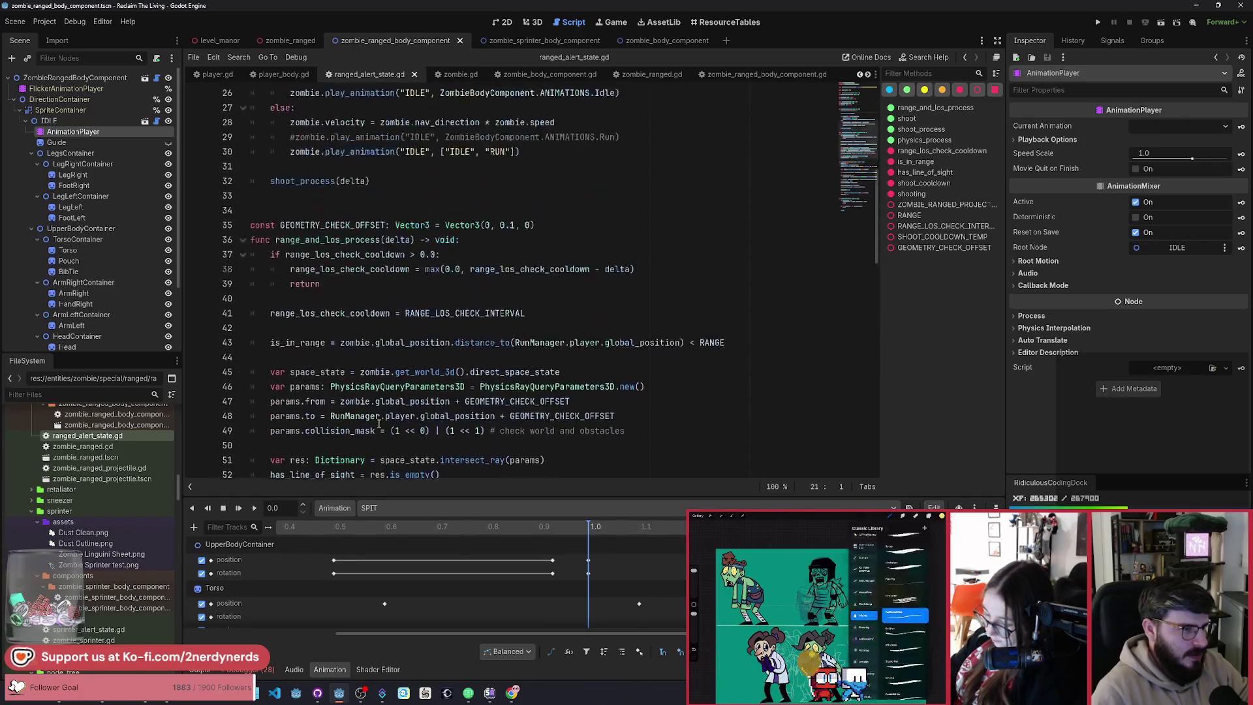
pyautogui.scroll(6, 379, 425)
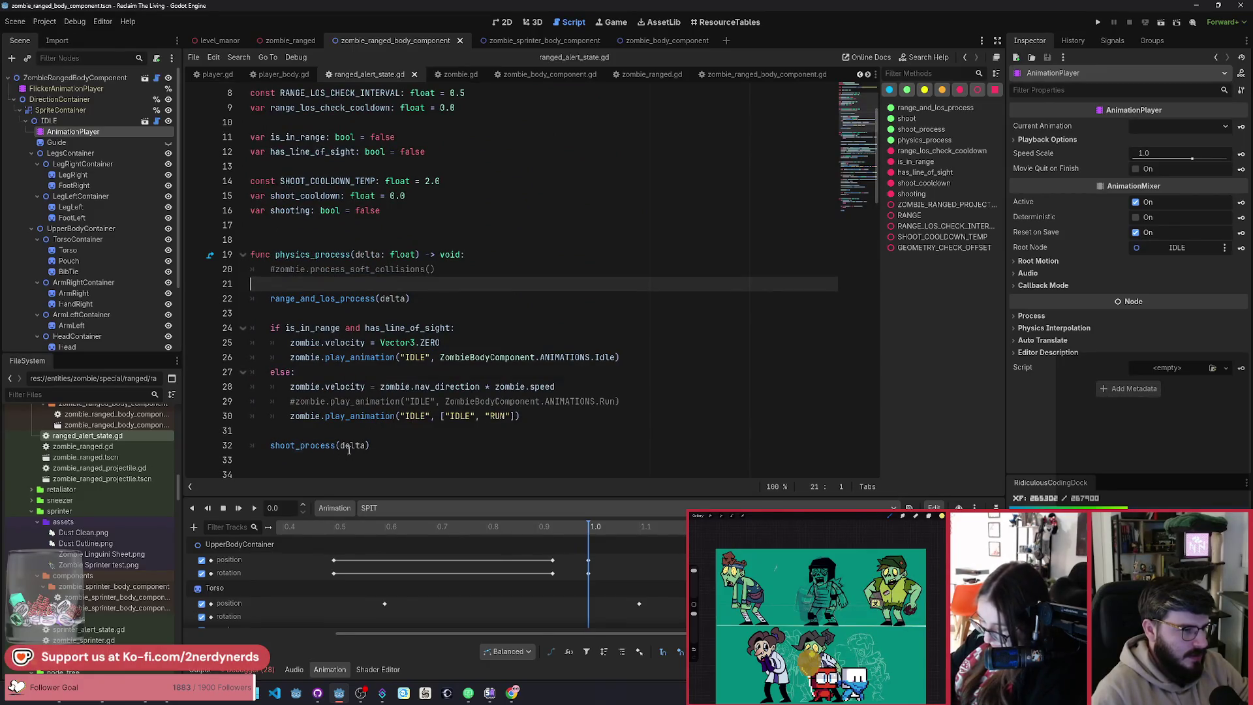
pyautogui.click(388, 446)
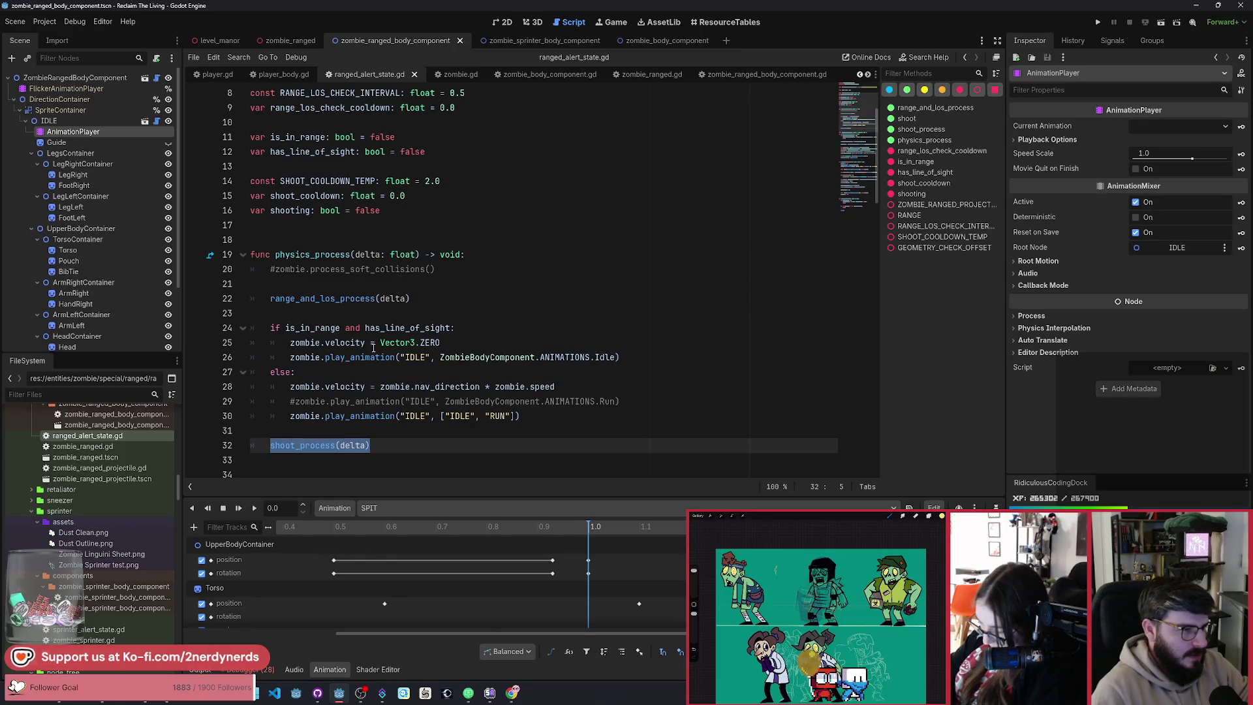
pyautogui.click(479, 269)
pyautogui.press('Return')
pyautogui.press('Return')
pyautogui.write('shoot_process(delta)')
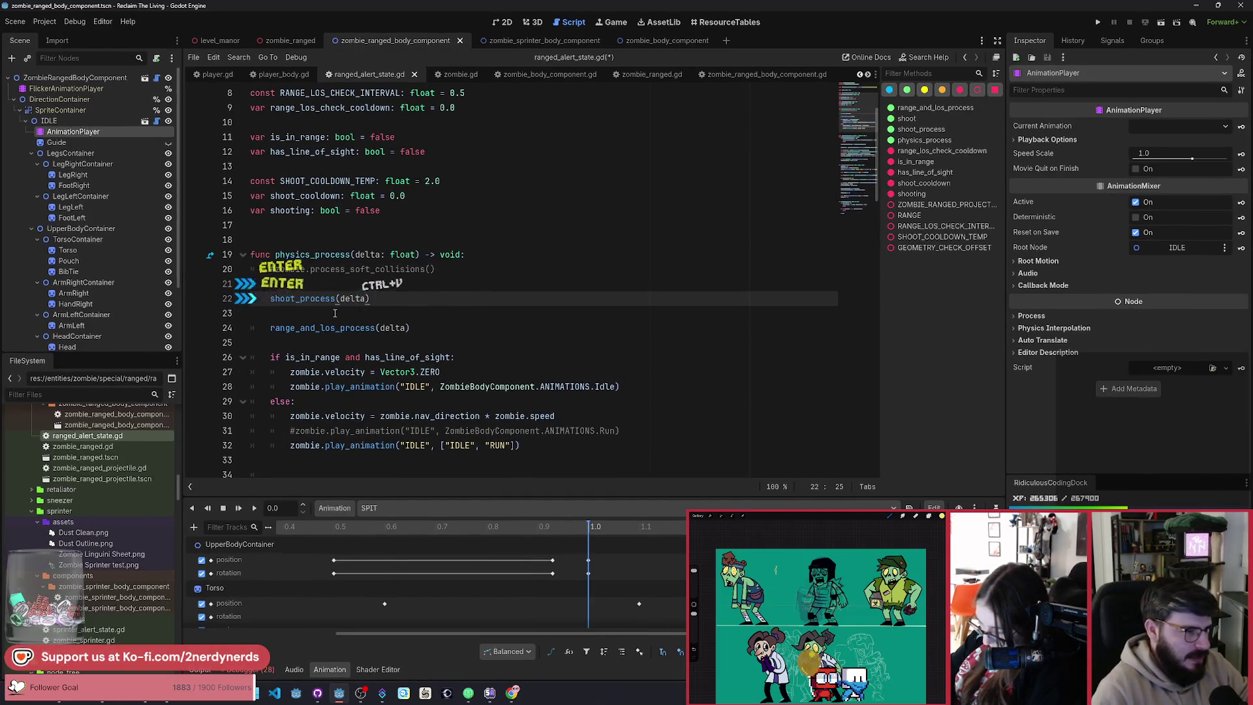
# Step: Add 'if shooting: return' below it, remove extra blank lines, save, and run level_manor
pyautogui.click(334, 314)
pyautogui.press('Return')
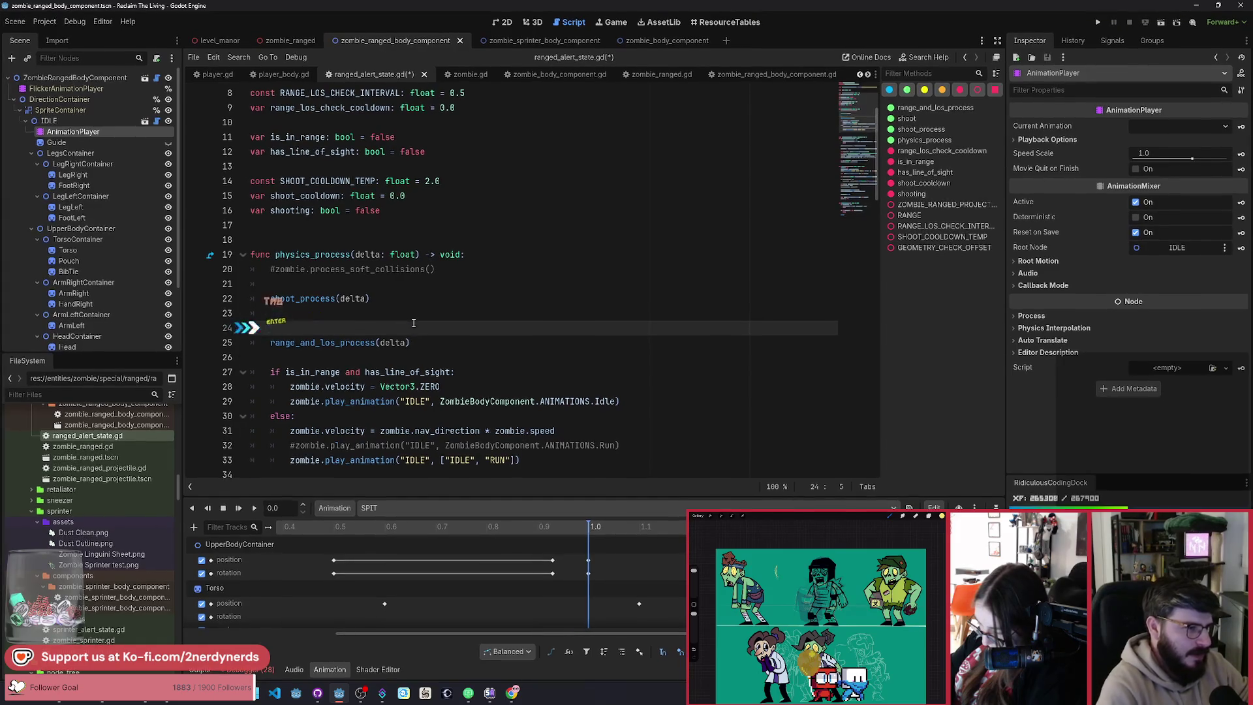
pyautogui.write('if shooting:')
pyautogui.press('Return')
pyautogui.write('return')
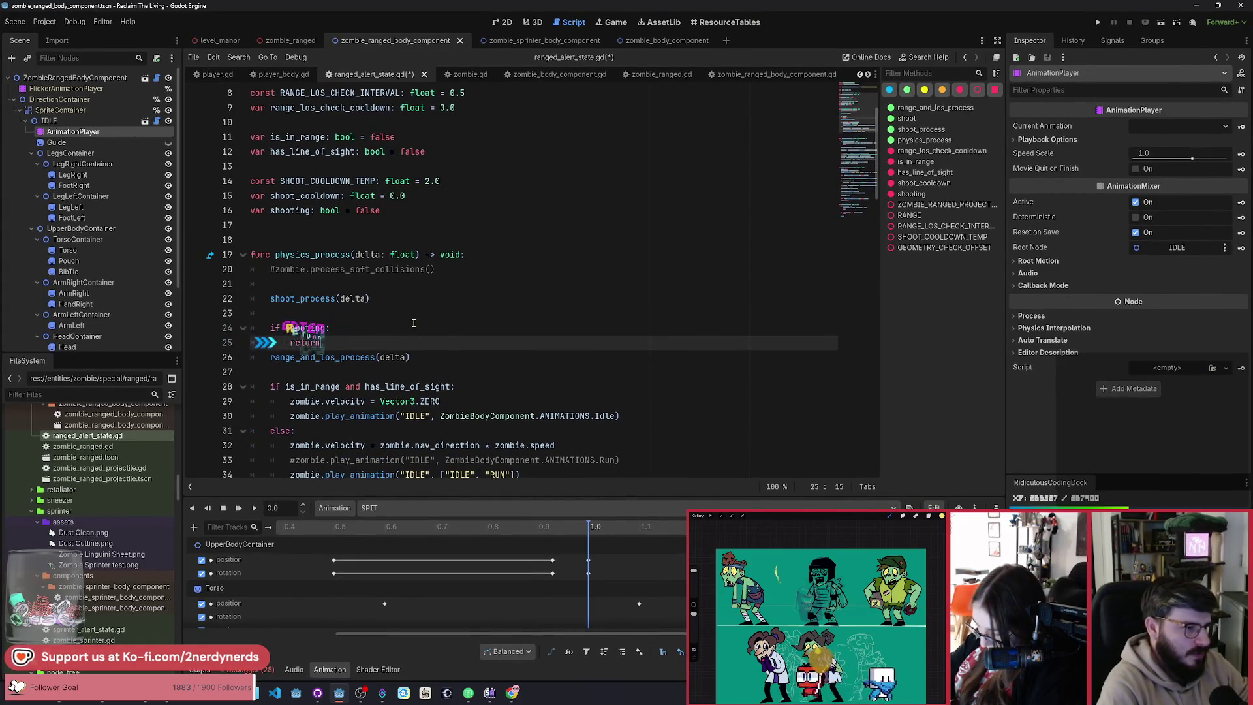
pyautogui.press('BackSpace')
pyautogui.press('Return')
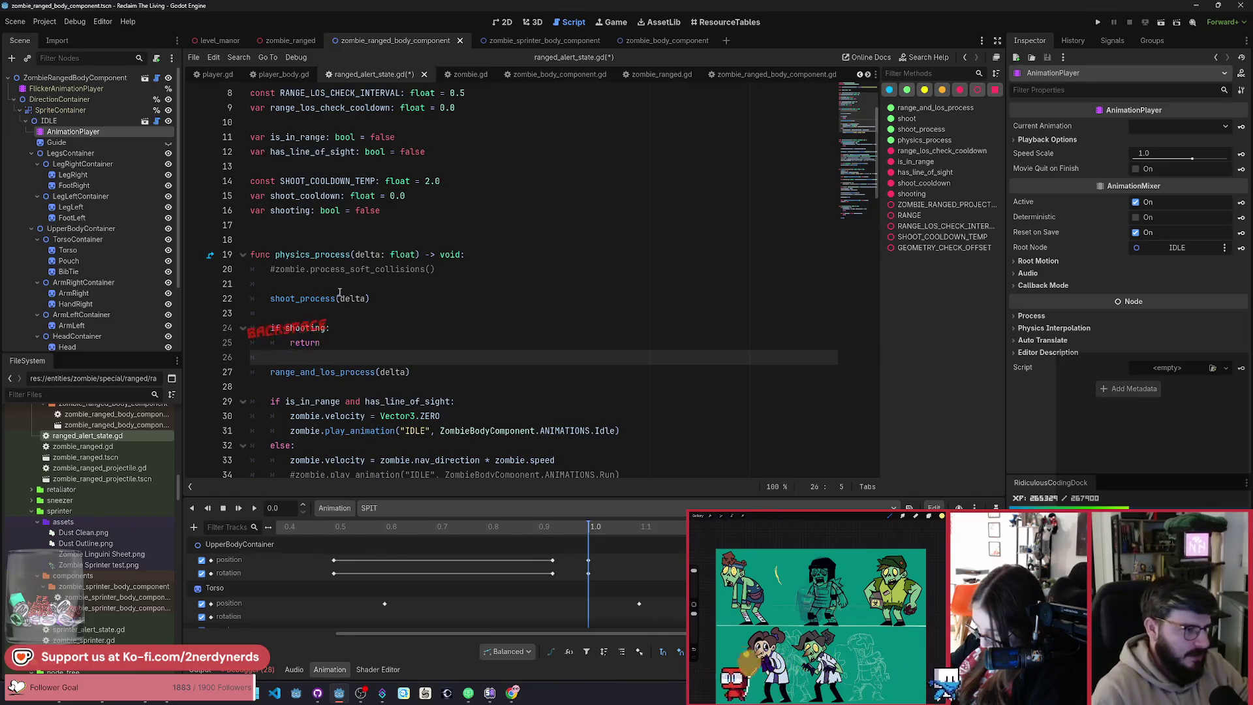
pyautogui.click(425, 327)
pyautogui.scroll(-3, 418, 325)
pyautogui.click(363, 385)
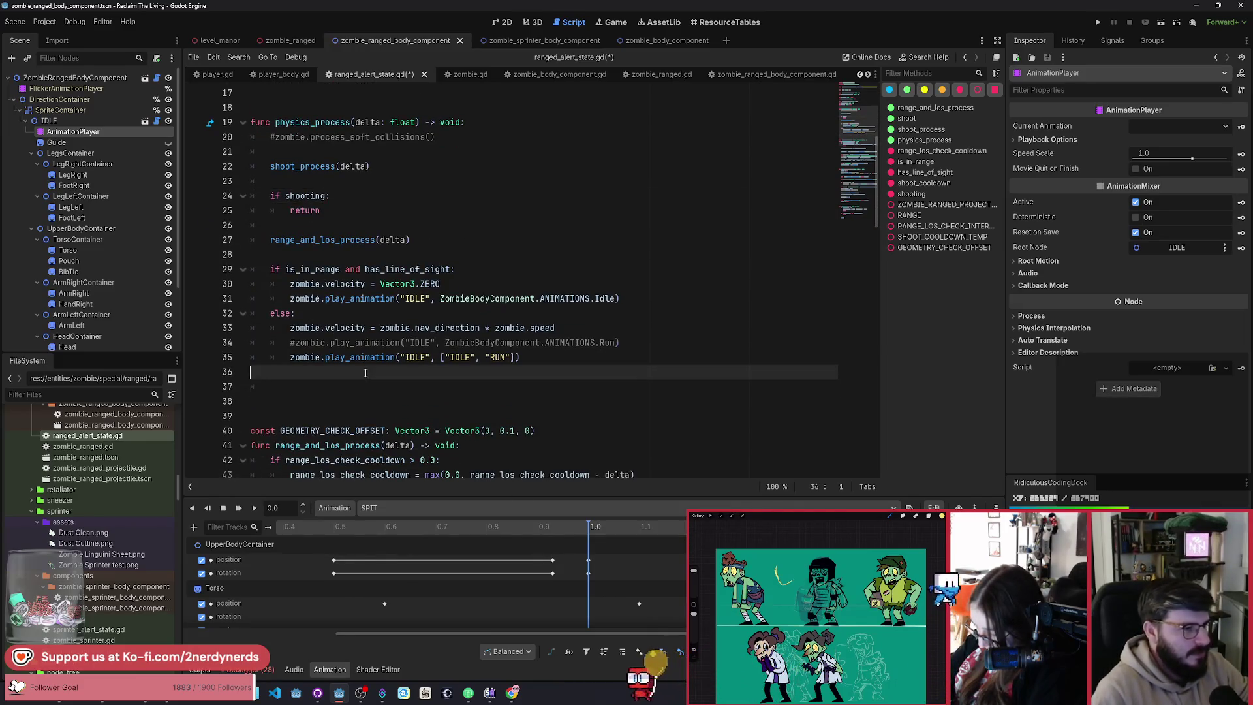
pyautogui.hotkey('ctrl', 'x')
pyautogui.hotkey('ctrl', 'x')
pyautogui.hotkey('ctrl', 's')
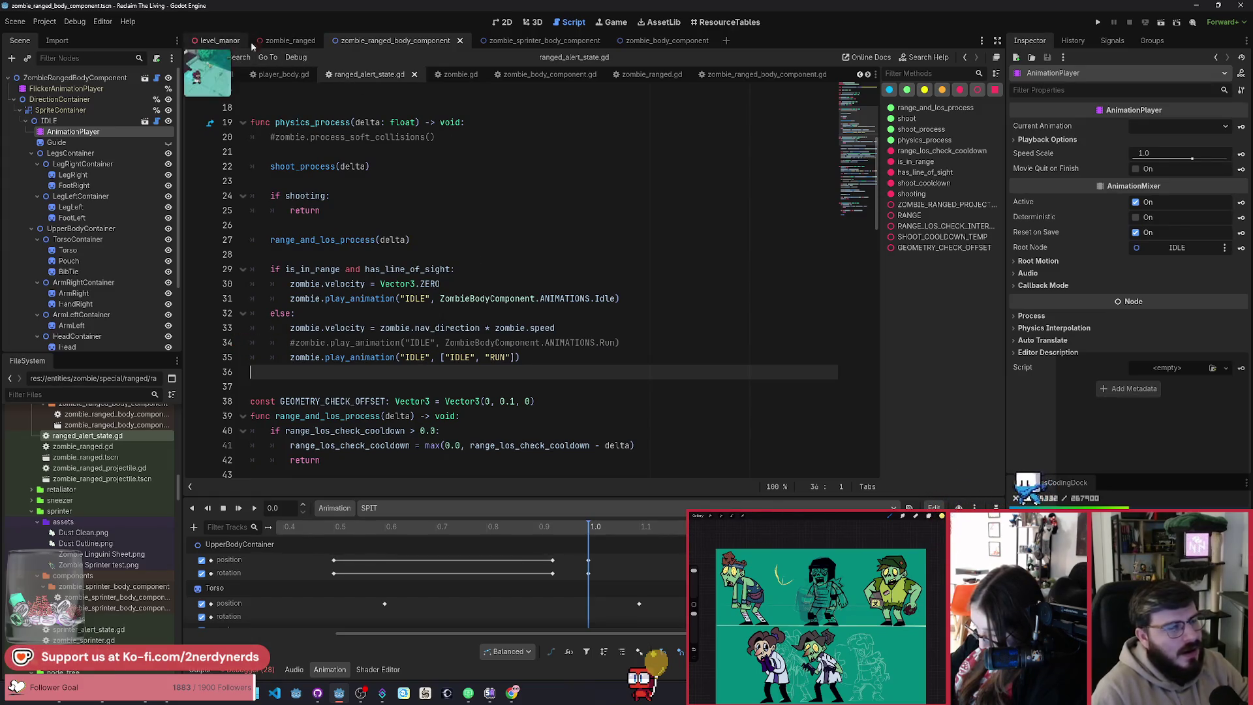
pyautogui.click(220, 41)
pyautogui.press('F5')
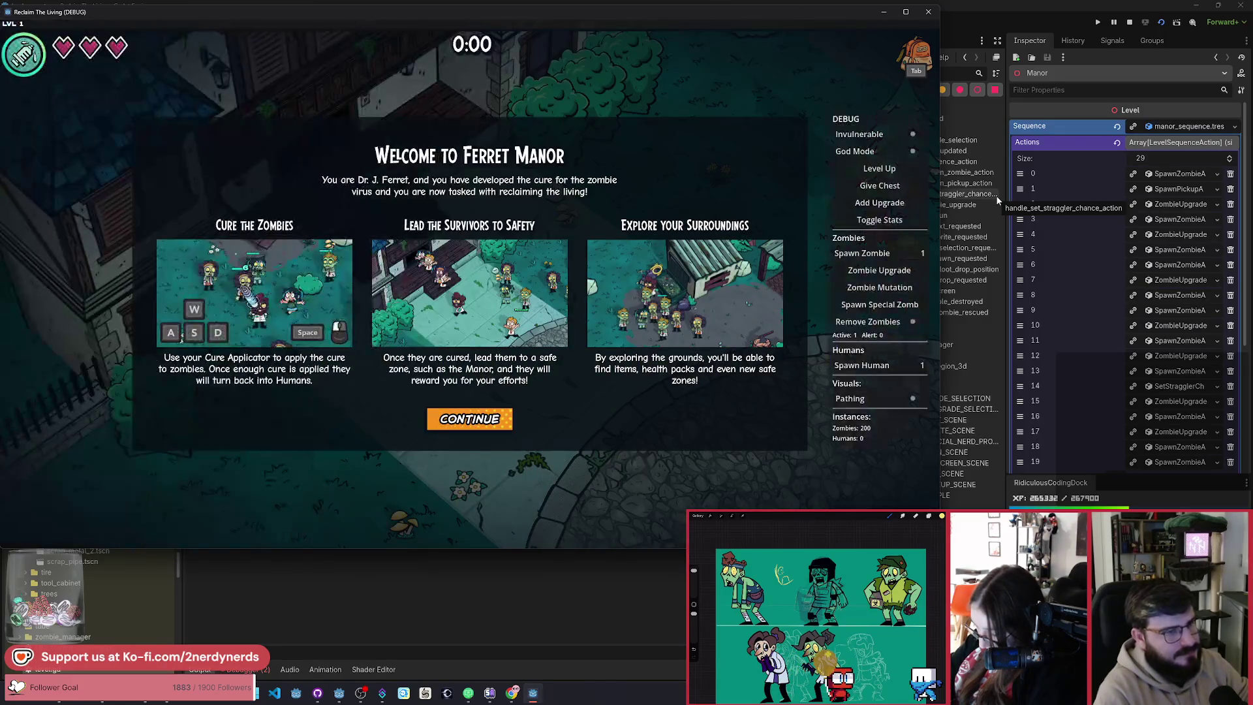
# Step: Dismiss the Ferret Manor welcome screen and spawn a special ranged zombie
pyautogui.click(475, 425)
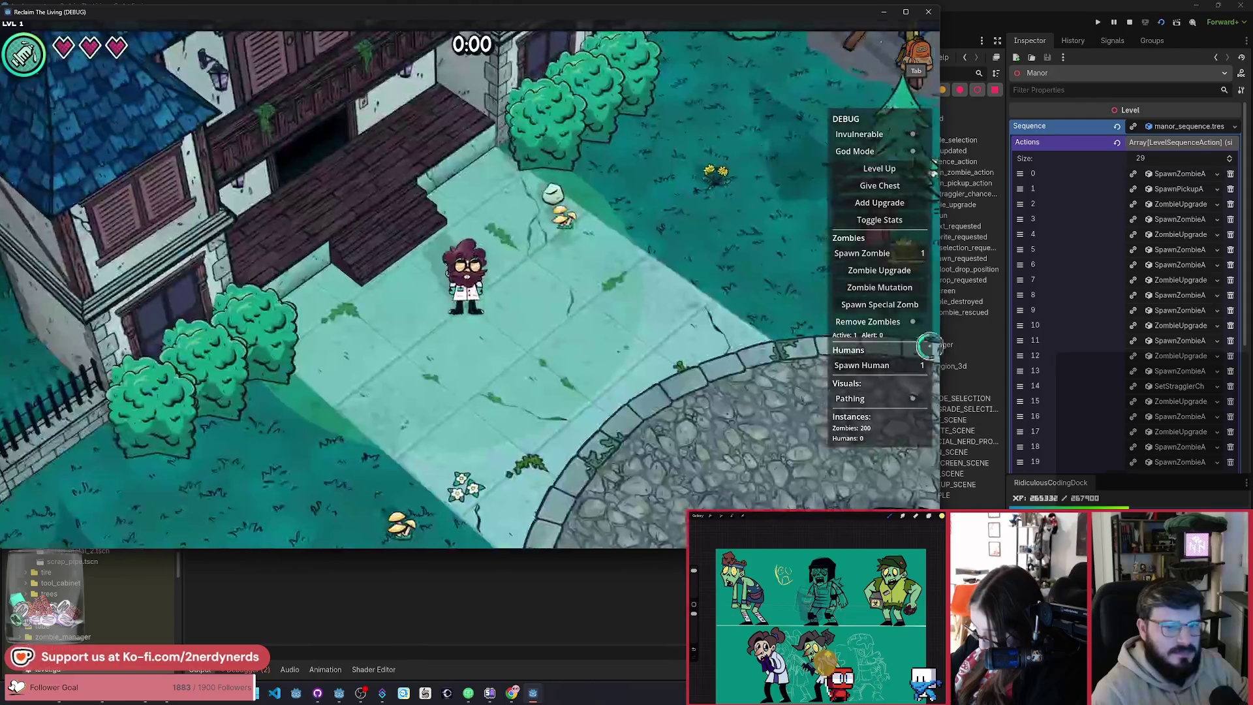
pyautogui.click(880, 304)
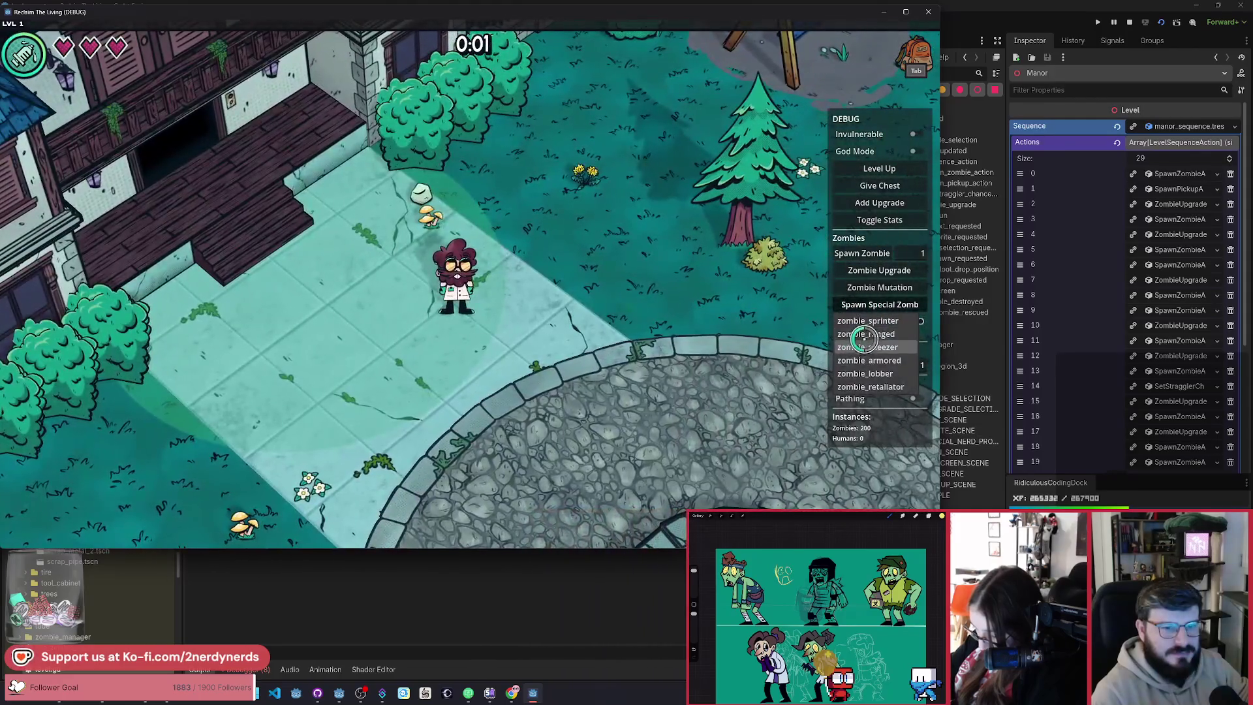
pyautogui.click(865, 341)
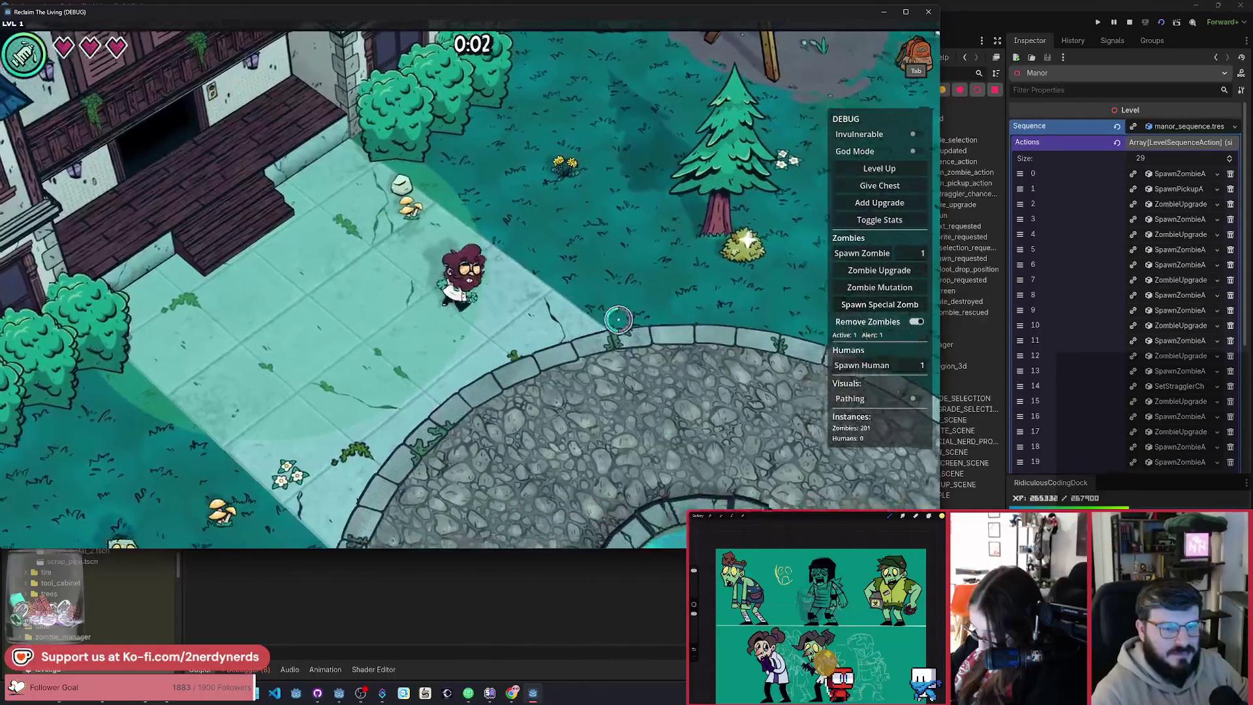
# Step: Walk the player around the plaza and lawn near the zombie, then pause the game
pyautogui.press('a')
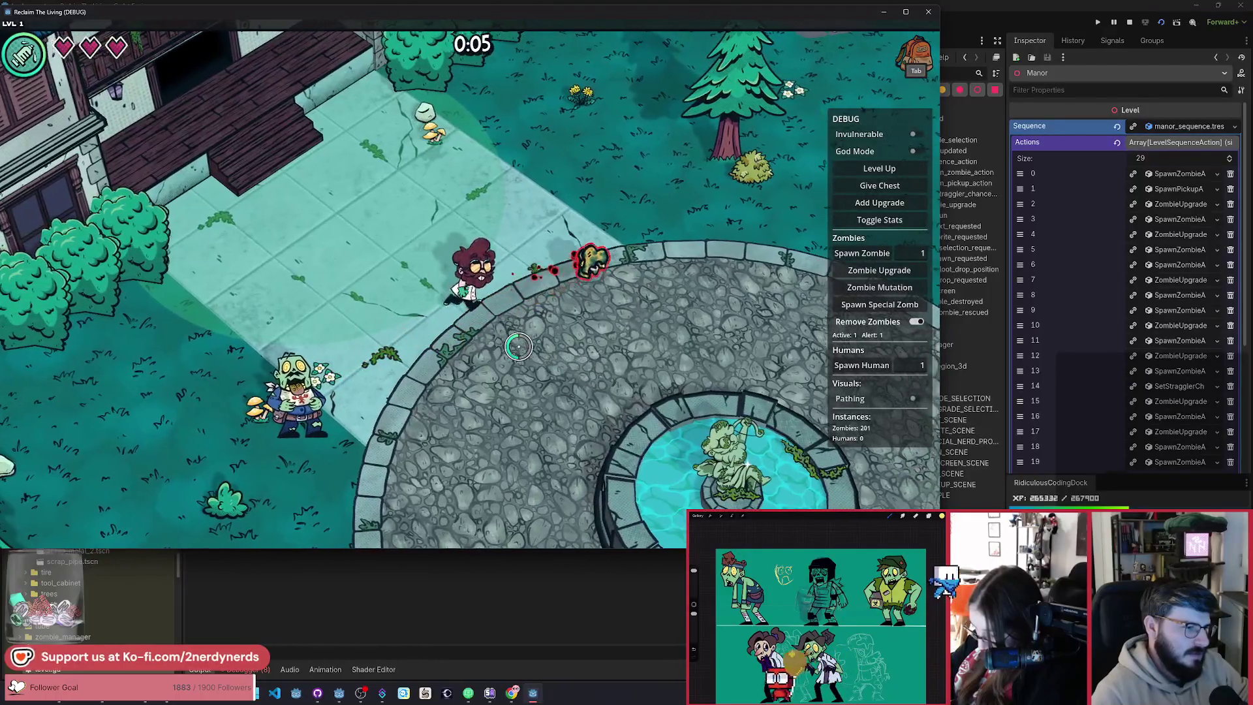
pyautogui.press('d')
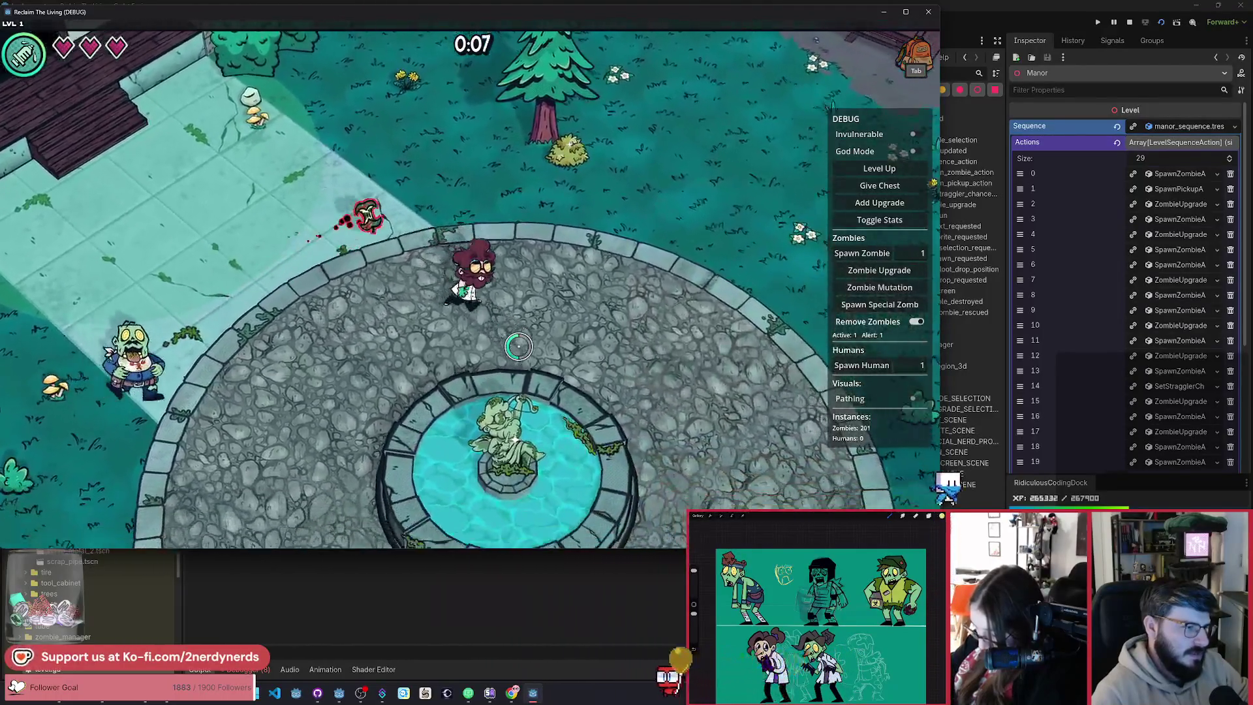
pyautogui.press('w')
pyautogui.press('a')
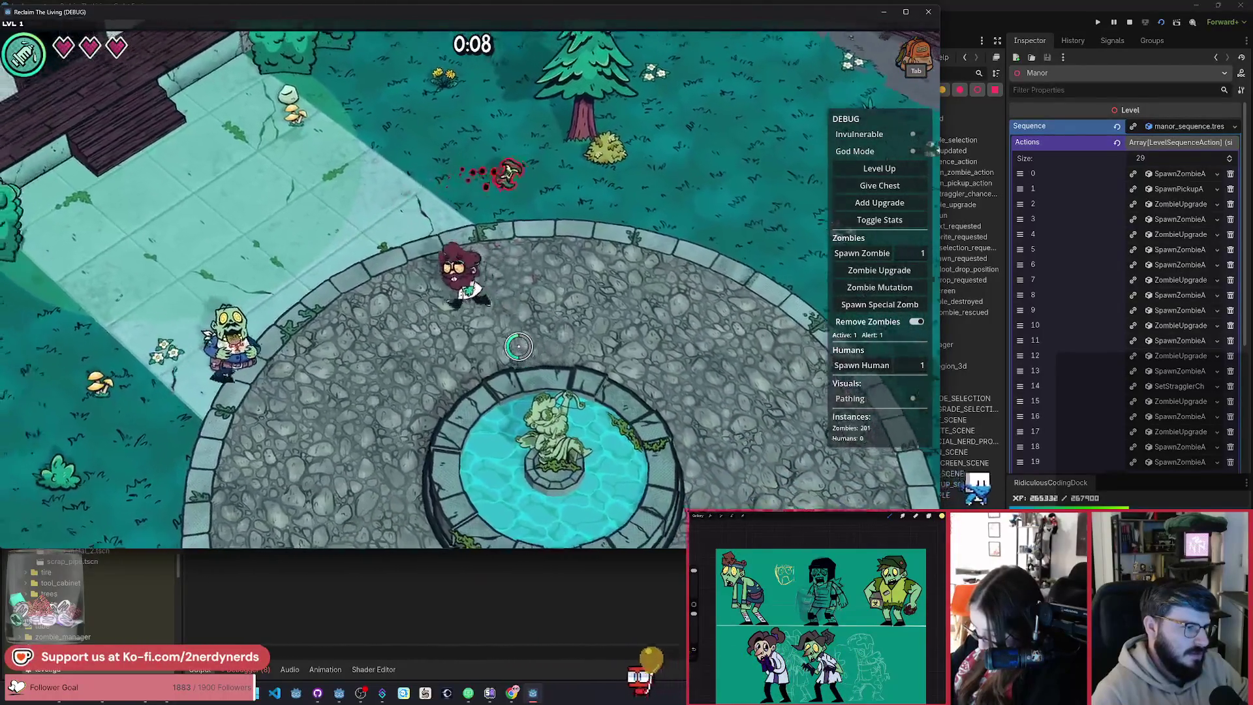
pyautogui.press('a')
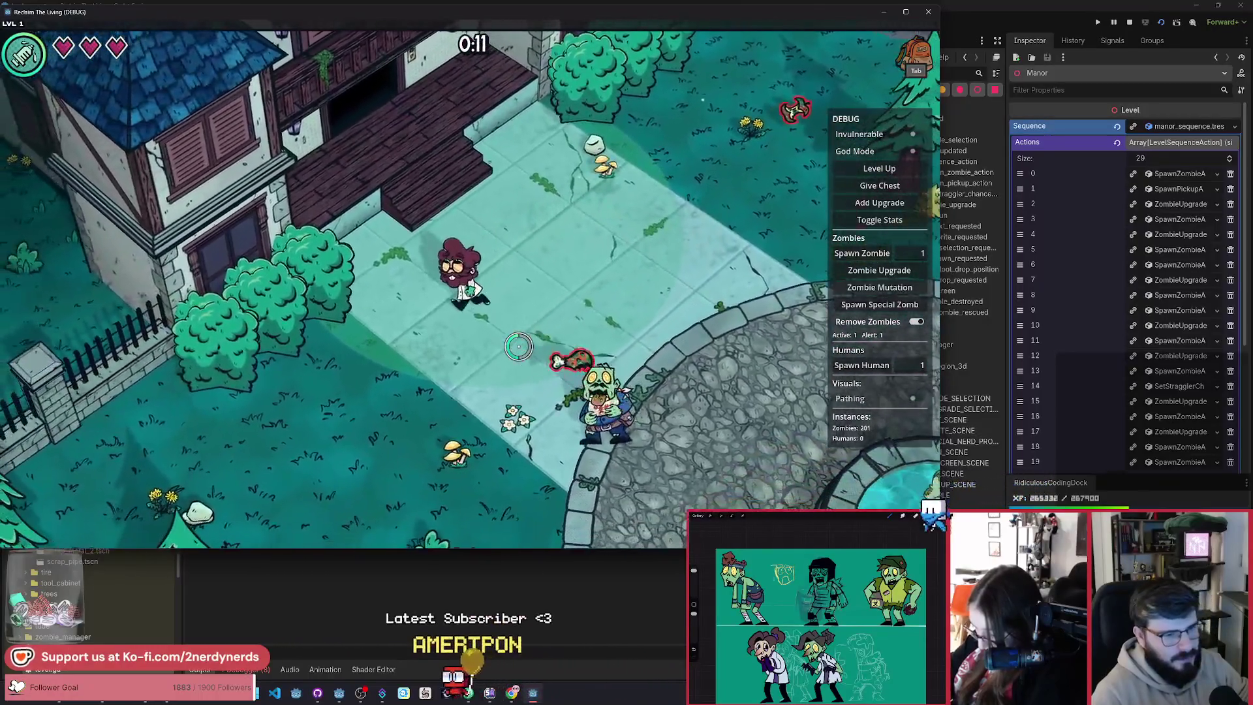
pyautogui.press('s')
pyautogui.press('a')
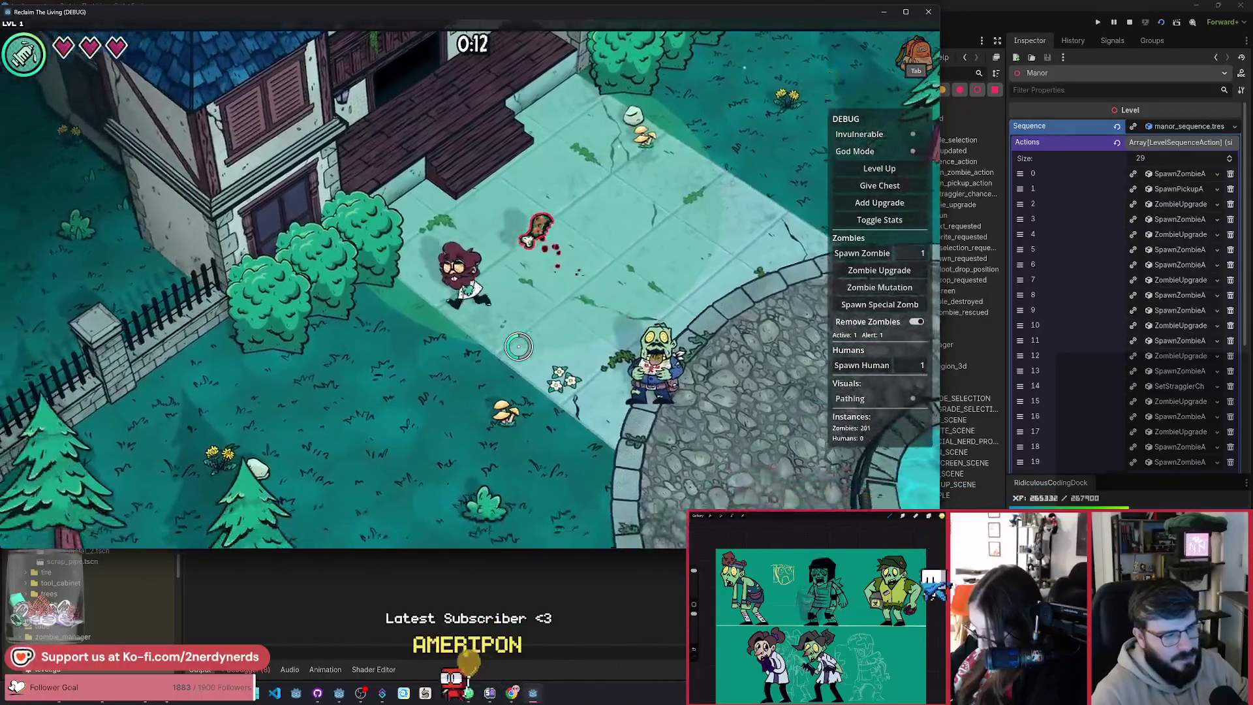
pyautogui.press('s')
pyautogui.press('d')
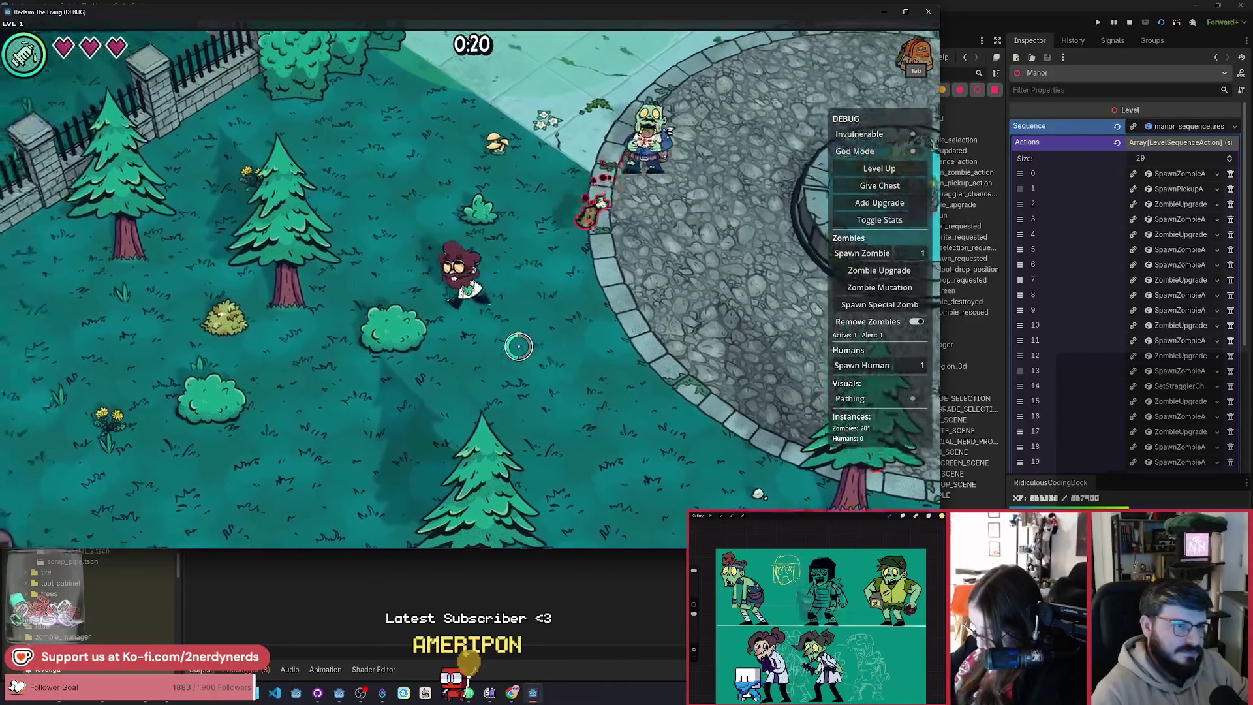
pyautogui.press('w')
pyautogui.press('a')
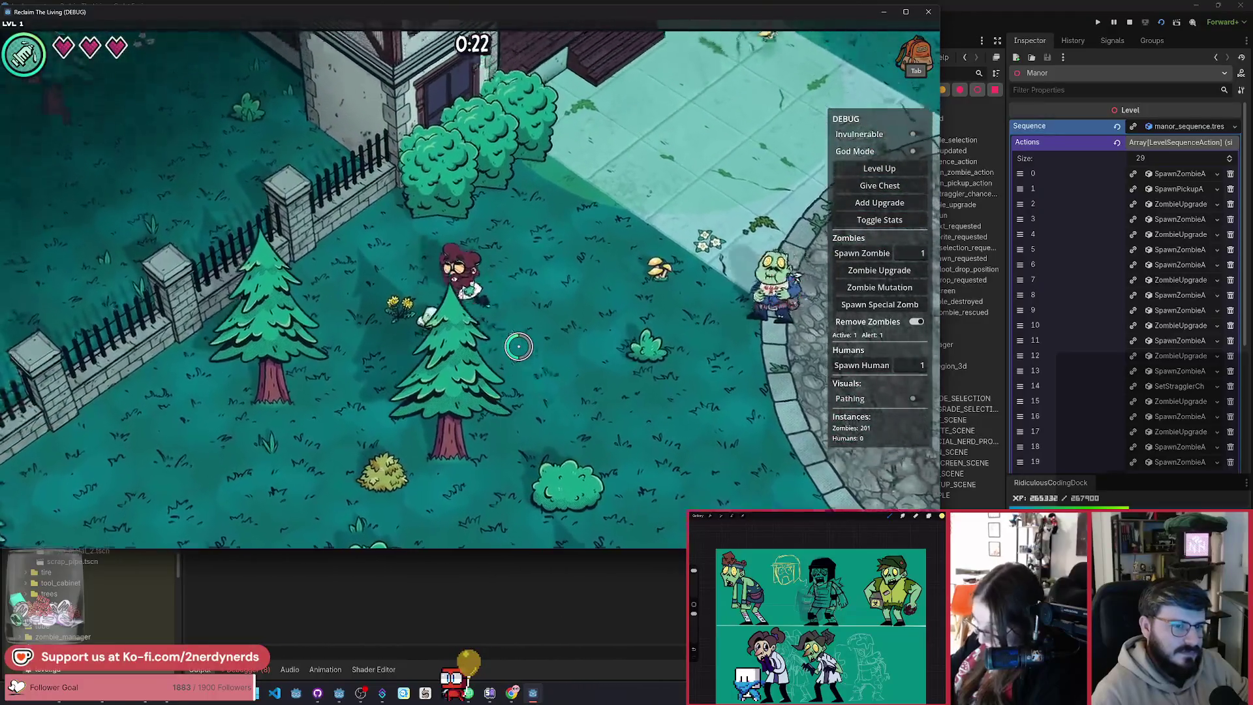
pyautogui.press('w')
pyautogui.press('d')
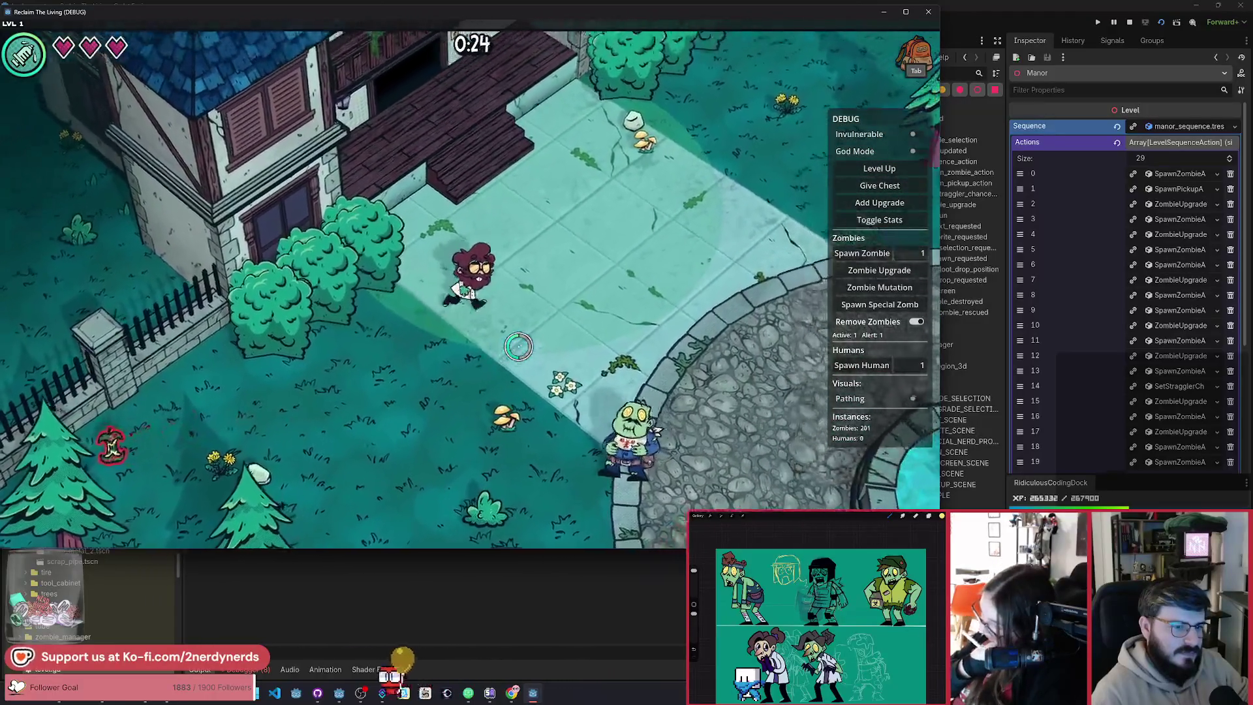
pyautogui.press('d')
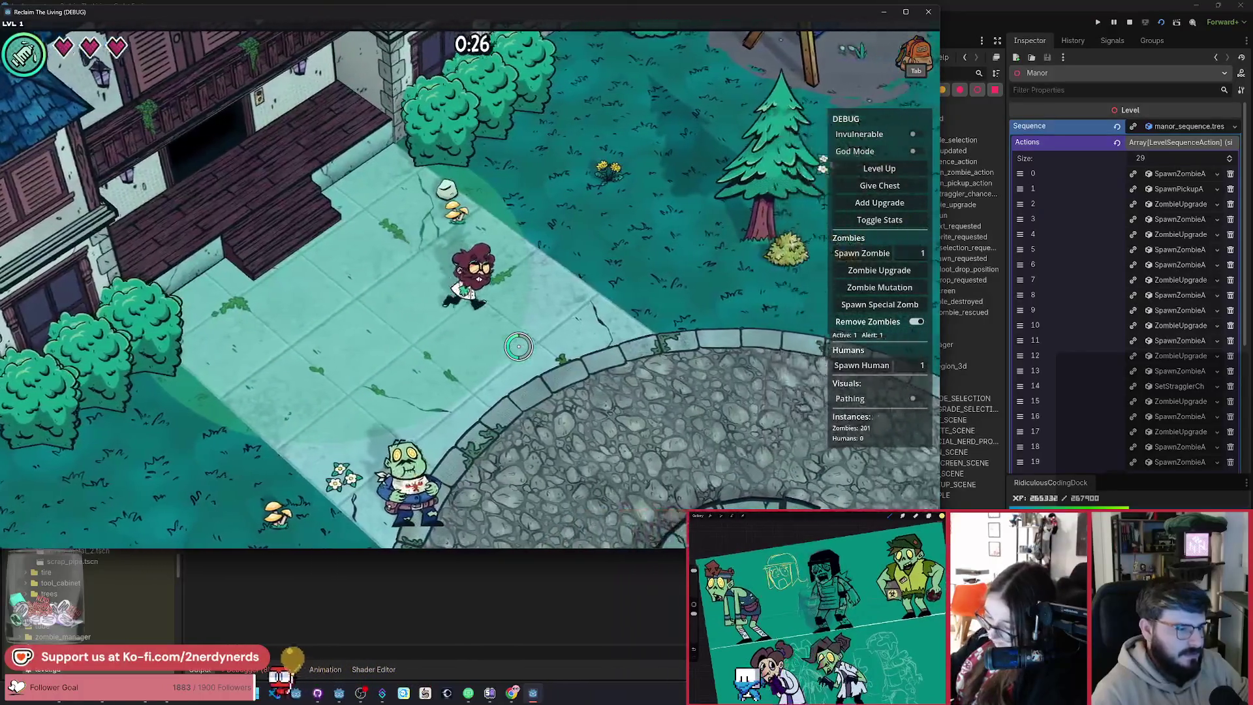
pyautogui.press('d')
pyautogui.press('s')
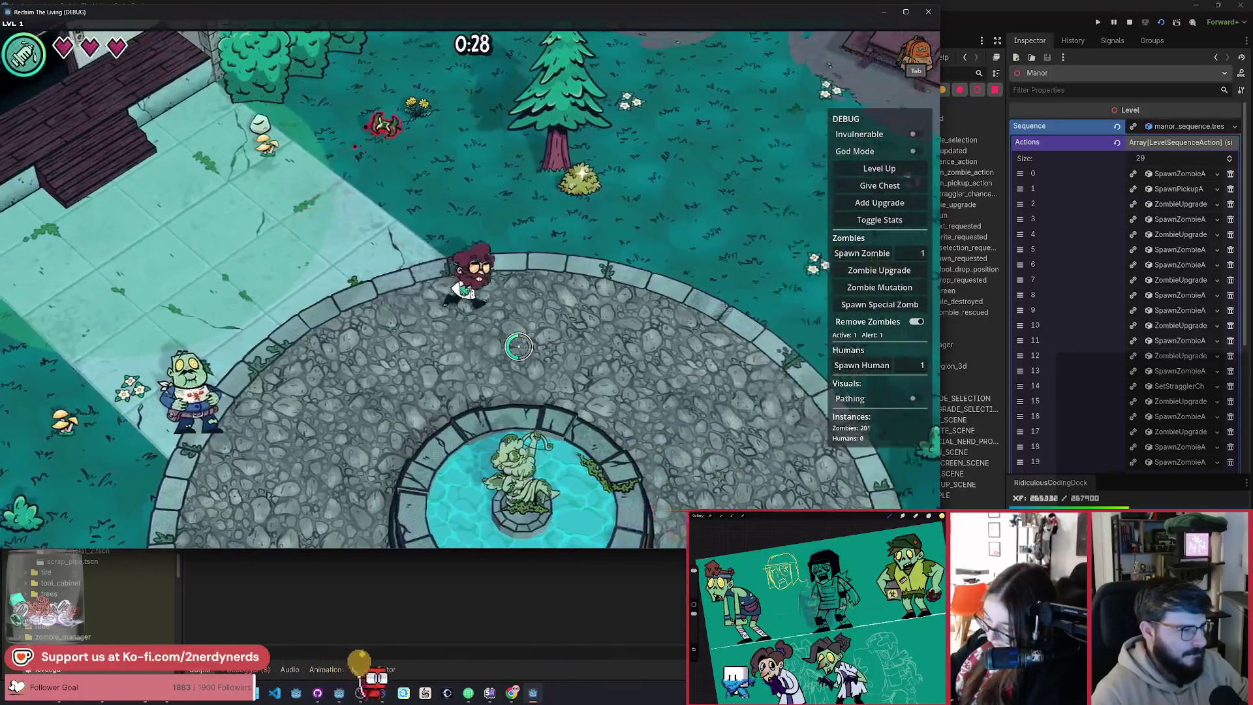
pyautogui.press('d')
pyautogui.press('s')
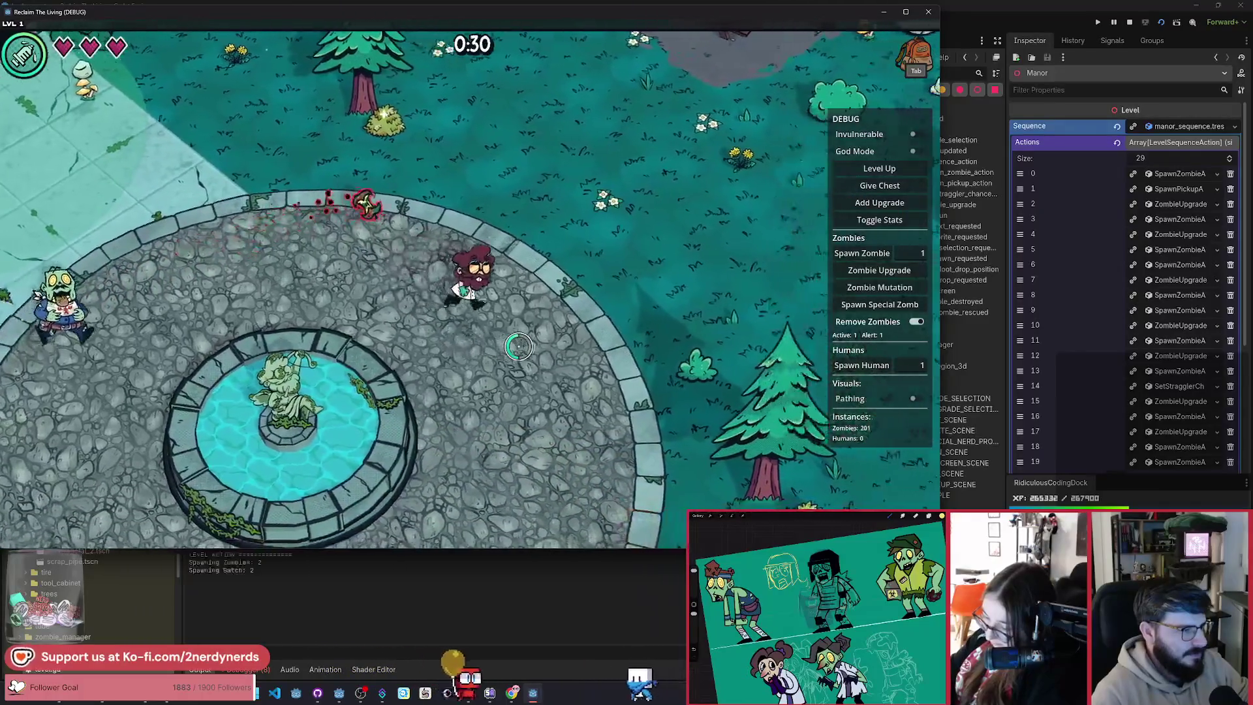
pyautogui.press('w')
pyautogui.press('a')
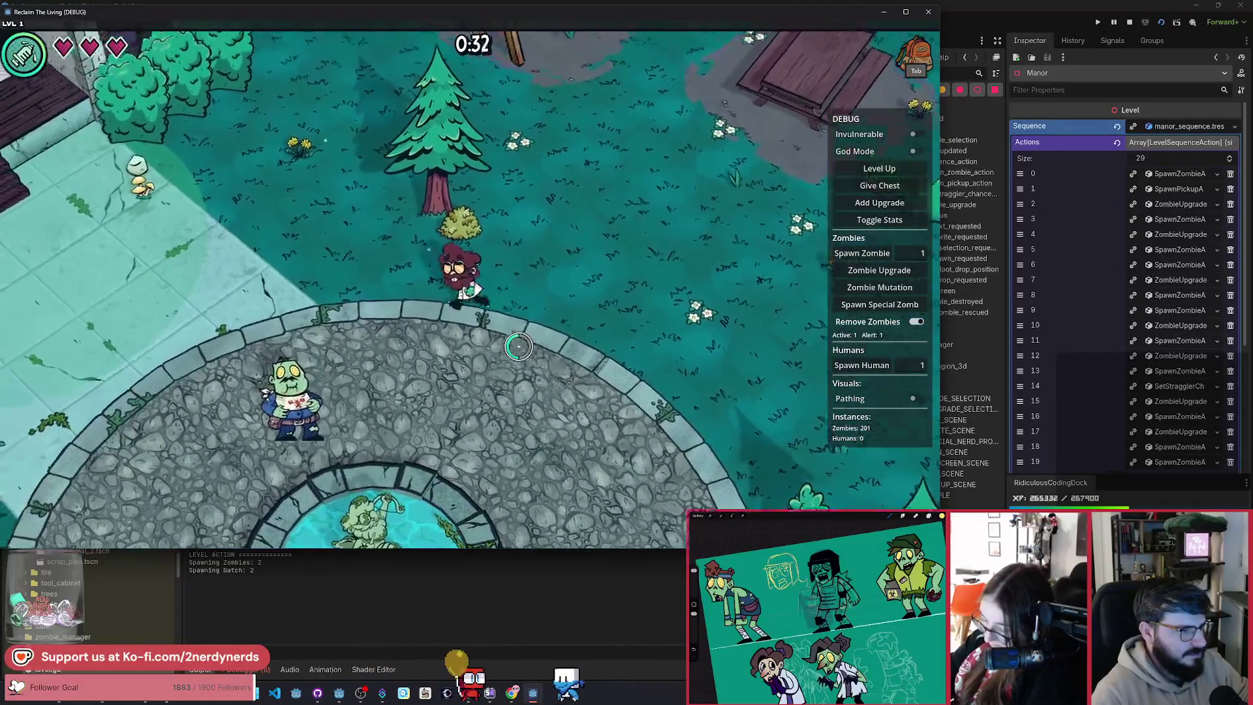
pyautogui.press('a')
pyautogui.press('w')
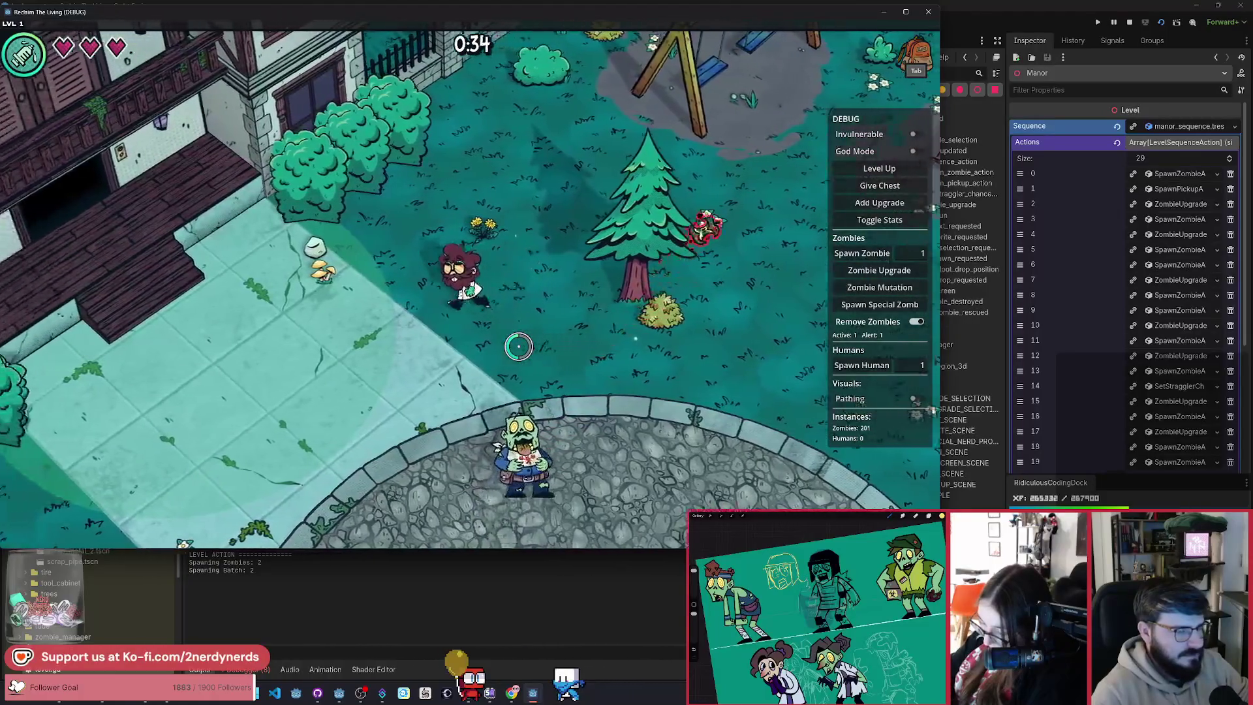
pyautogui.press('a')
pyautogui.press('s')
pyautogui.press('Escape')
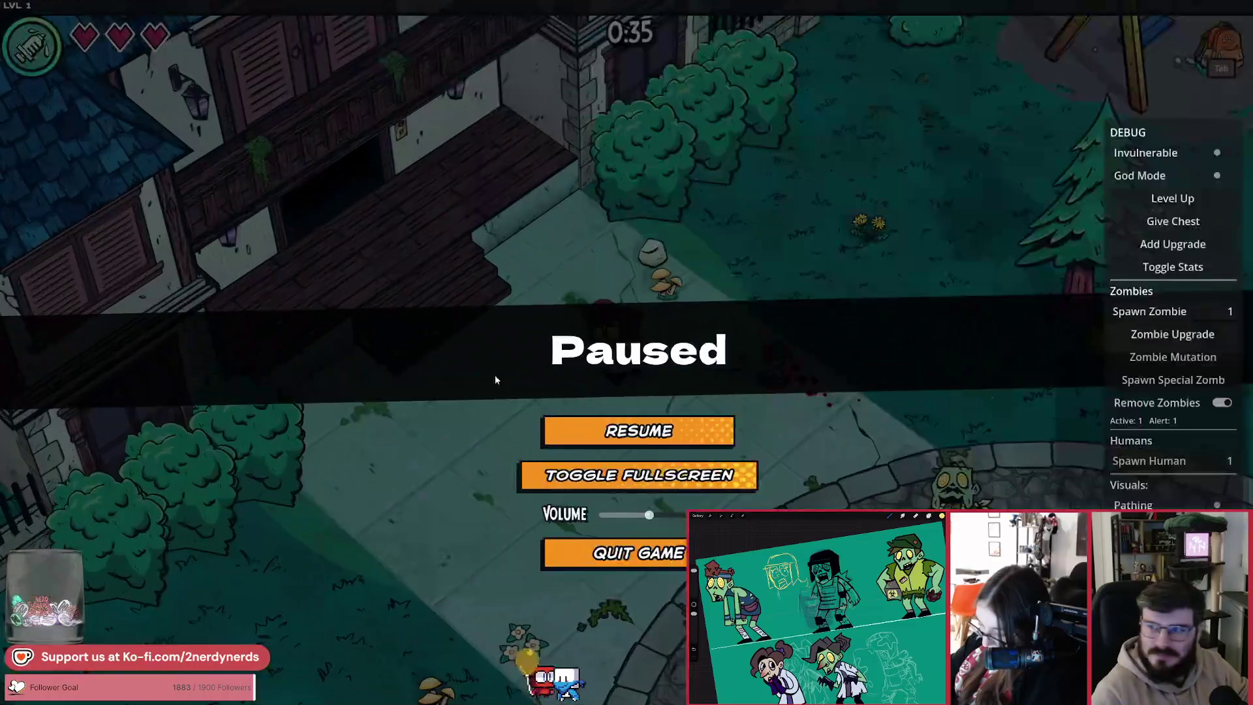
# Step: Make the game fullscreen and walk around the fountain plaza dodging the zombie's spit
pyautogui.click(496, 377)
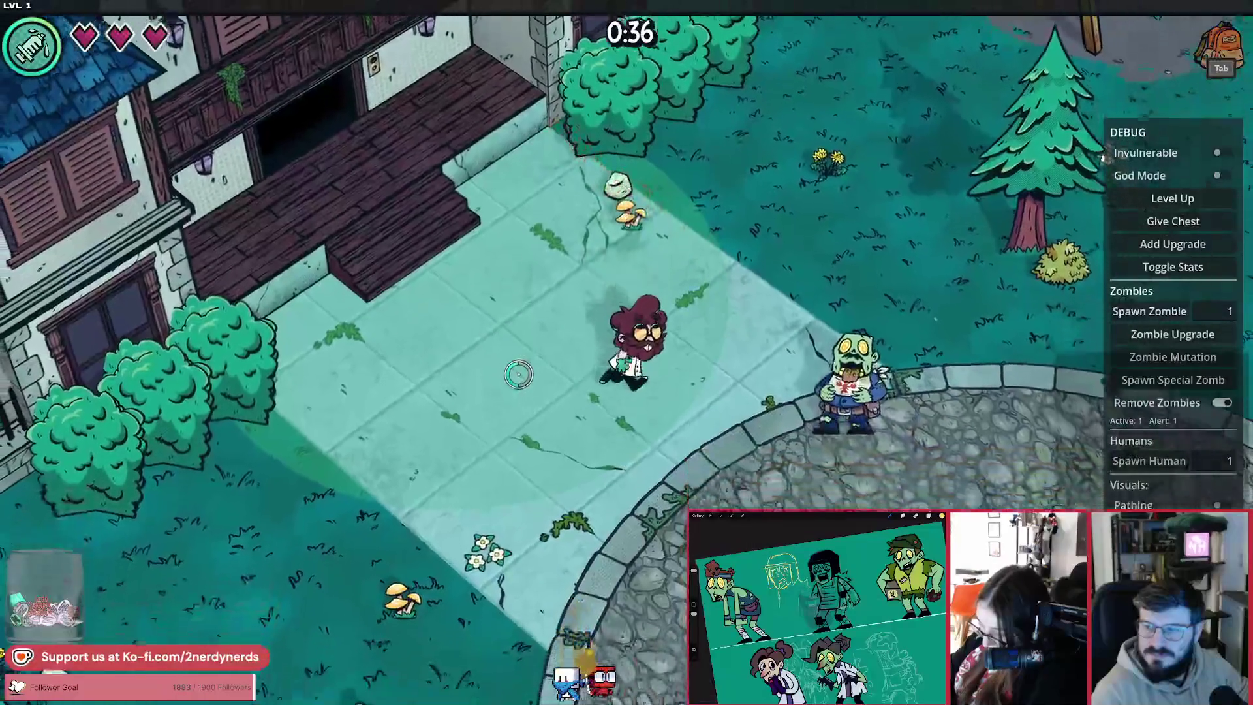
pyautogui.press('d')
pyautogui.press('s')
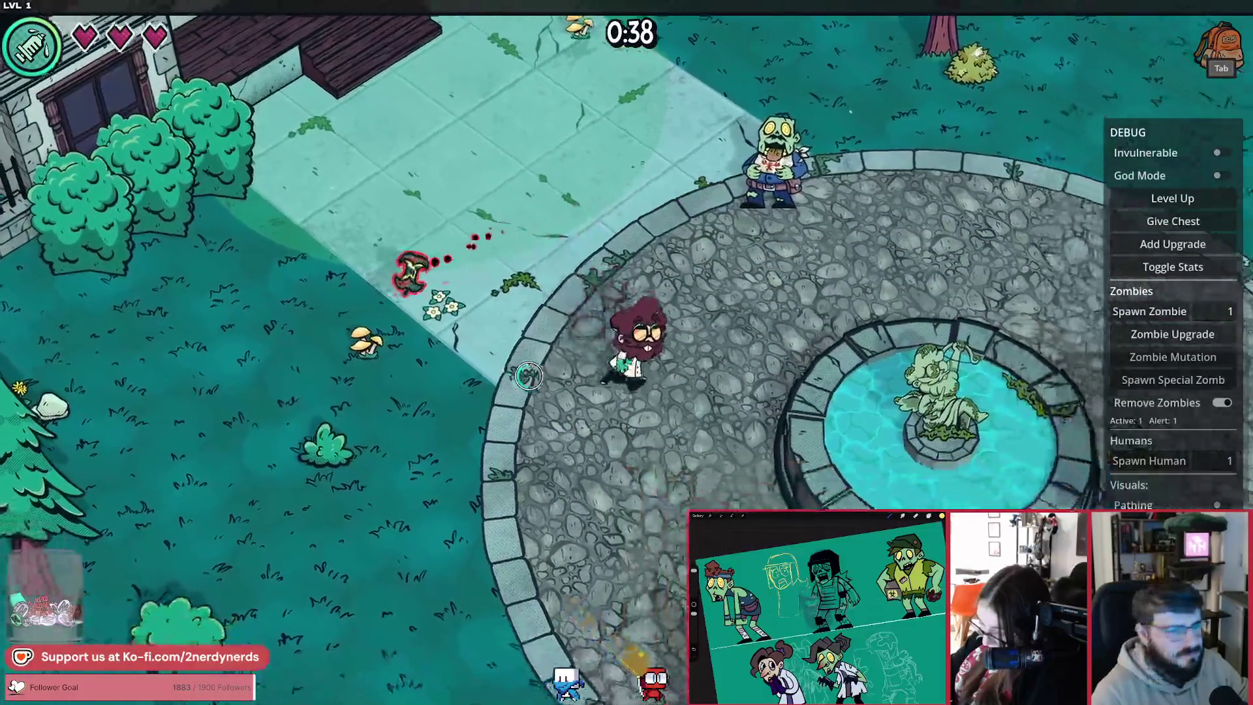
pyautogui.press('w')
pyautogui.press('a')
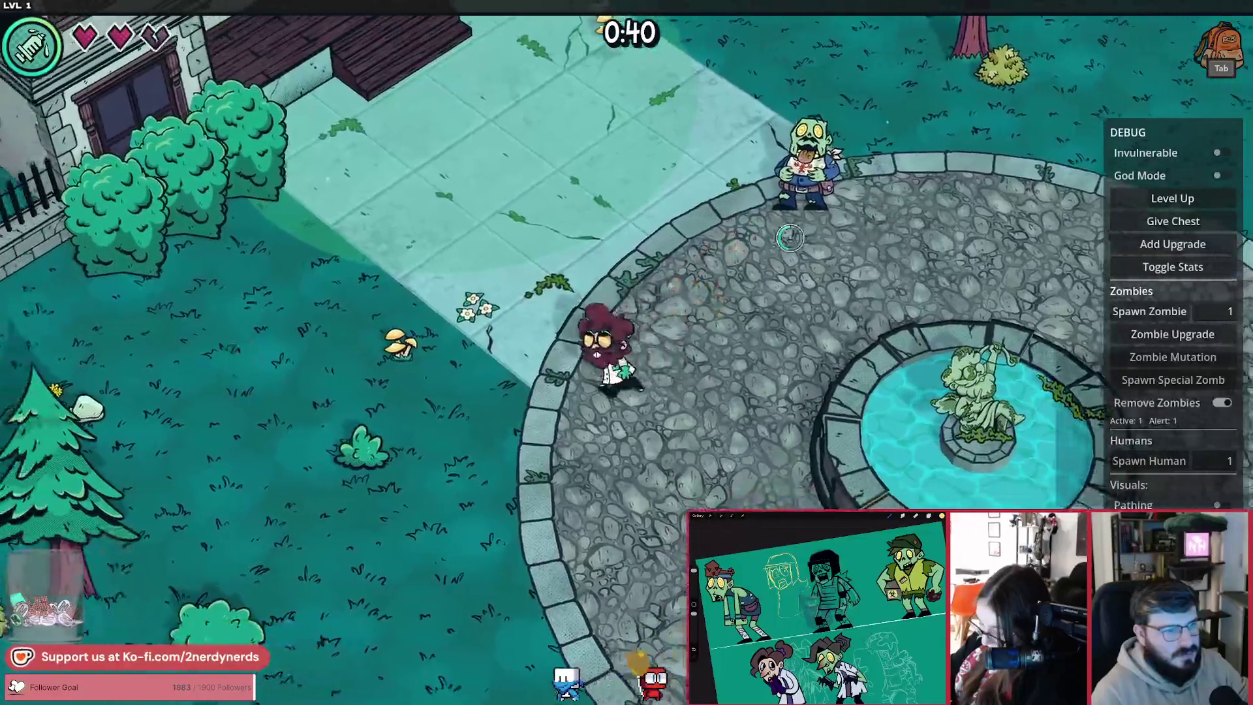
pyautogui.press('w')
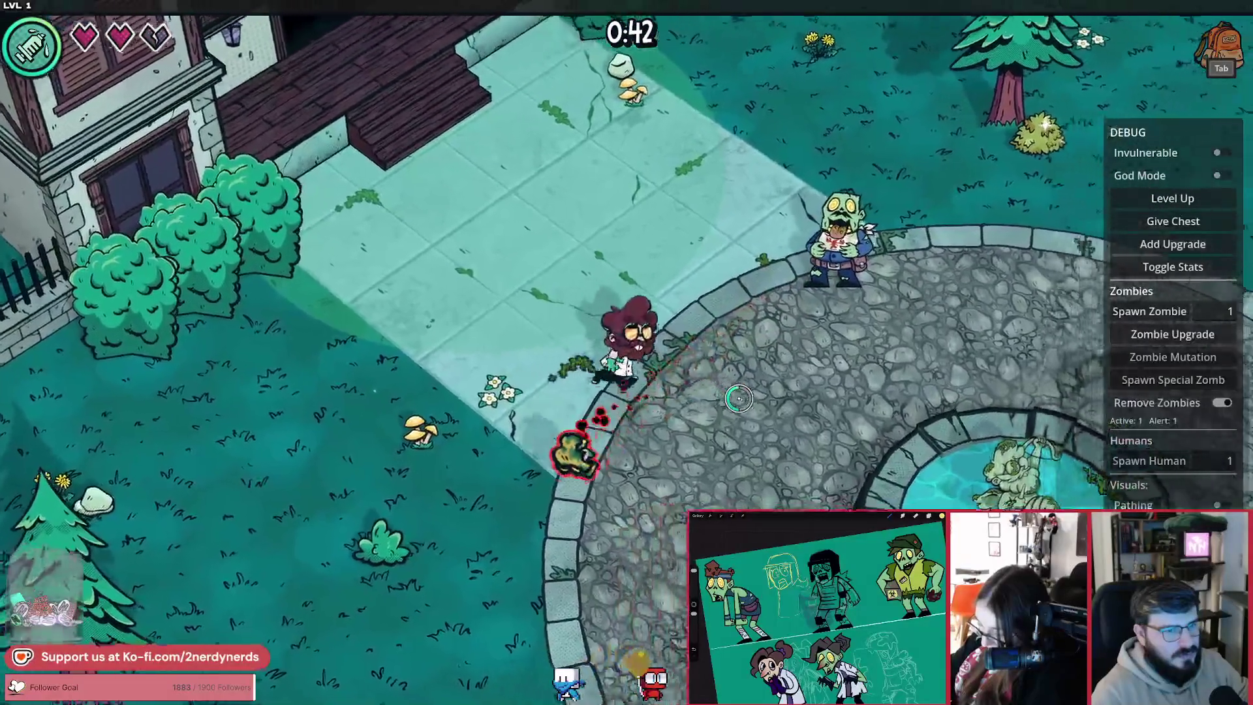
pyautogui.press('d')
pyautogui.press('d')
pyautogui.press('w')
pyautogui.press('a')
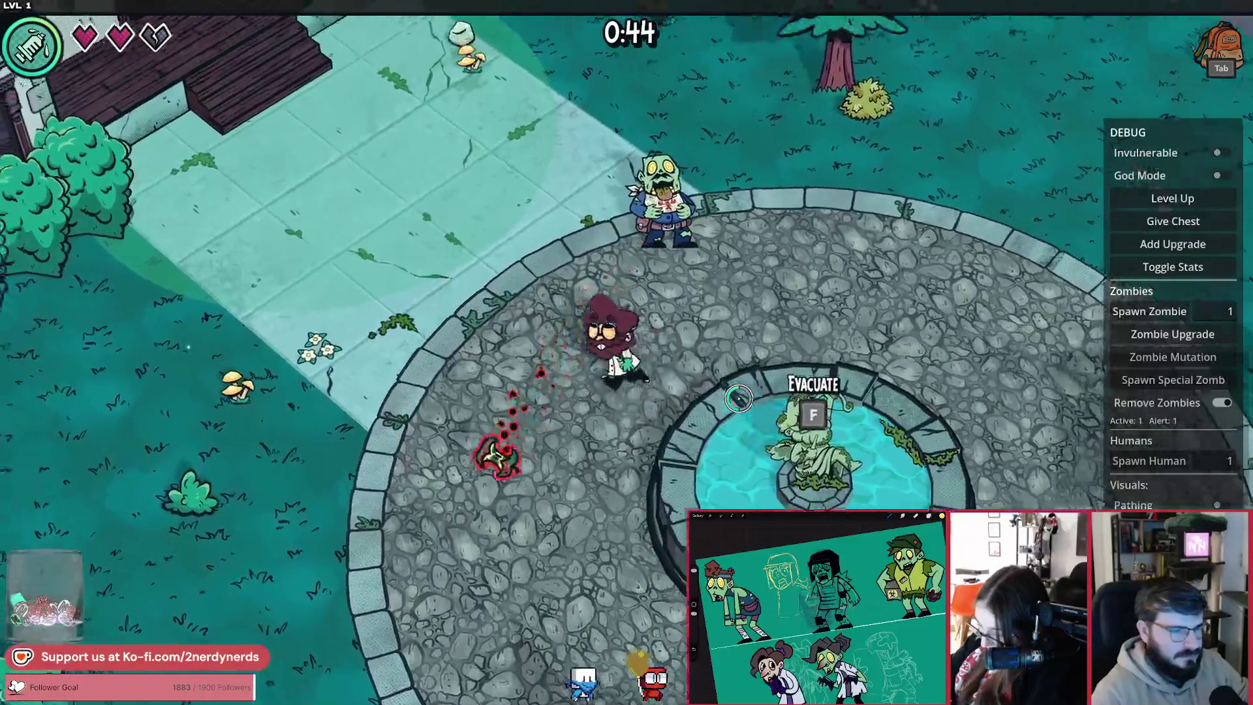
pyautogui.press('s')
pyautogui.press('a')
pyautogui.press('w')
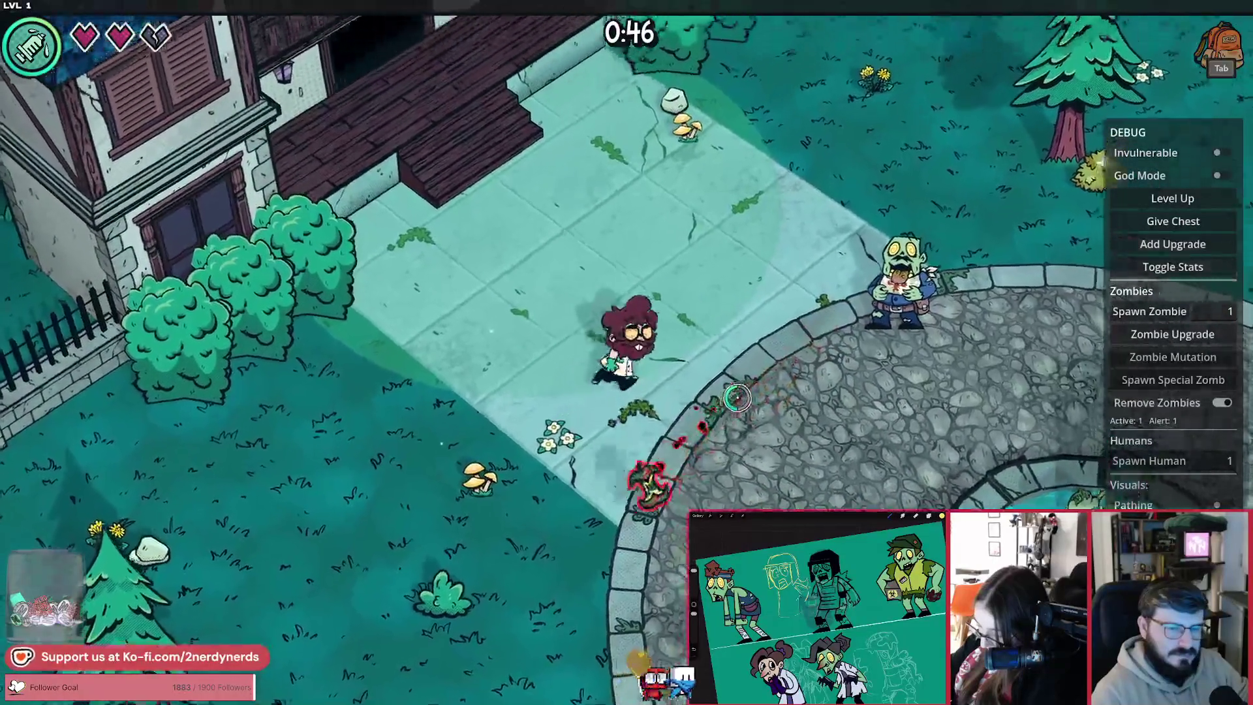
pyautogui.press('s')
pyautogui.press('d')
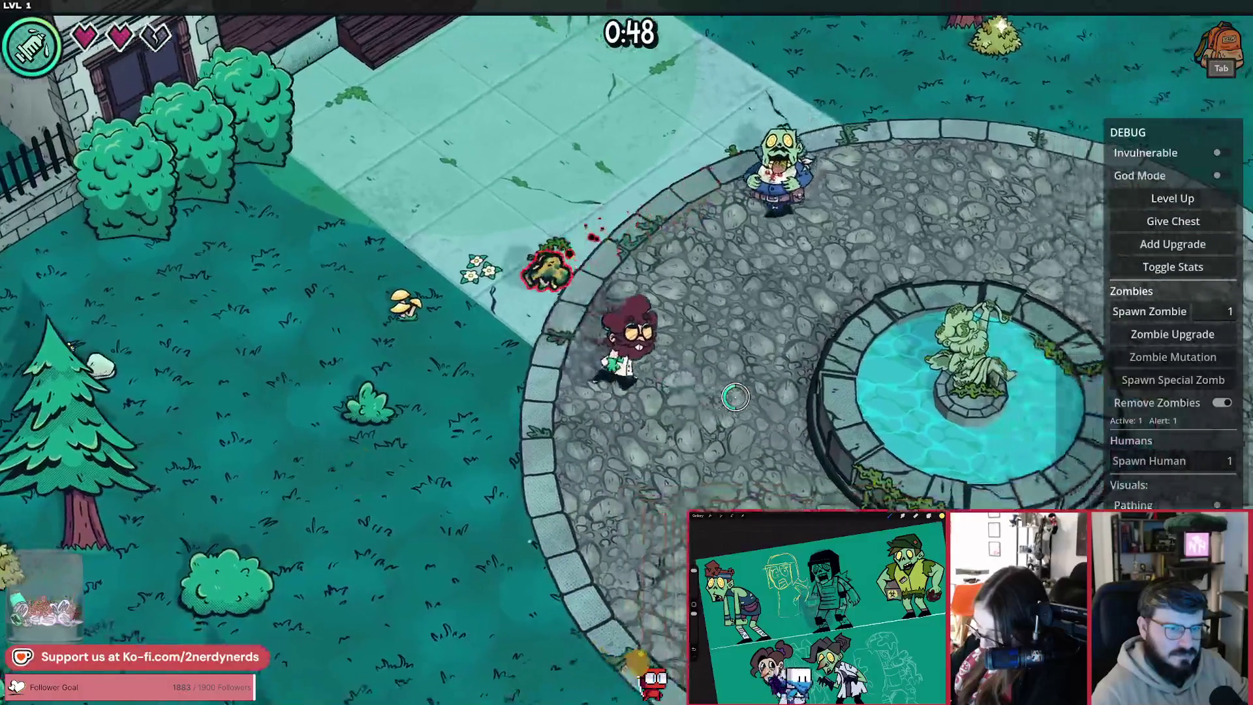
# Step: Keep dodging across sidewalk, plaza and grass, then return to ranged_alert_state.gd in the editor
pyautogui.press('w')
pyautogui.press('a')
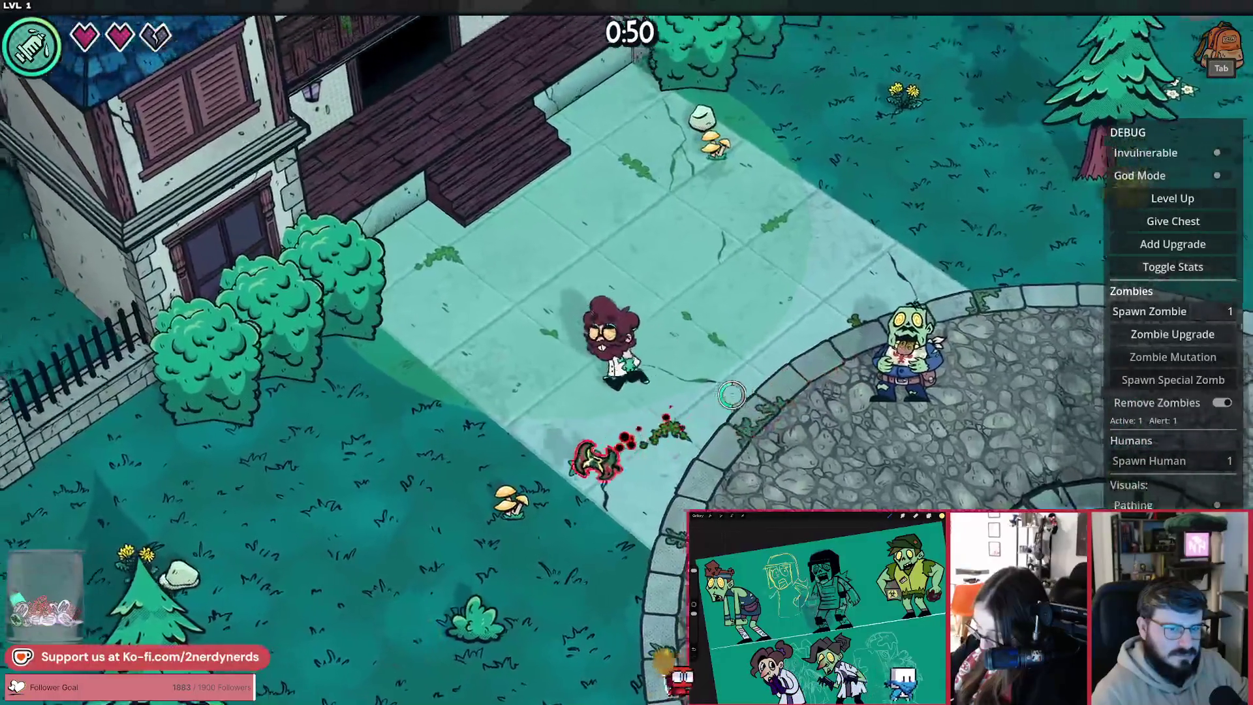
pyautogui.press('s')
pyautogui.press('d')
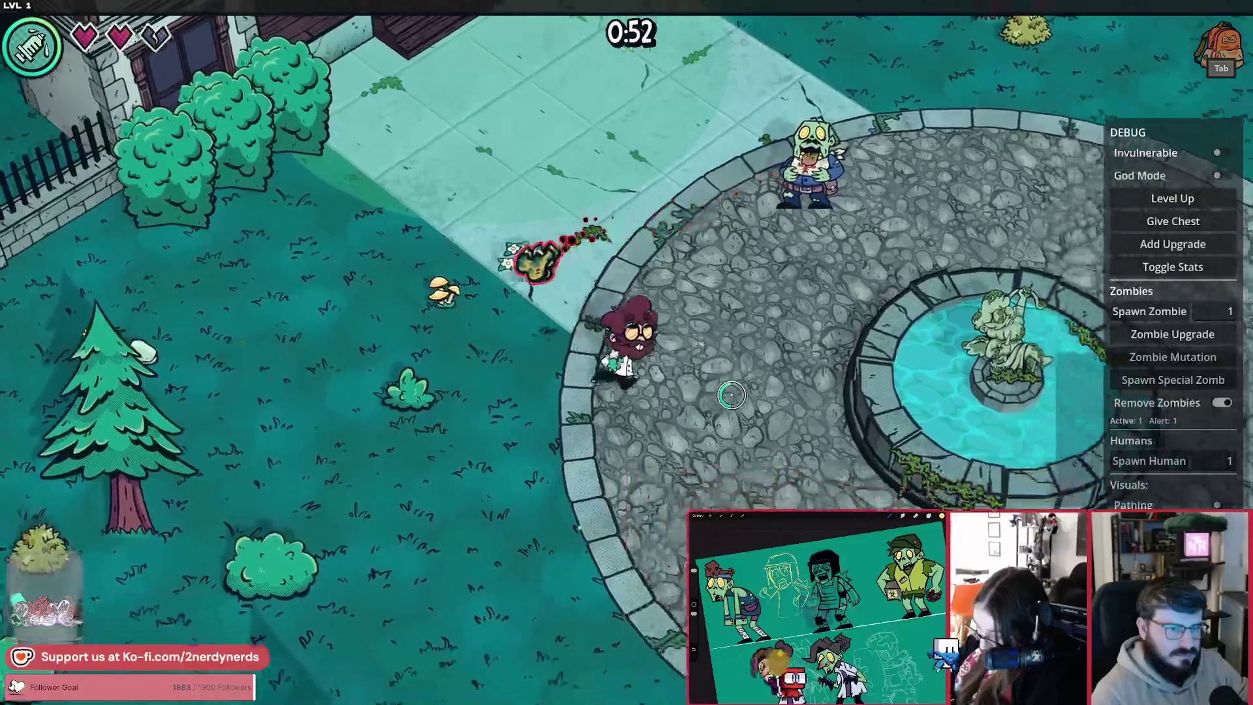
pyautogui.press('a')
pyautogui.press('w')
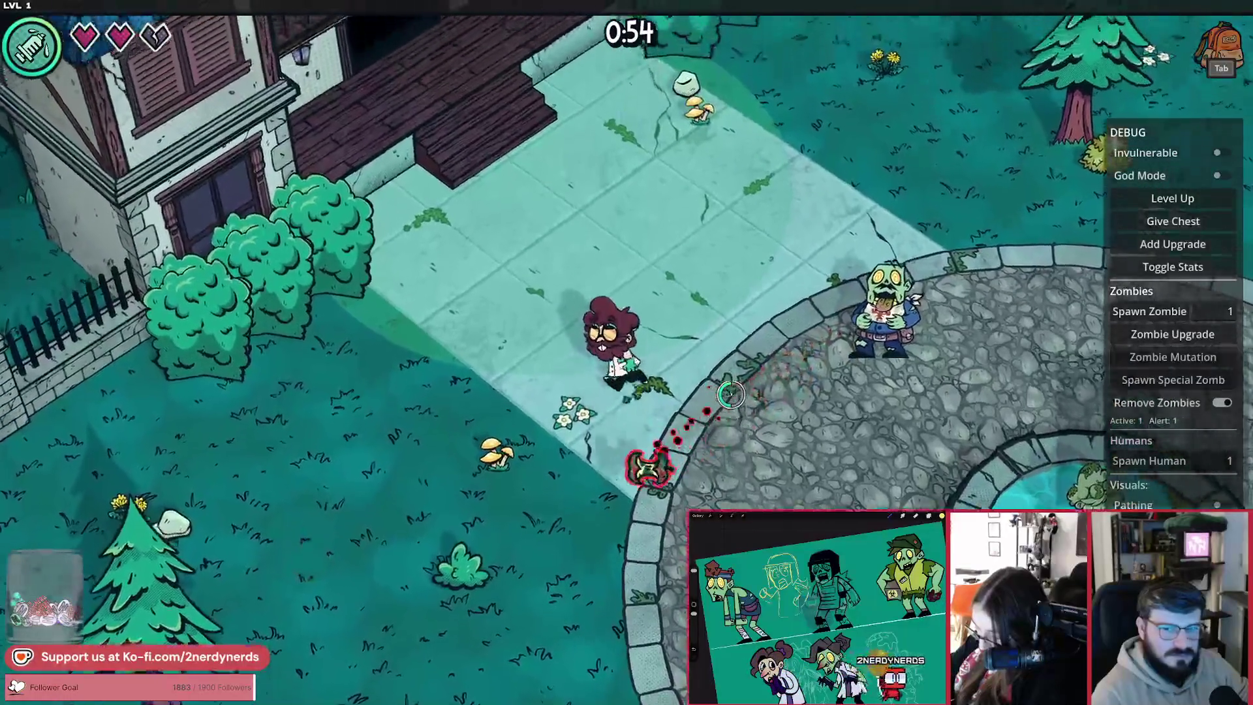
pyautogui.press('w')
pyautogui.press('d')
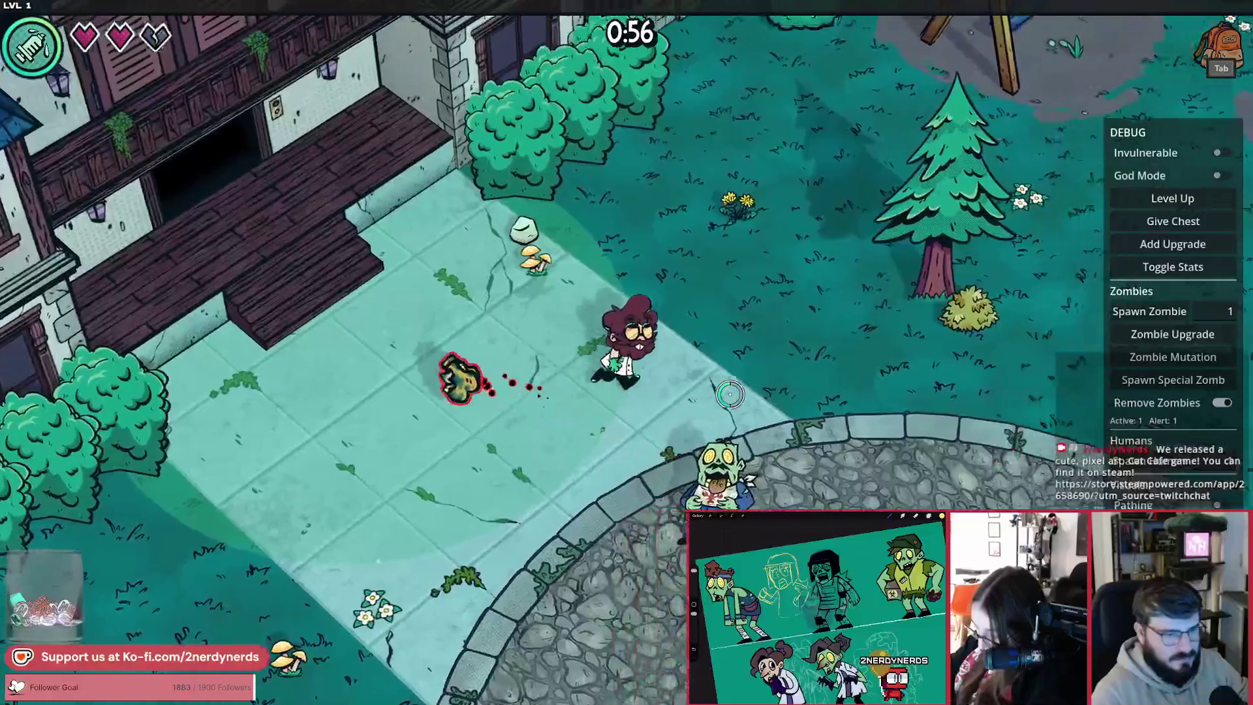
pyautogui.press('d')
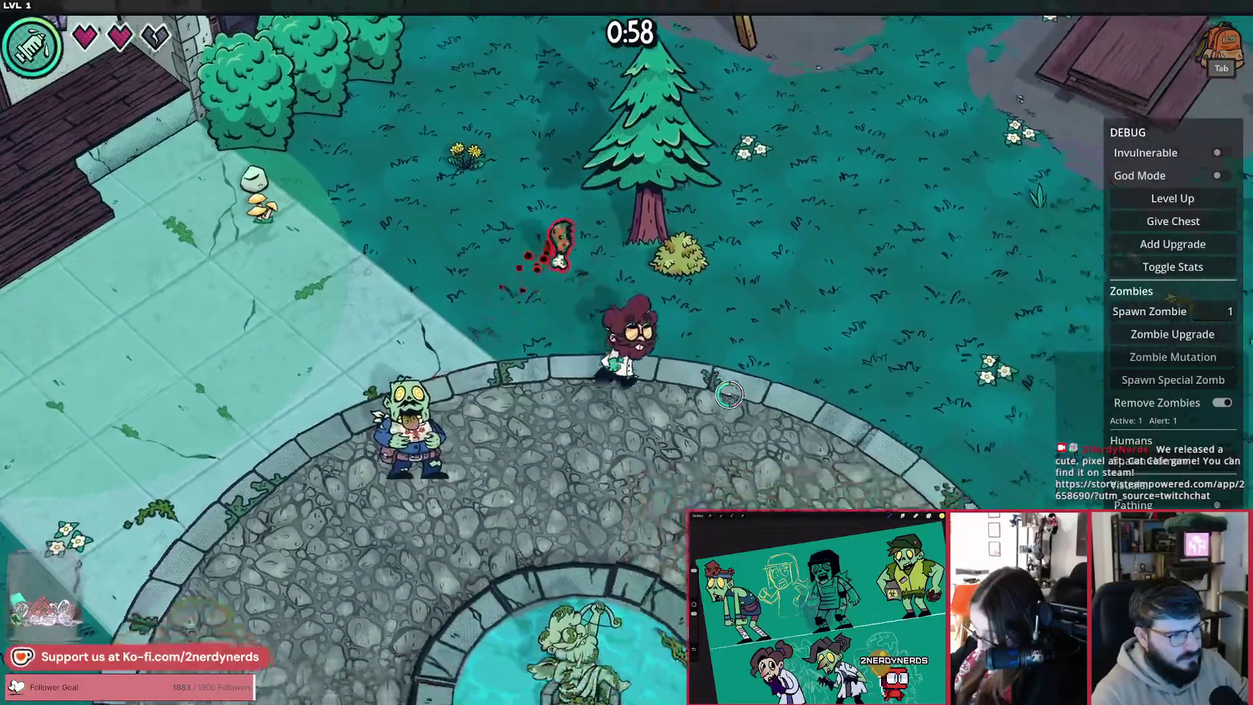
pyautogui.press('s')
pyautogui.press('d')
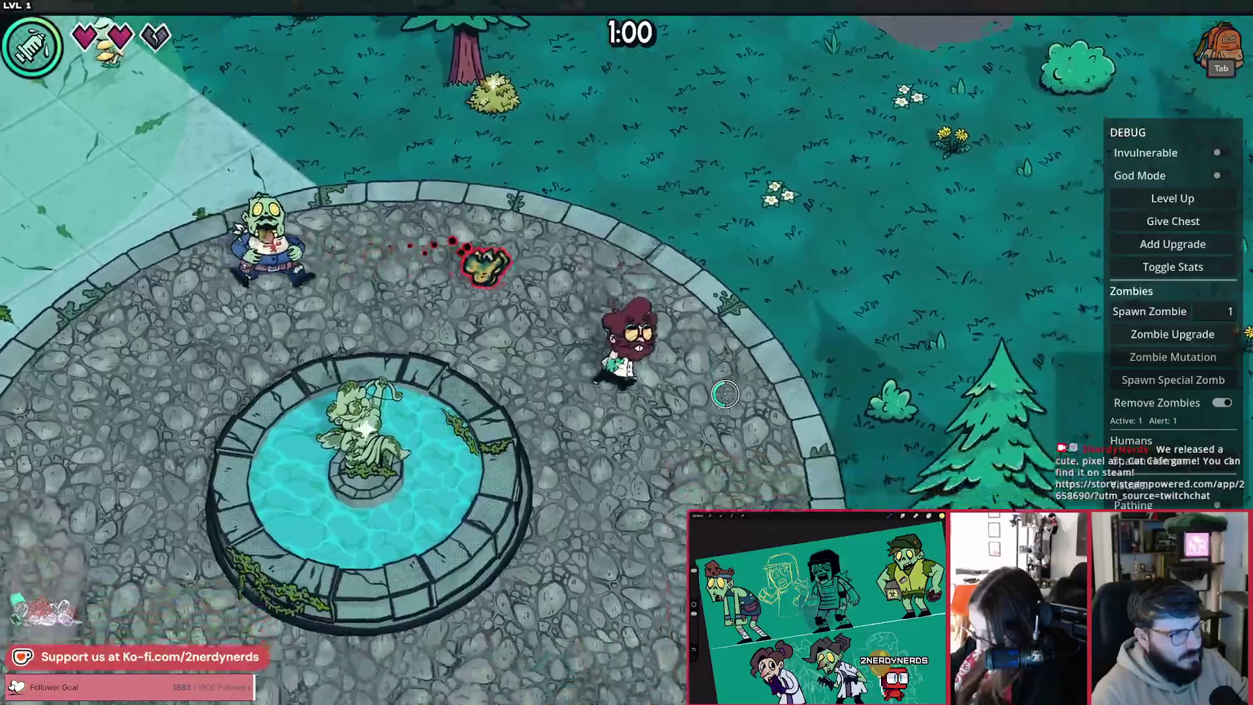
pyautogui.press('w')
pyautogui.press('d')
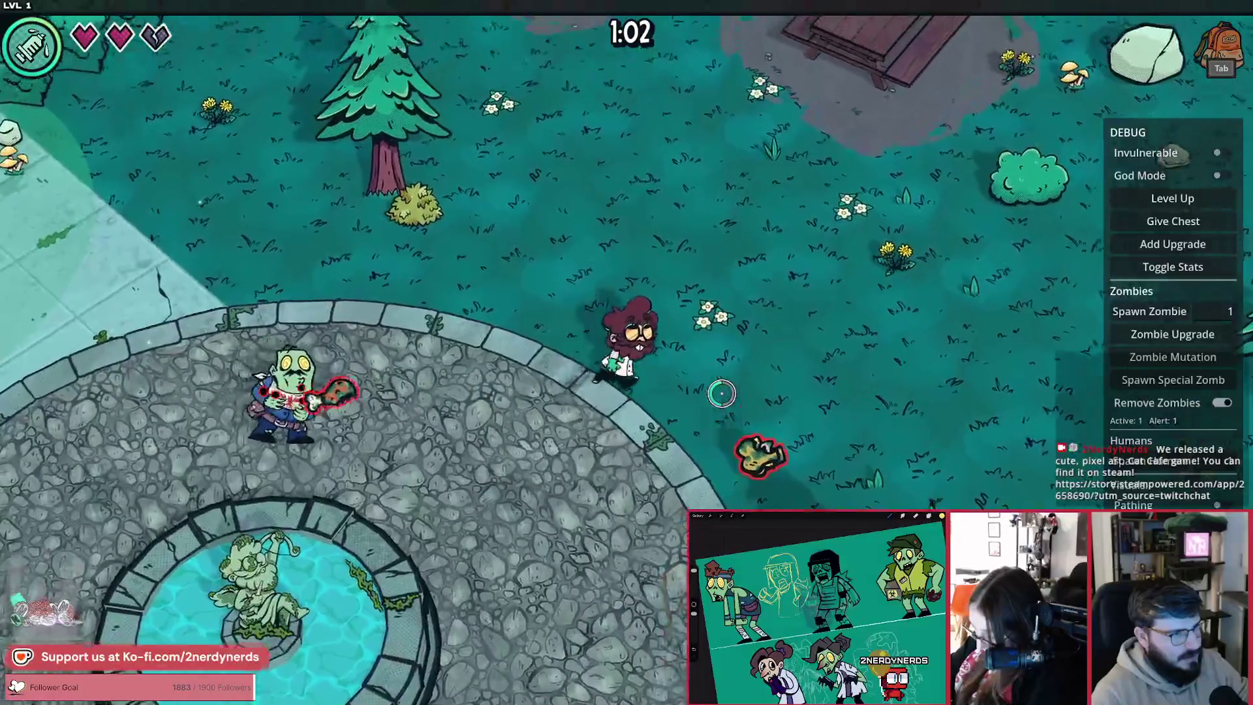
pyautogui.hotkey('alt', 'Tab')
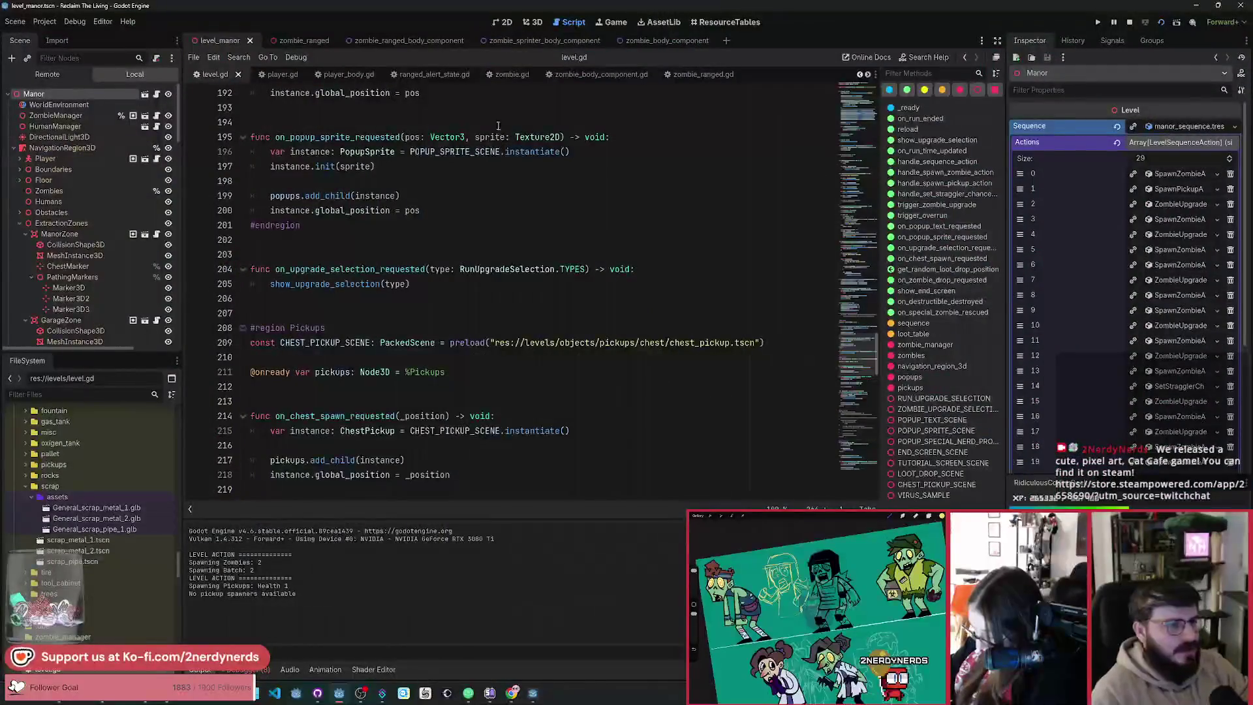
pyautogui.click(432, 76)
# Step: Scroll to the shoot function and inspect the ZombieRangedProjectile spawn and its global_position on line 75
pyautogui.scroll(-6, 527, 370)
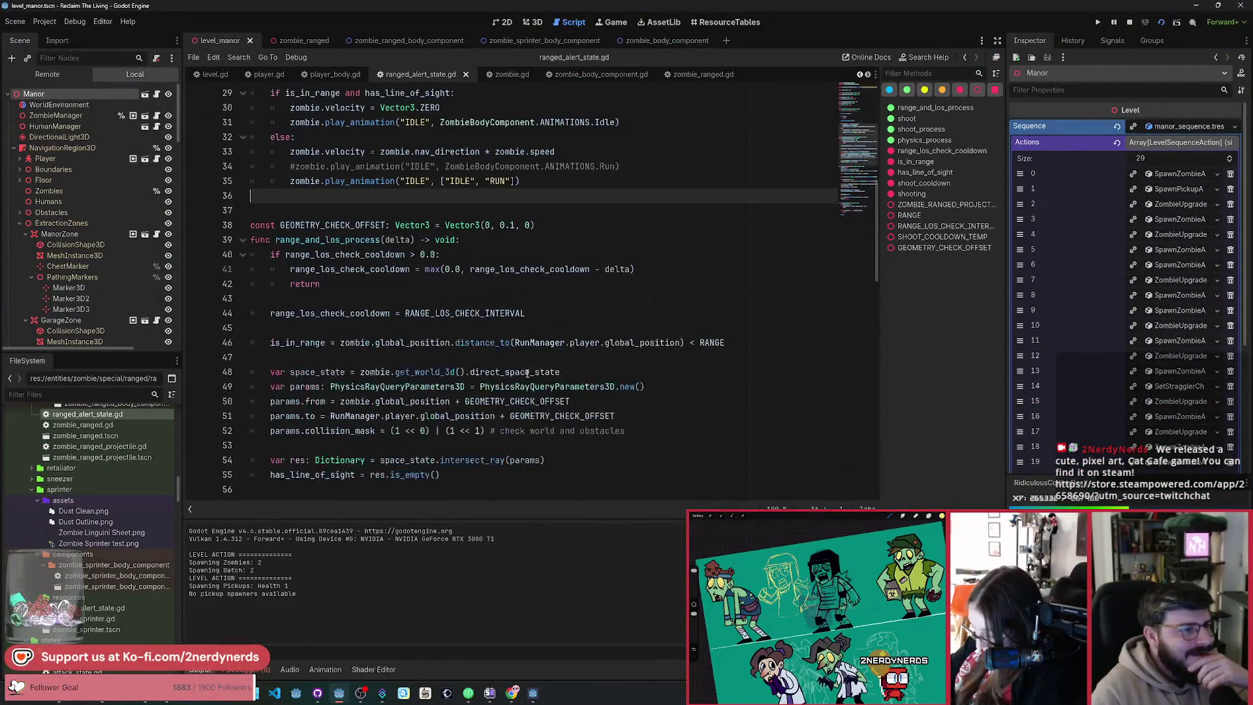
pyautogui.scroll(-1, 527, 369)
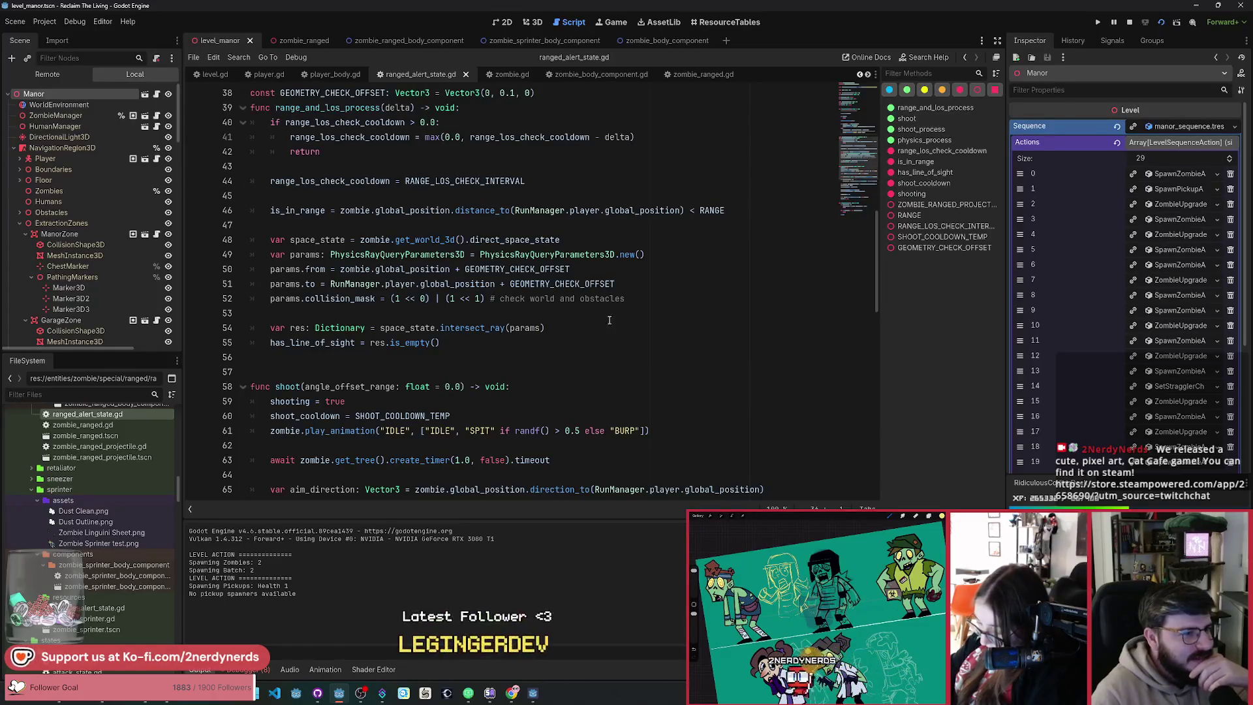
pyautogui.scroll(-5, 548, 310)
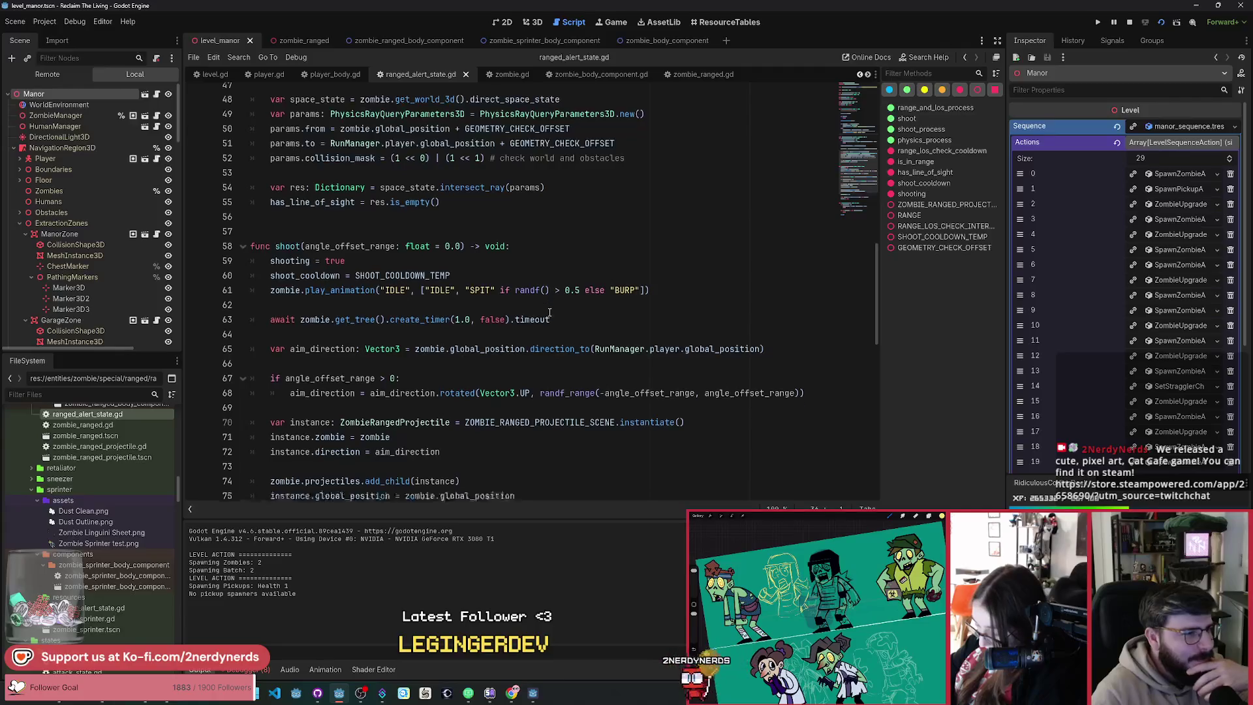
pyautogui.scroll(-2, 550, 313)
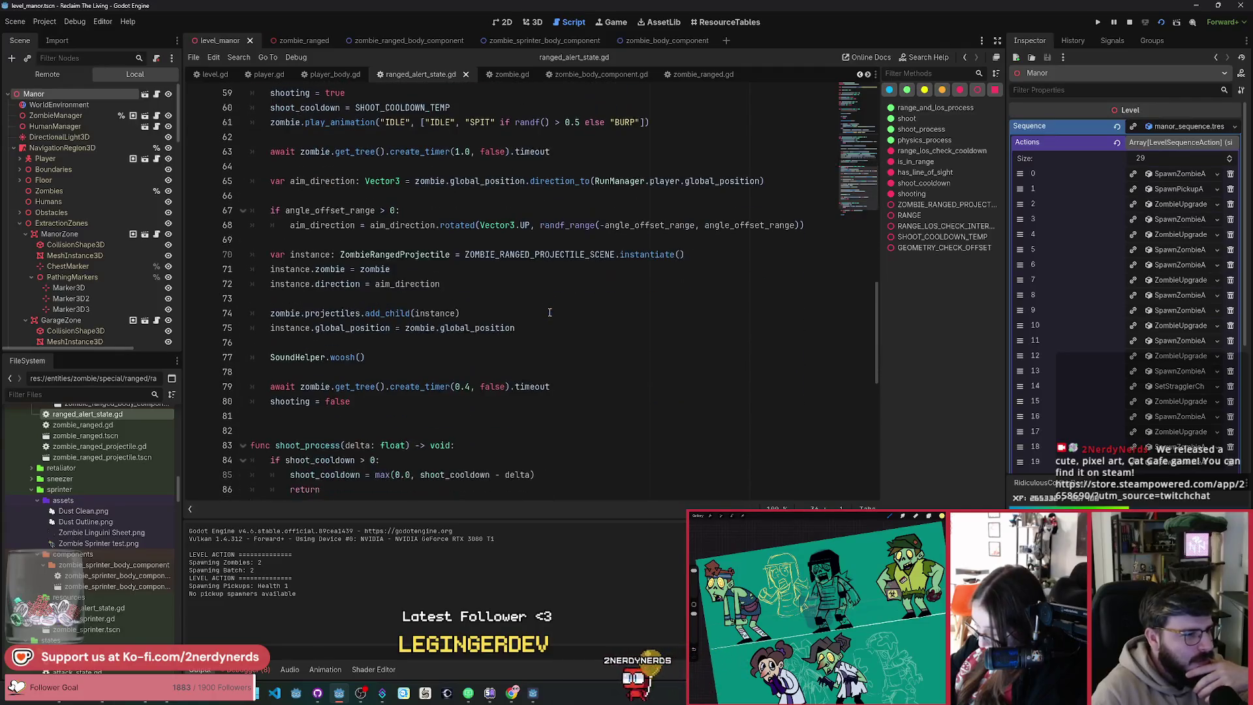
pyautogui.doubleClick(417, 259)
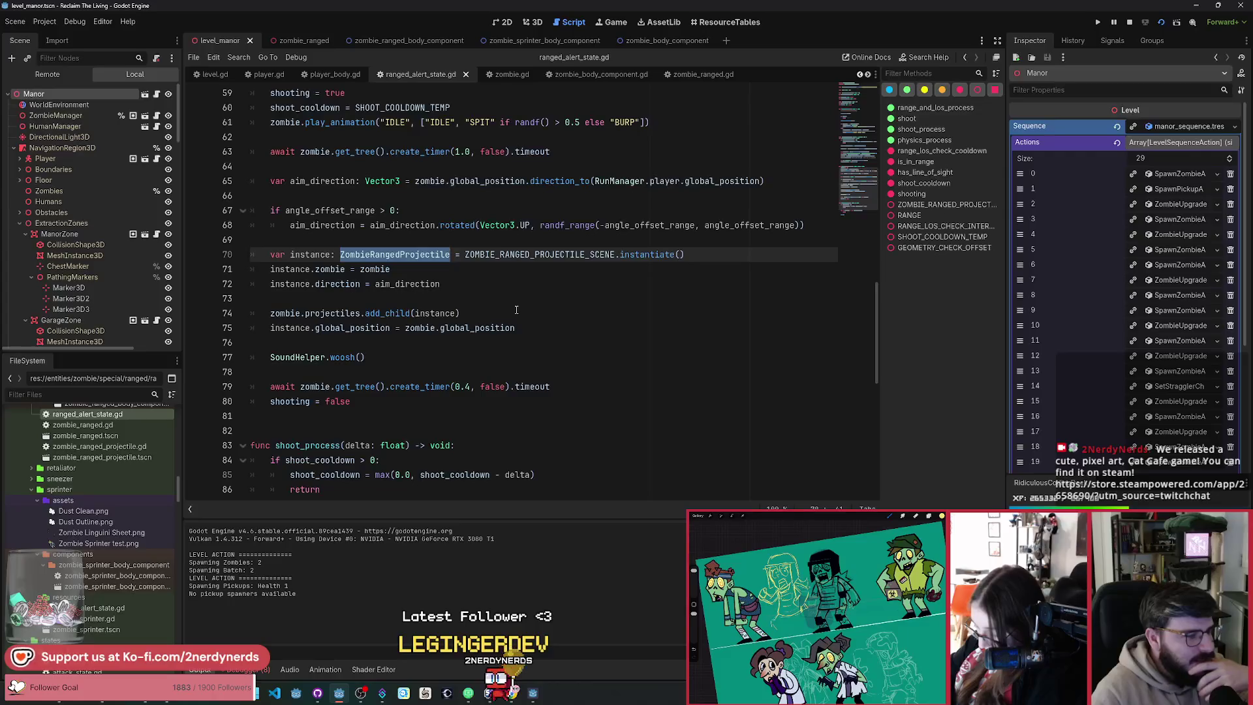
pyautogui.click(486, 328)
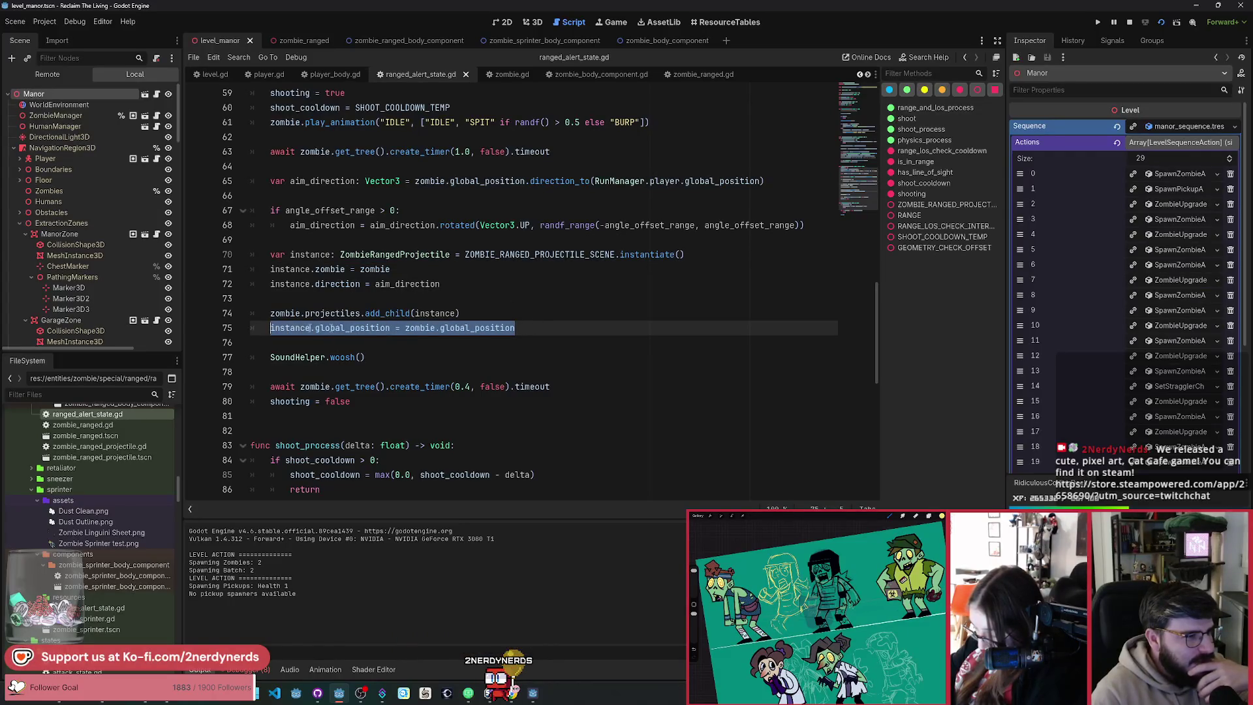
pyautogui.doubleClick(513, 329)
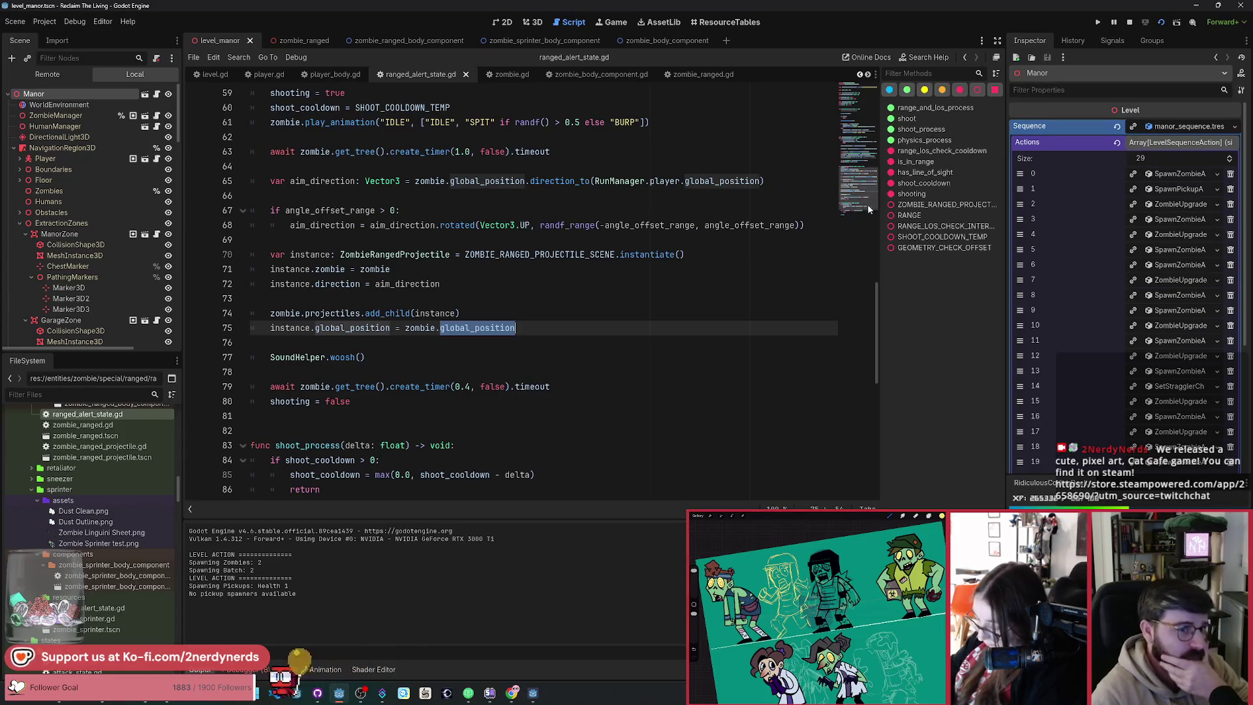
# Step: Look over the rest of the shoot code, then open the zombie_ranged scene
pyautogui.moveTo(868, 206); pyautogui.dragTo(864, 81)
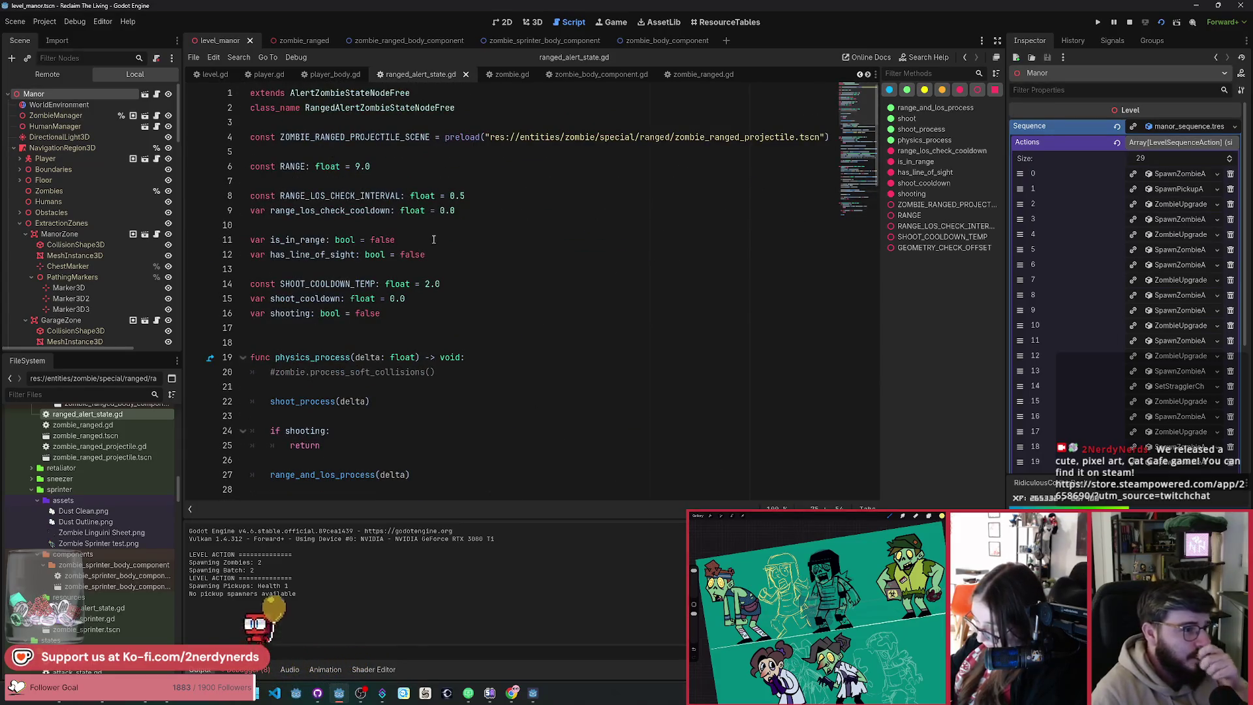
pyautogui.scroll(-12, 433, 239)
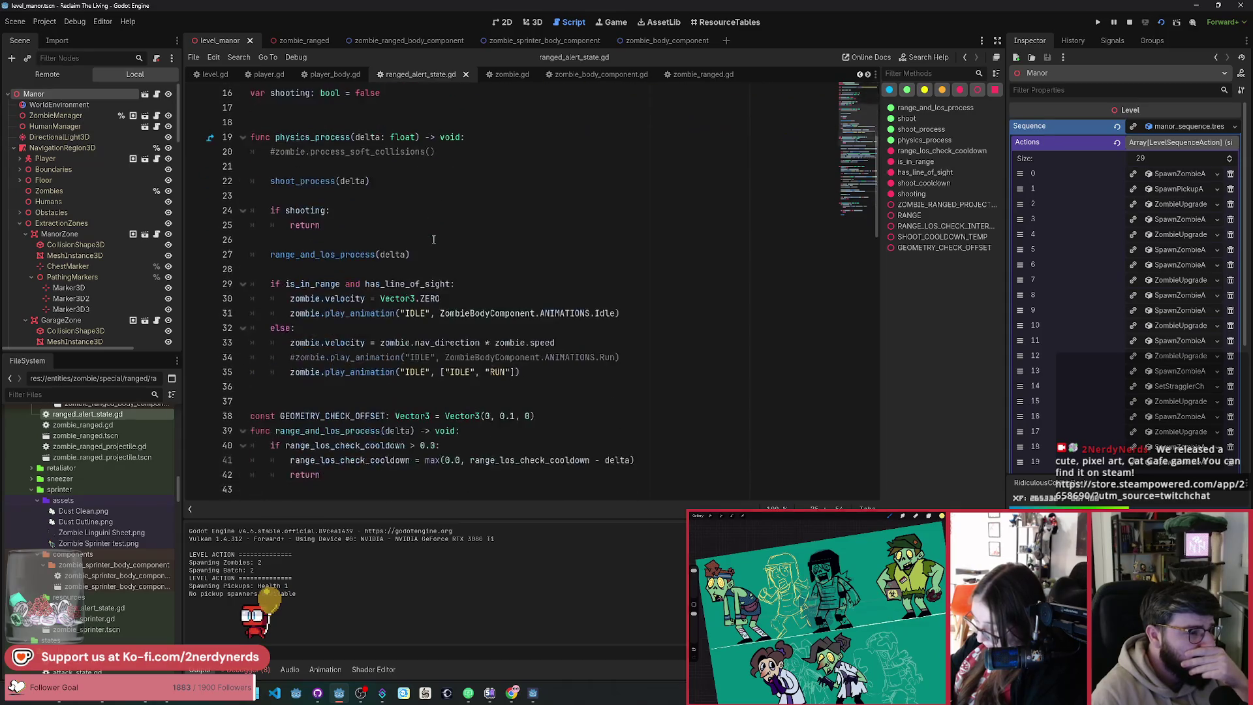
pyautogui.scroll(-2, 434, 240)
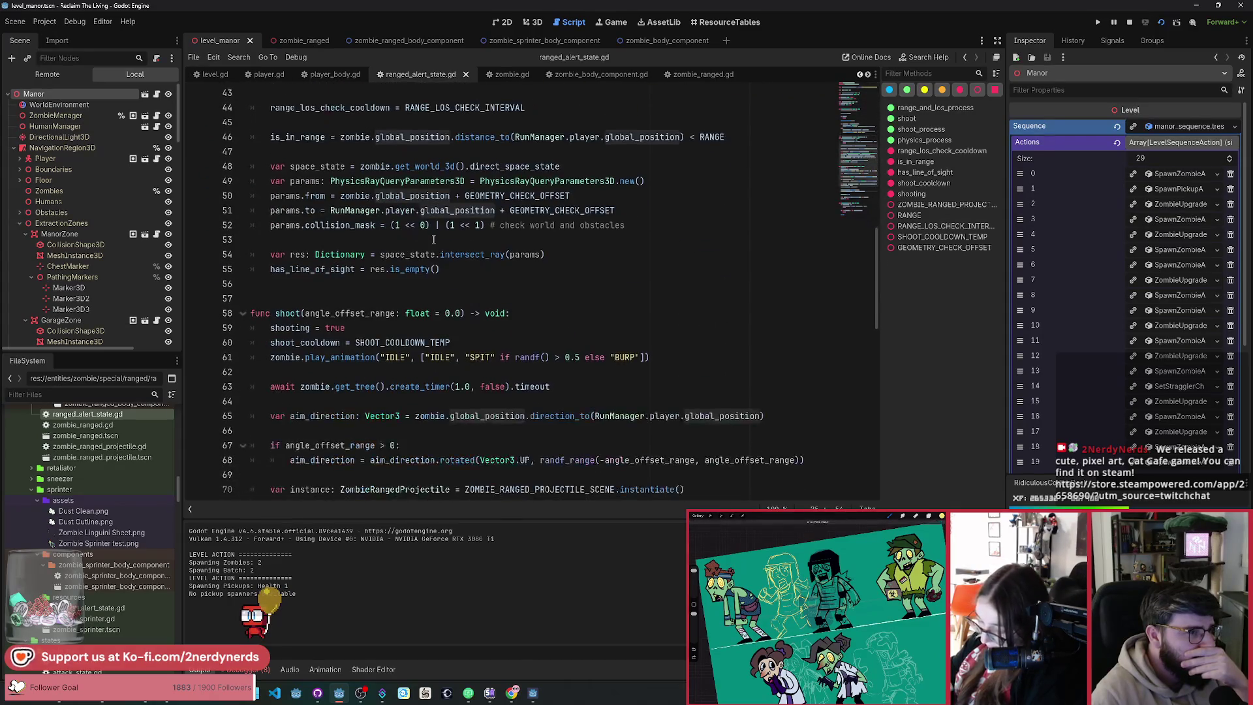
pyautogui.scroll(1, 434, 240)
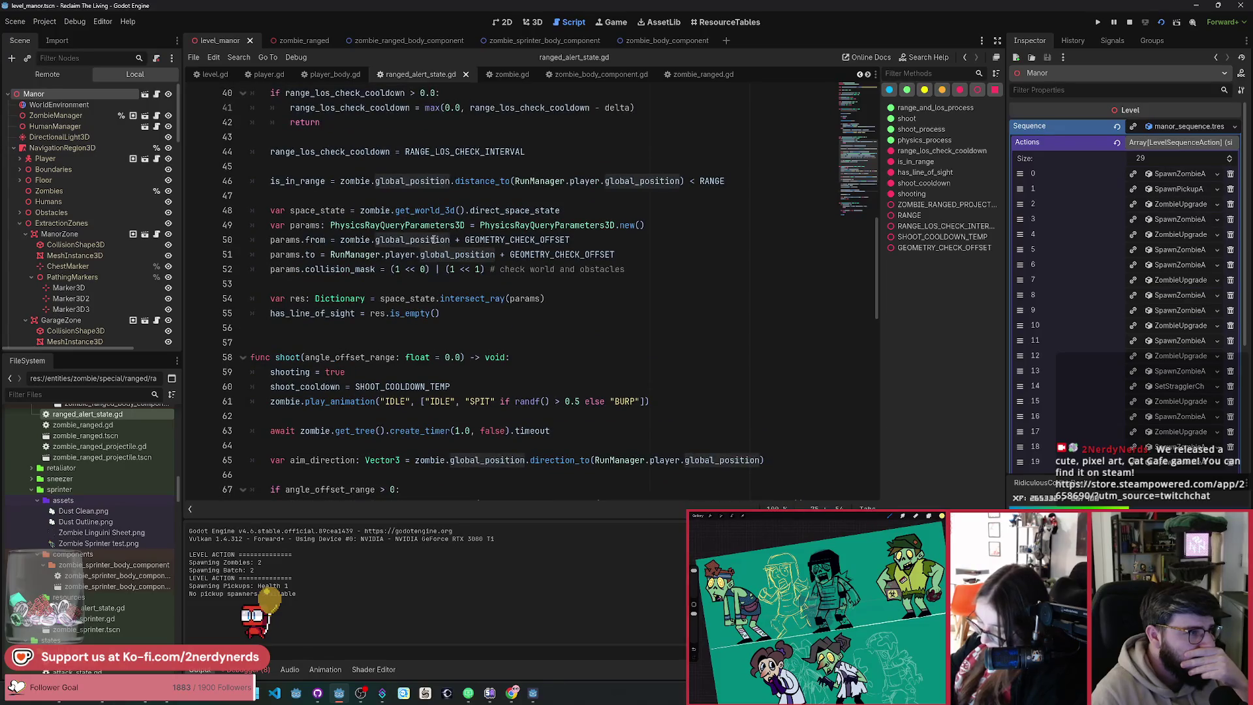
pyautogui.scroll(4, 434, 240)
pyautogui.click(313, 43)
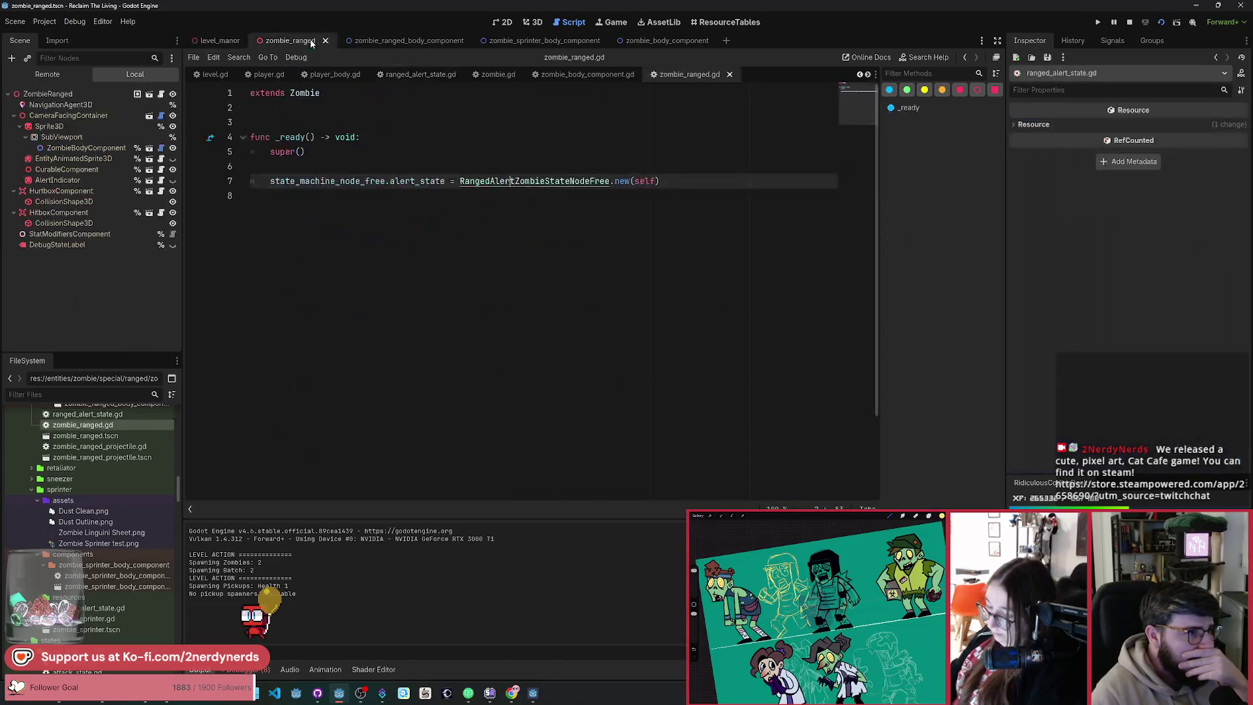
# Step: Orbit the ranged zombie in 3D, then open zombie_ranged_body_component and its RANGED_ANIMATIONS script
pyautogui.click(503, 25)
pyautogui.click(531, 25)
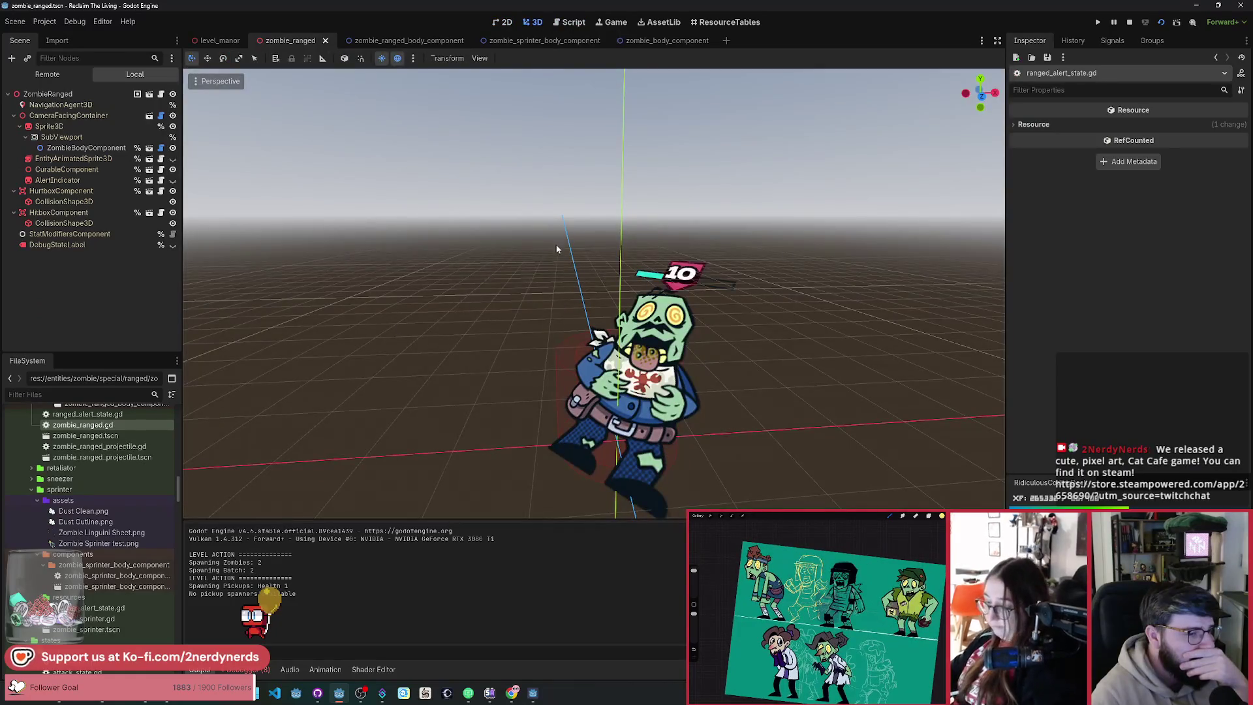
pyautogui.moveTo(601, 319); pyautogui.dragTo(496, 290)
pyautogui.scroll(3, 599, 350)
pyautogui.scroll(-3, 600, 349)
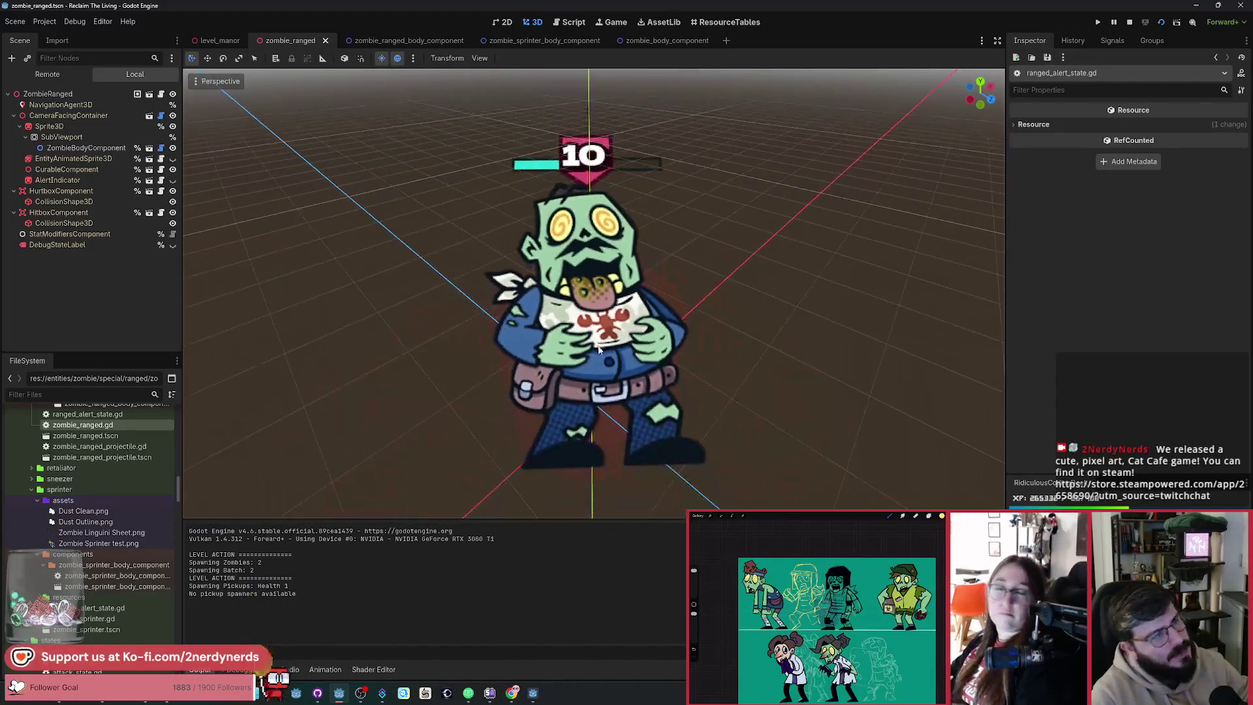
pyautogui.click(418, 41)
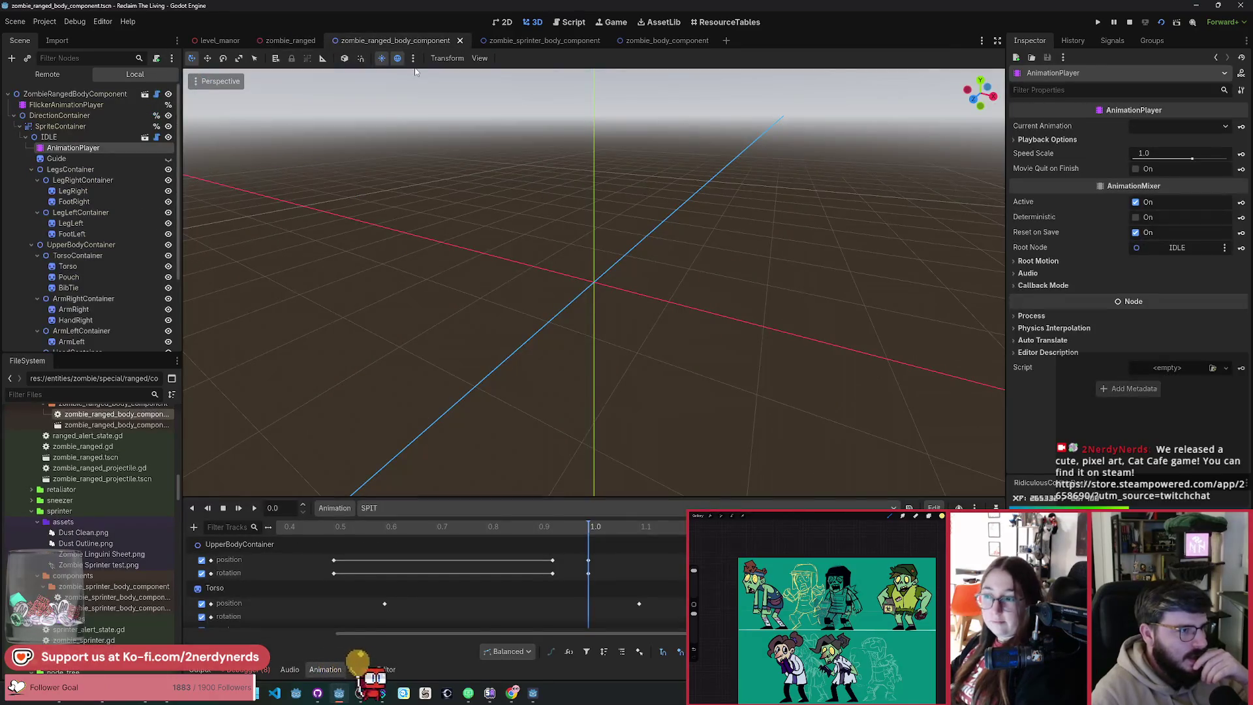
pyautogui.click(572, 25)
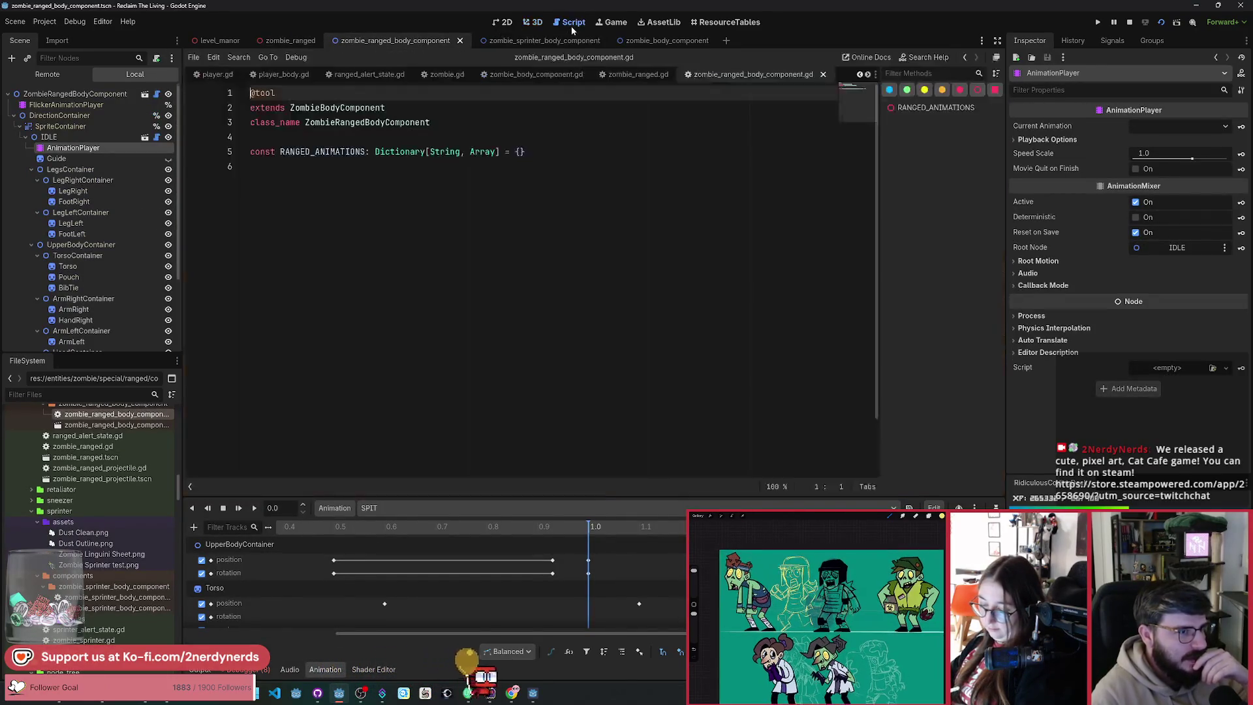
# Step: Add a 'zombie' line below line 75 in ranged_alert_state.gd and jump to its declaration in zombie_state.gd
pyautogui.click(372, 75)
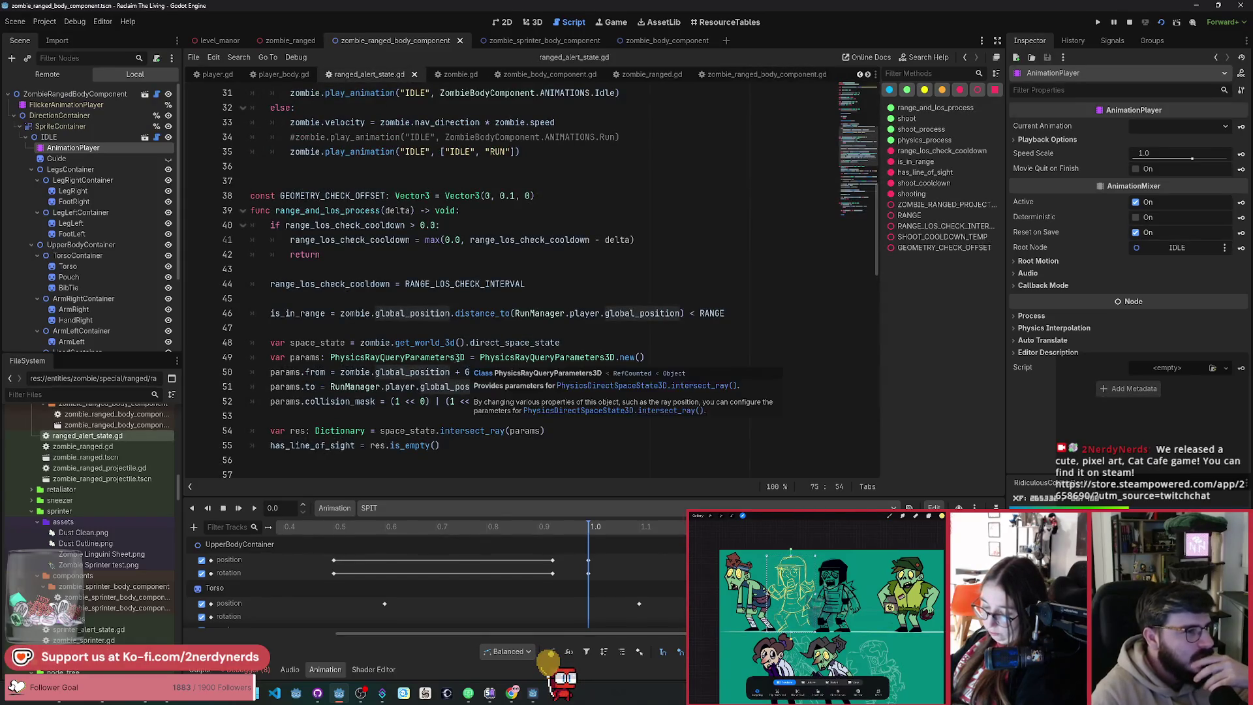
pyautogui.click(565, 301)
pyautogui.press('Return')
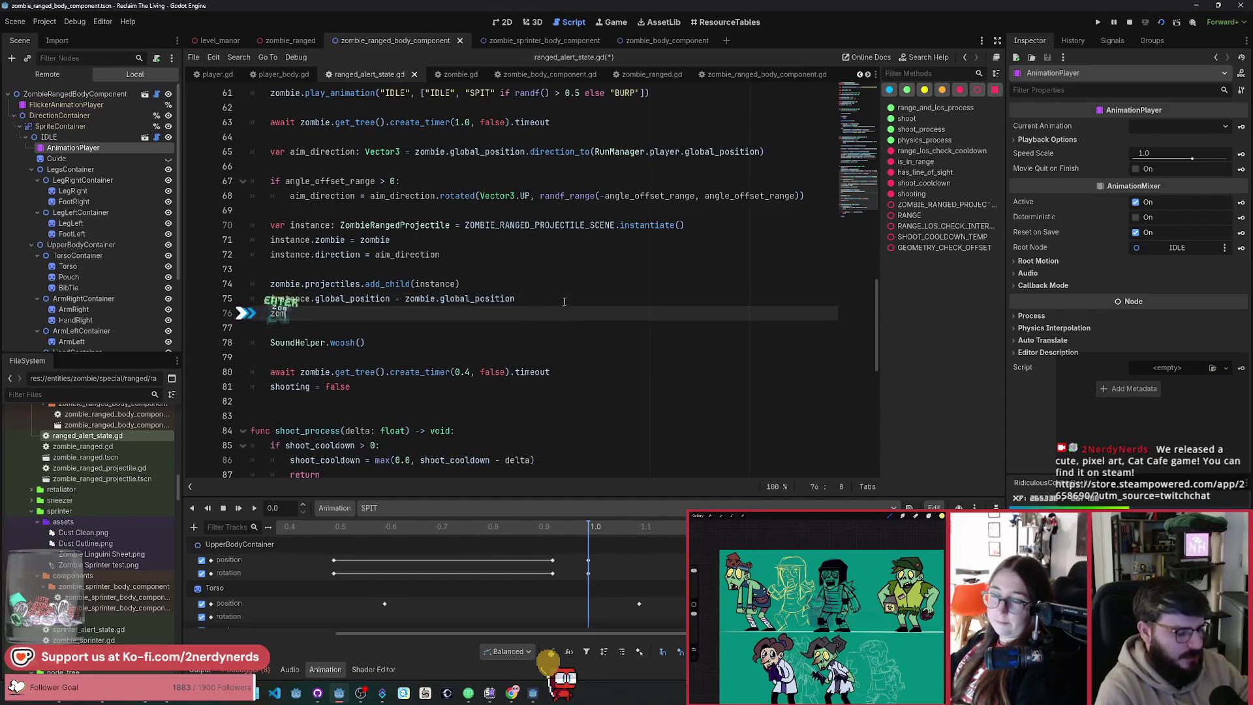
pyautogui.write('bie.')
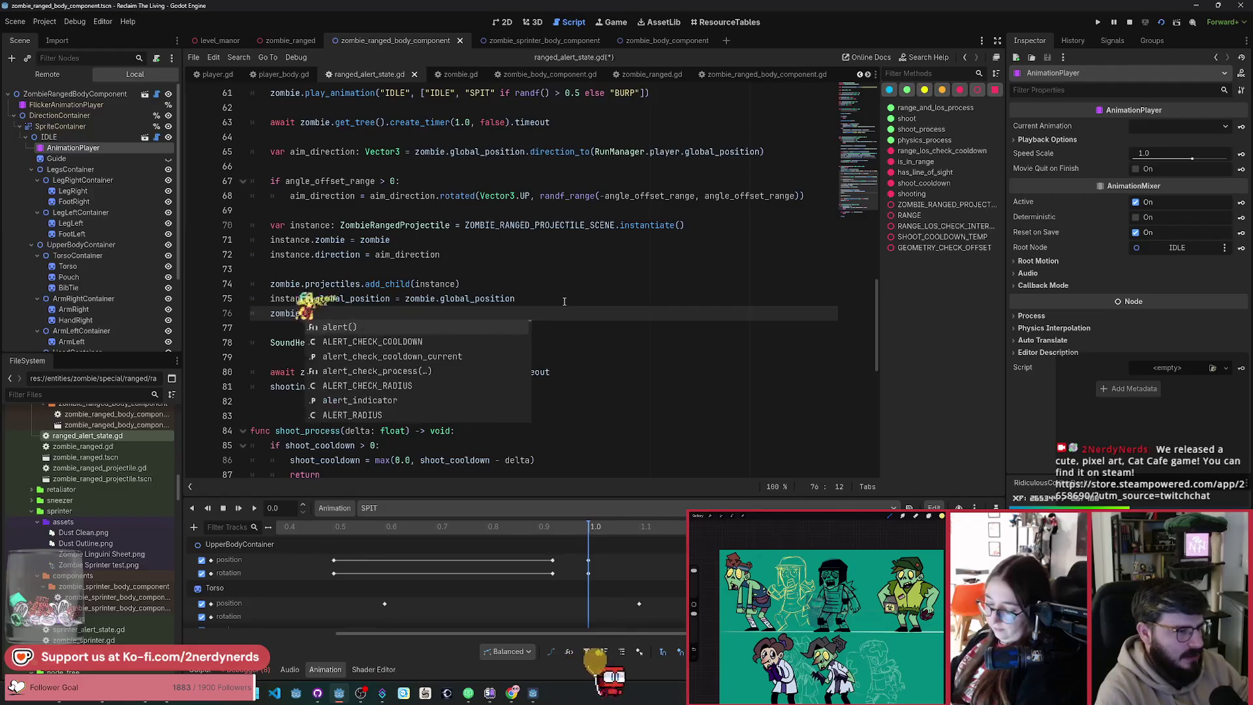
pyautogui.write('dire')
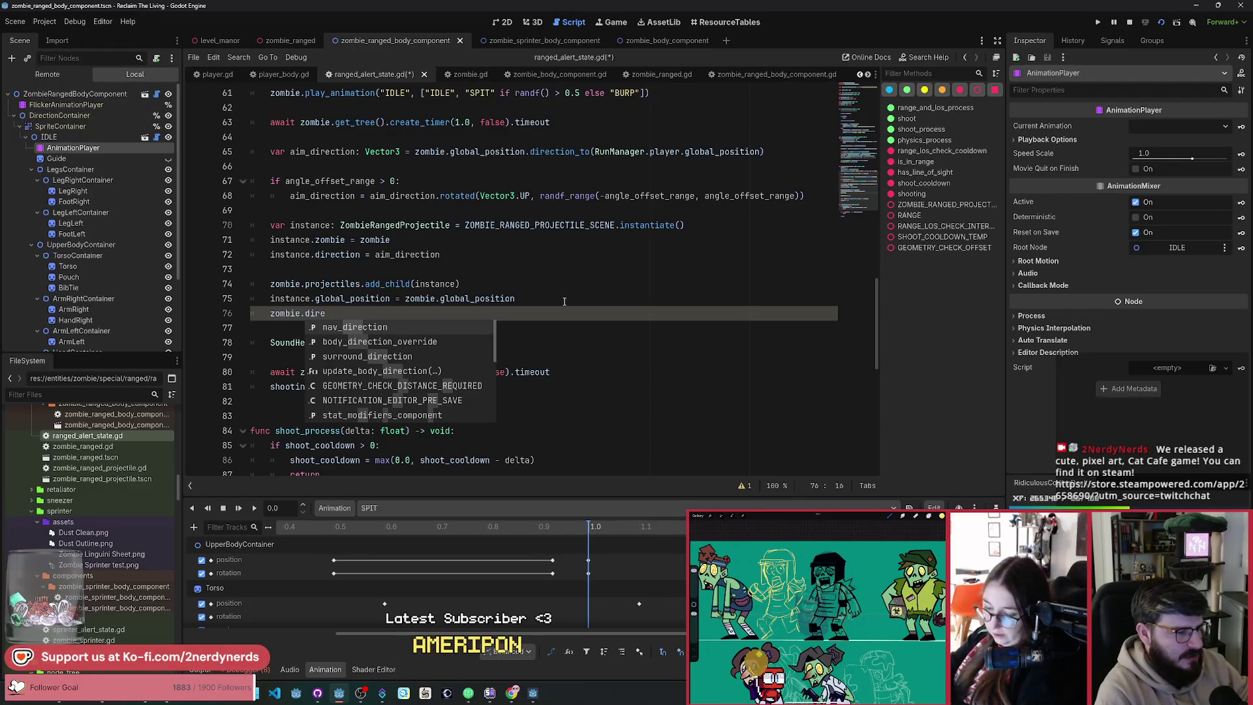
pyautogui.press('BackSpace')
pyautogui.press('BackSpace')
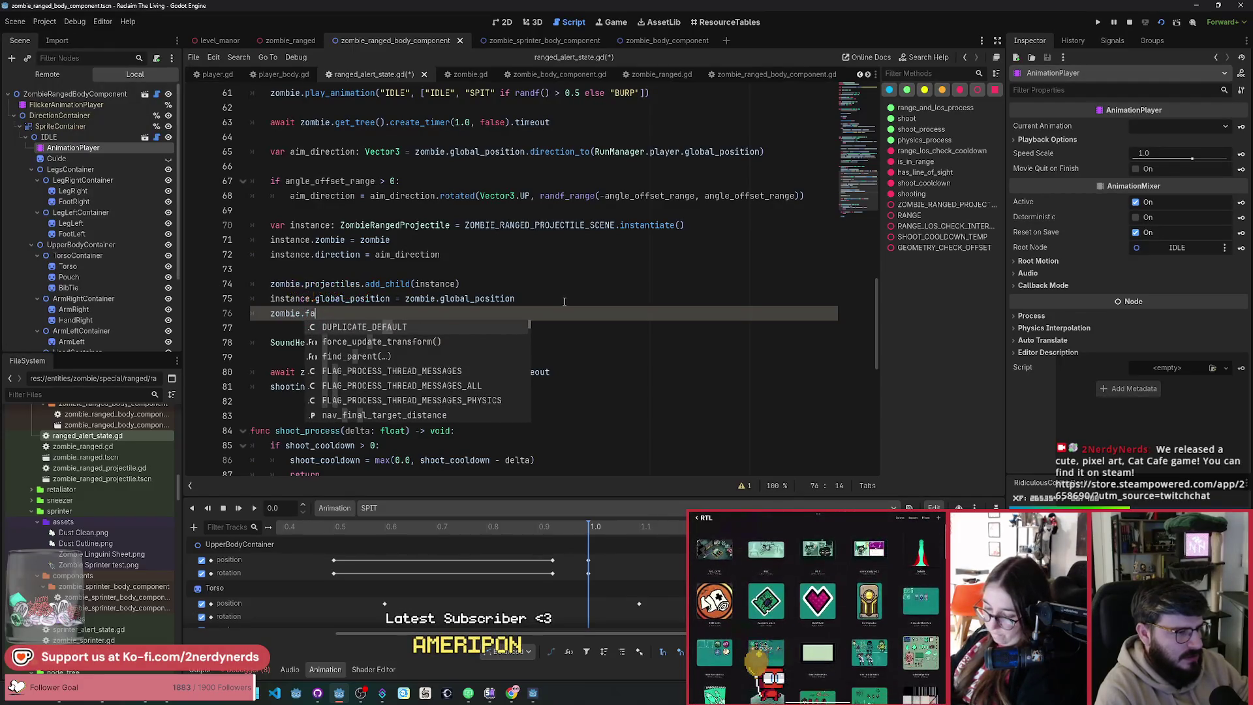
pyautogui.write('c')
pyautogui.press('BackSpace')
pyautogui.press('BackSpace')
pyautogui.press('BackSpace')
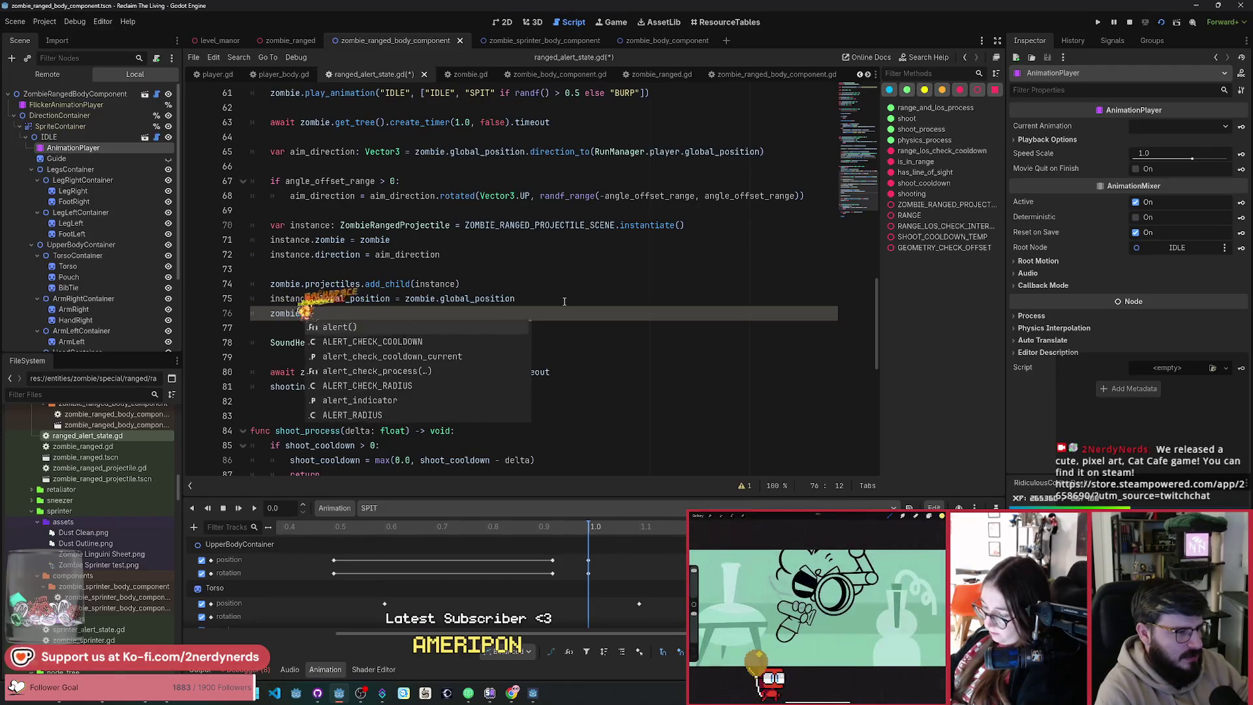
pyautogui.click(286, 314)
pyautogui.keyDown('ctrl'); pyautogui.click(286, 314); pyautogui.keyUp('ctrl')
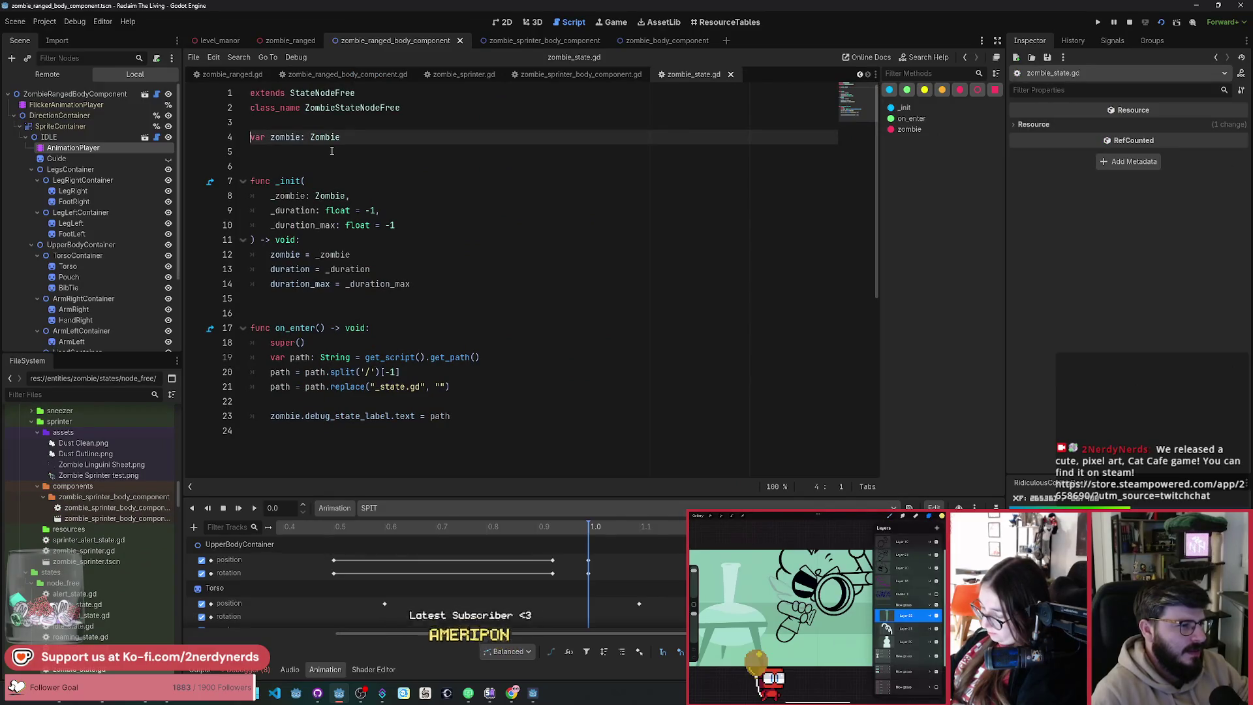
# Step: Open zombie.gd, review its _physics_process, then switch to zombie_body_component.gd
pyautogui.keyDown('ctrl'); pyautogui.click(324, 137); pyautogui.keyUp('ctrl')
pyautogui.moveTo(858, 421)
pyautogui.mouseDown()
pyautogui.moveTo(867, 89)
pyautogui.moveTo(869, 157)
pyautogui.mouseUp()
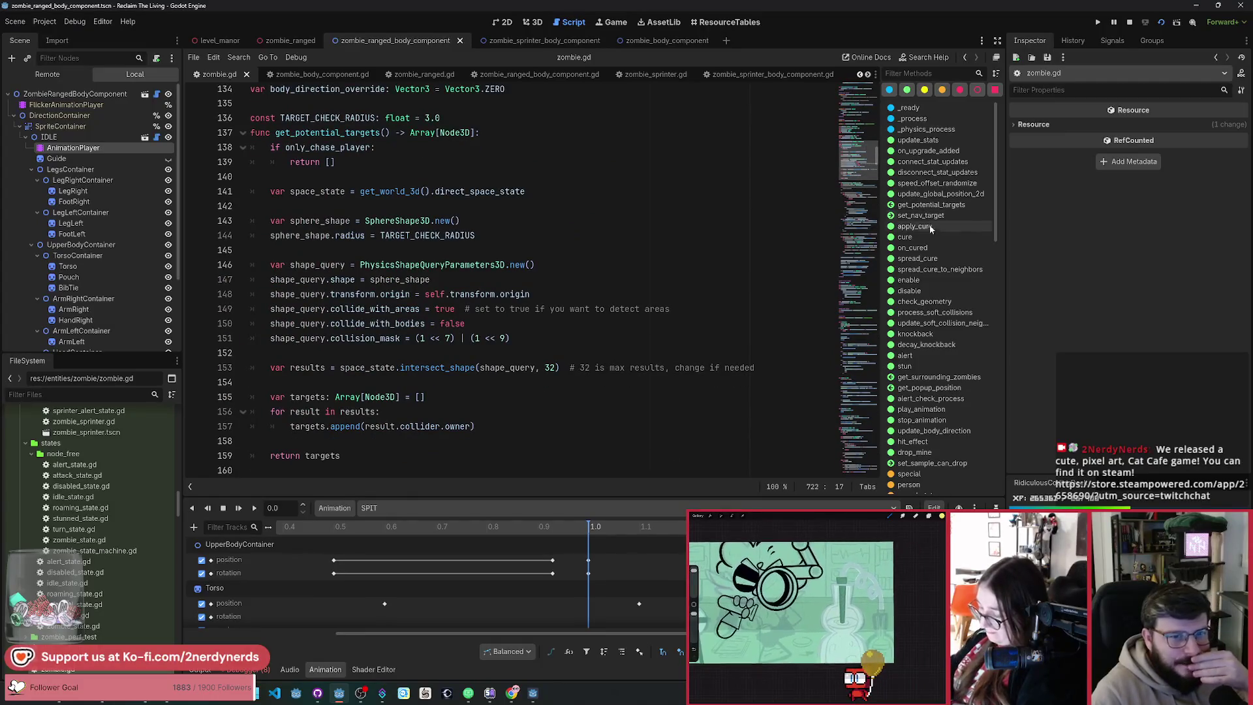
pyautogui.click(926, 128)
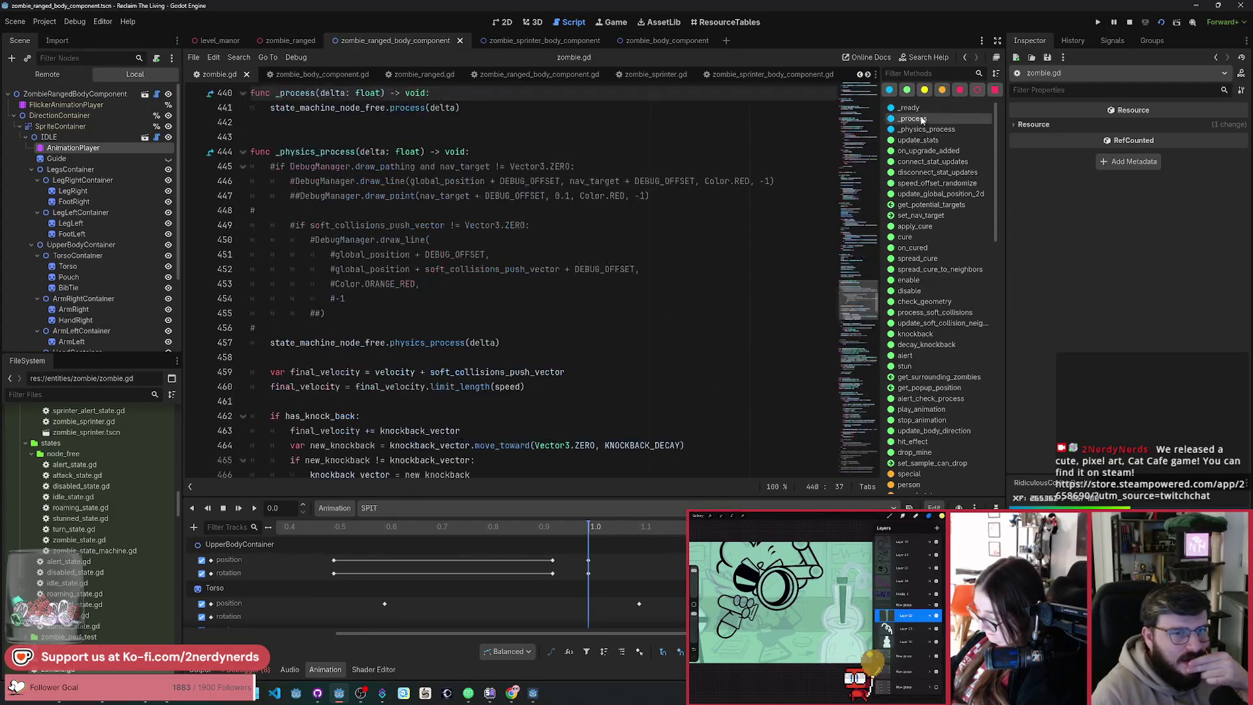
pyautogui.scroll(-4, 470, 307)
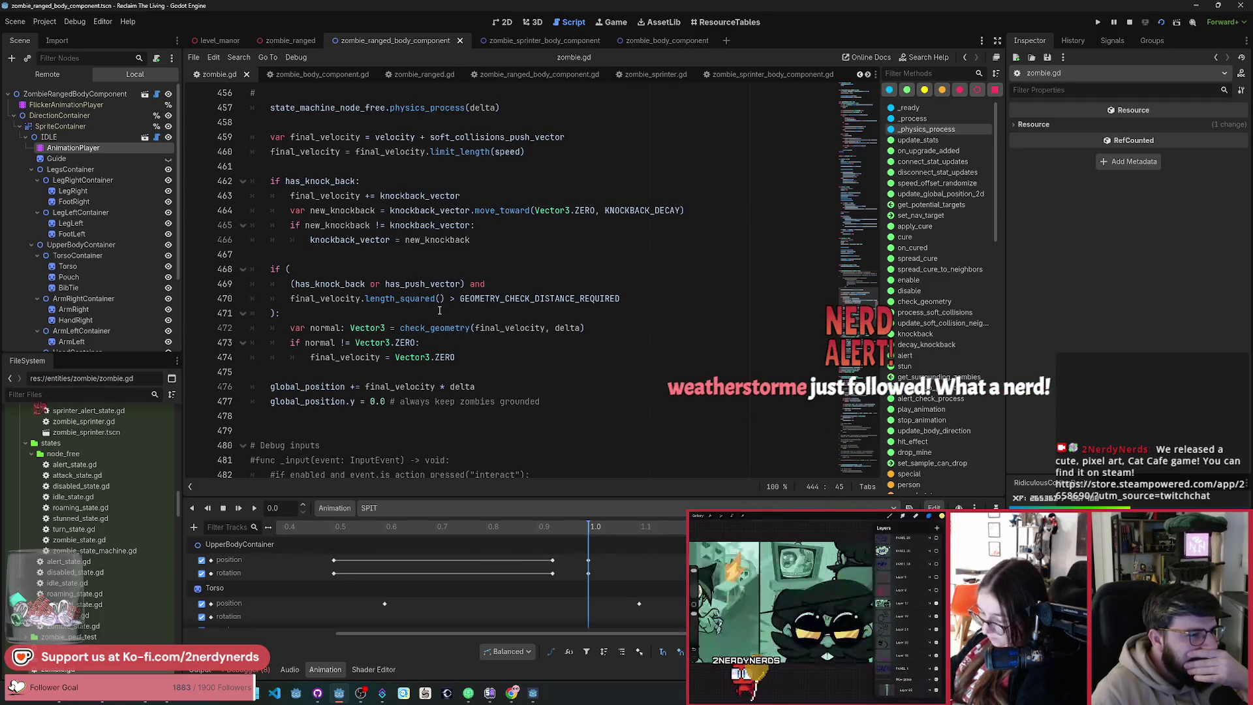
pyautogui.scroll(2, 439, 311)
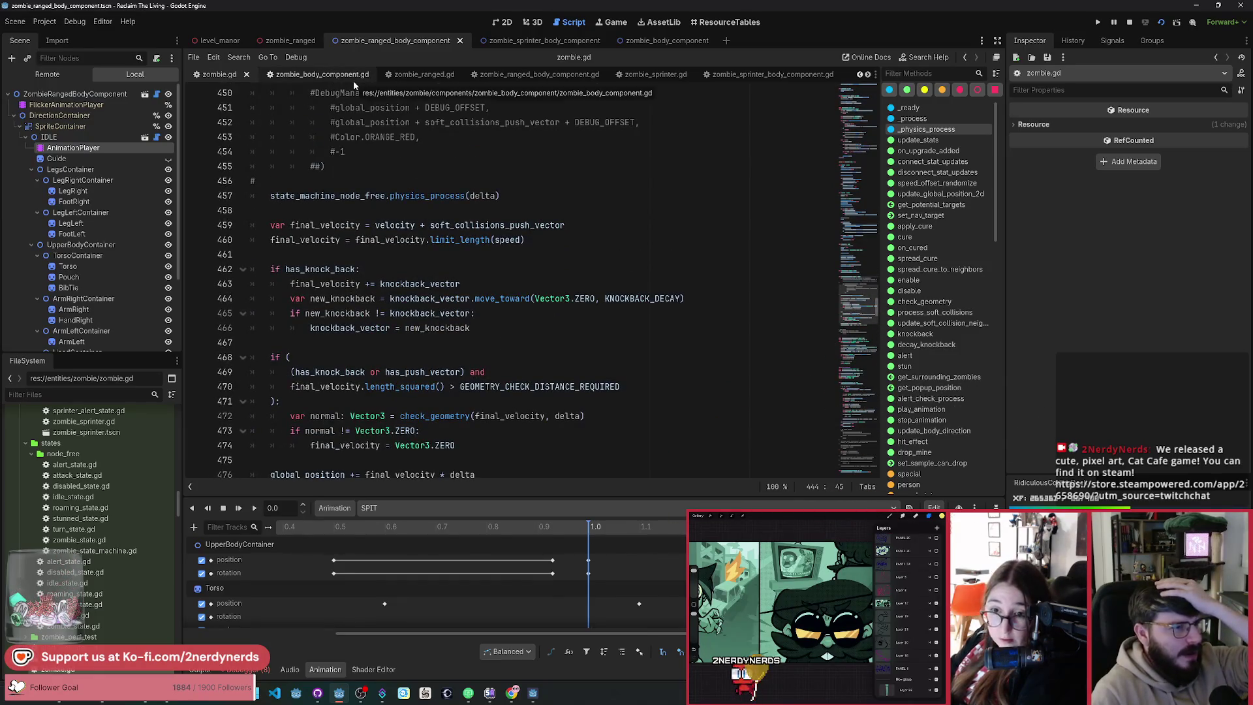
pyautogui.click(312, 84)
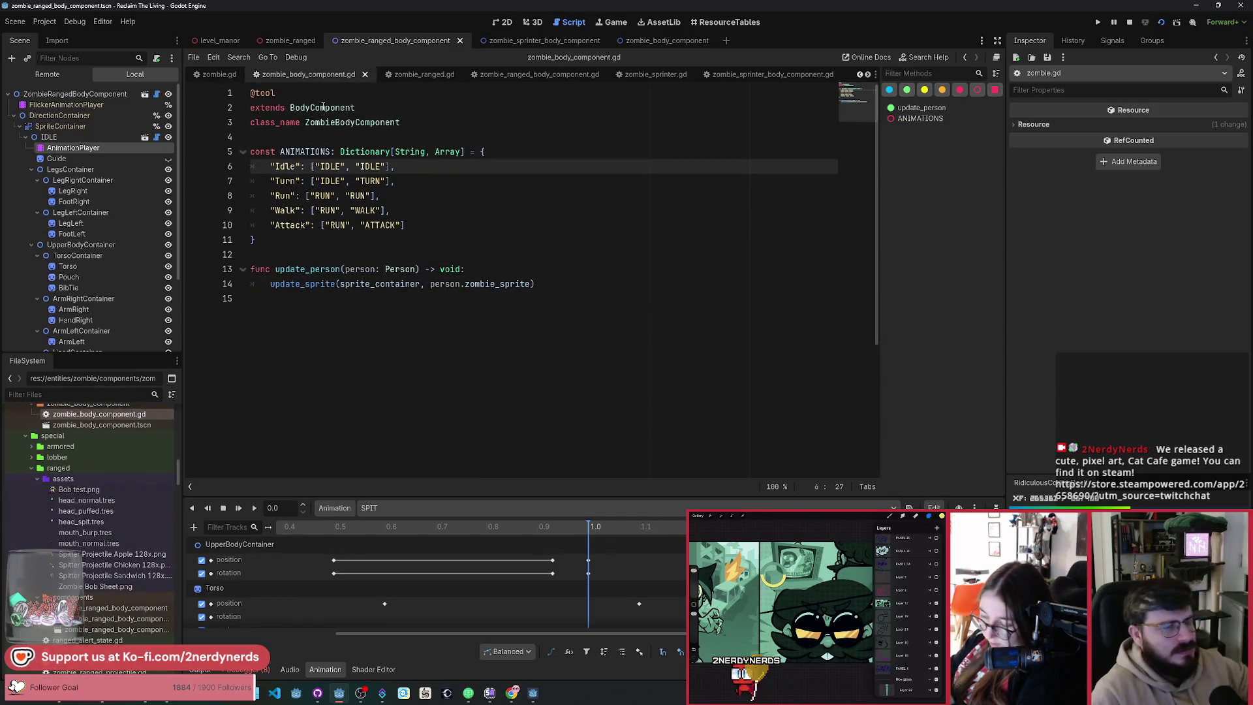
# Step: Open the parent body_component.gd and inspect its direction_container variable
pyautogui.keyDown('ctrl'); pyautogui.click(323, 108); pyautogui.keyUp('ctrl')
pyautogui.click(853, 150)
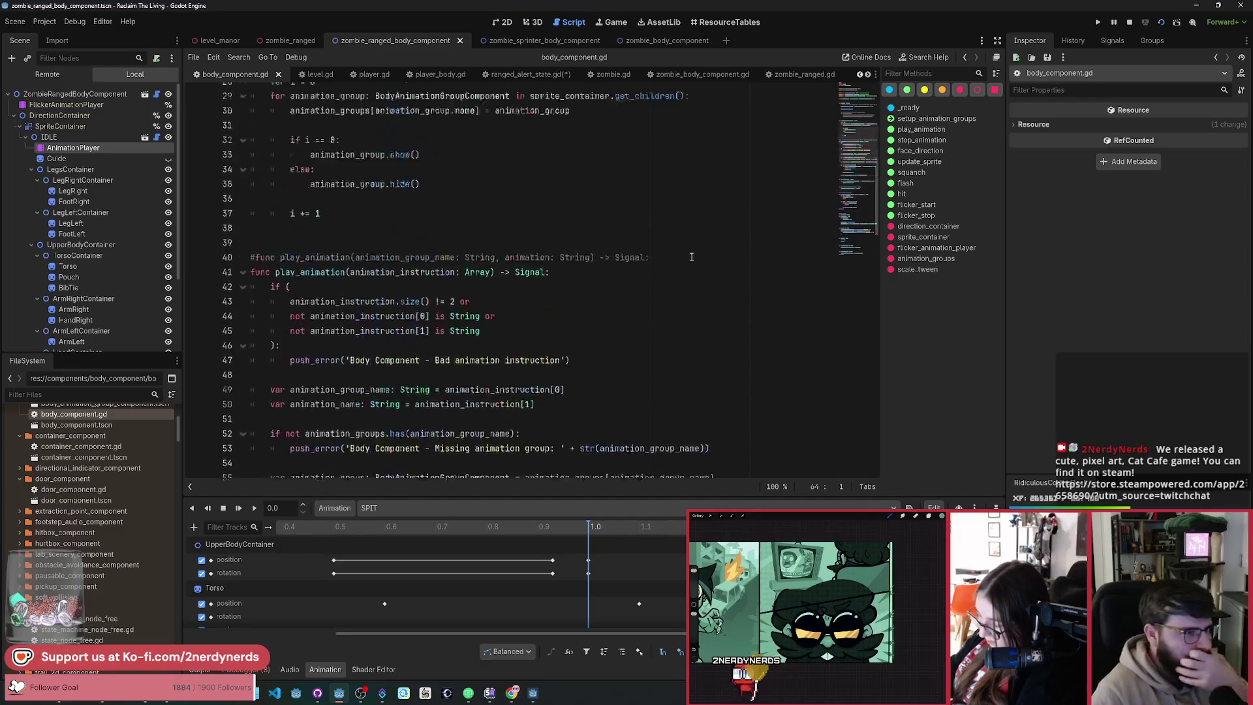
pyautogui.scroll(1, 555, 246)
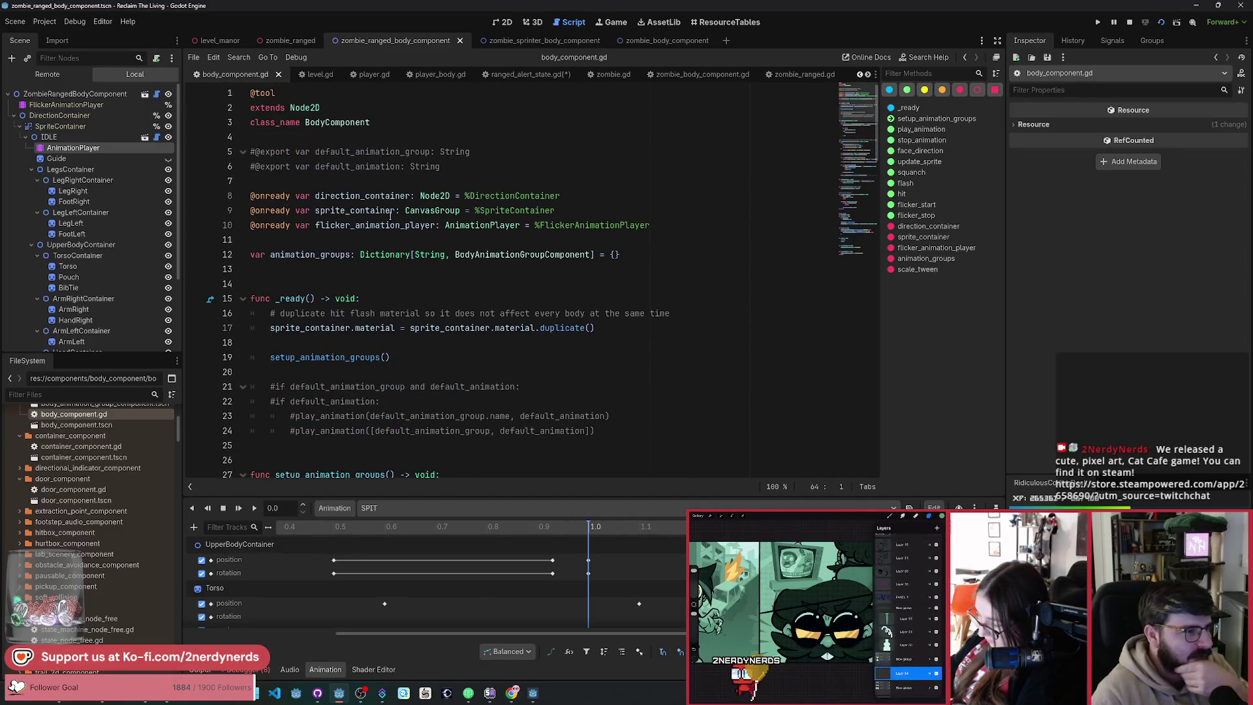
pyautogui.doubleClick(363, 196)
pyautogui.scroll(-5, 355, 297)
pyautogui.scroll(-11, 356, 297)
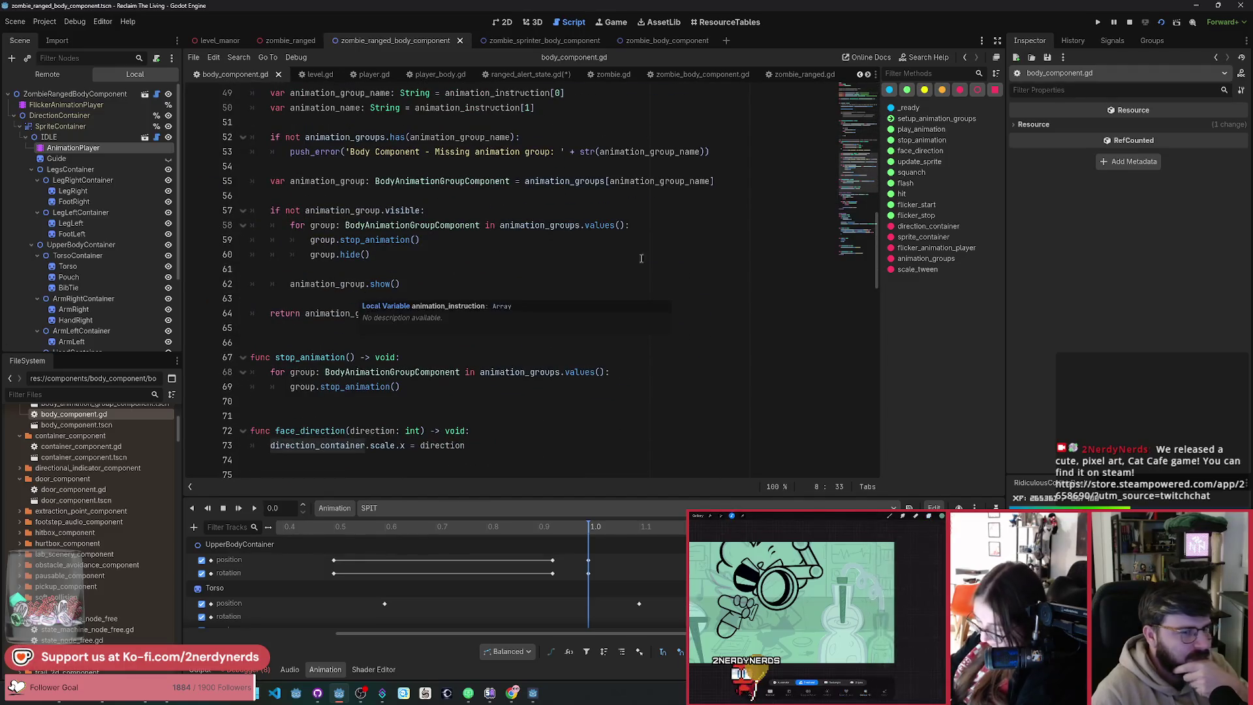
pyautogui.scroll(-3, 642, 259)
# Step: Review face_direction setting direction_container.scale.x, then put the caret at the end of line 12
pyautogui.click(921, 151)
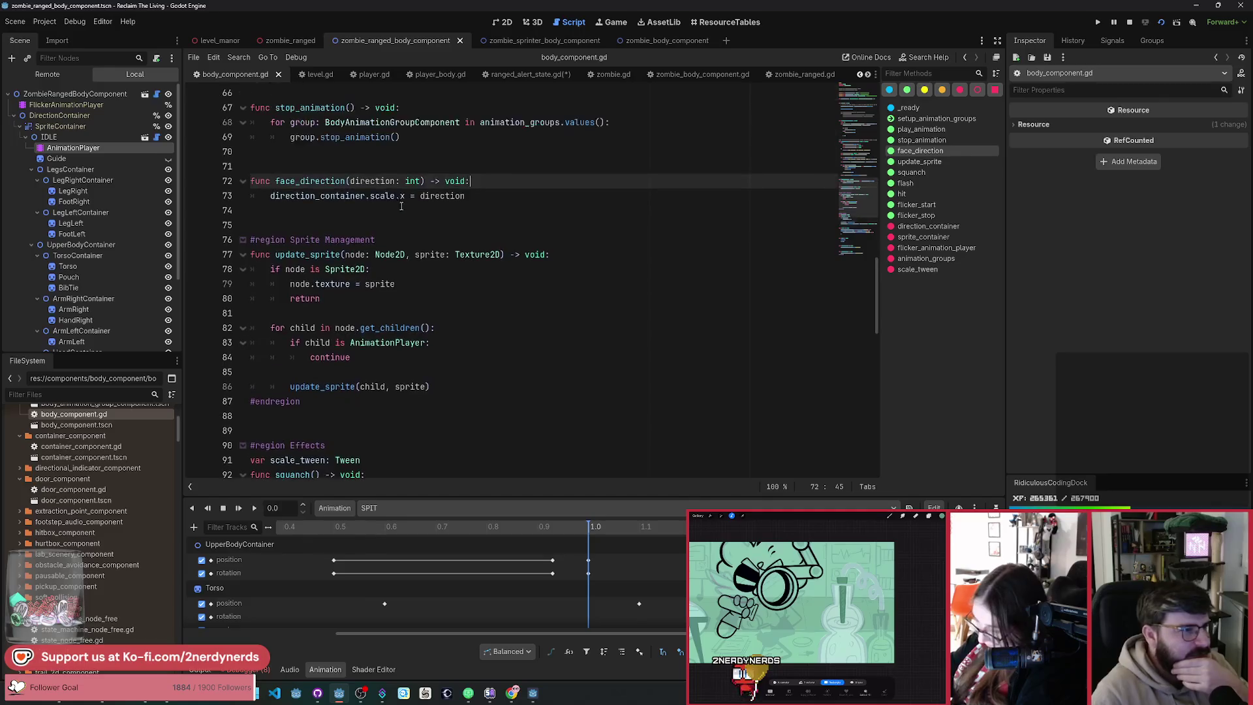
pyautogui.doubleClick(367, 196)
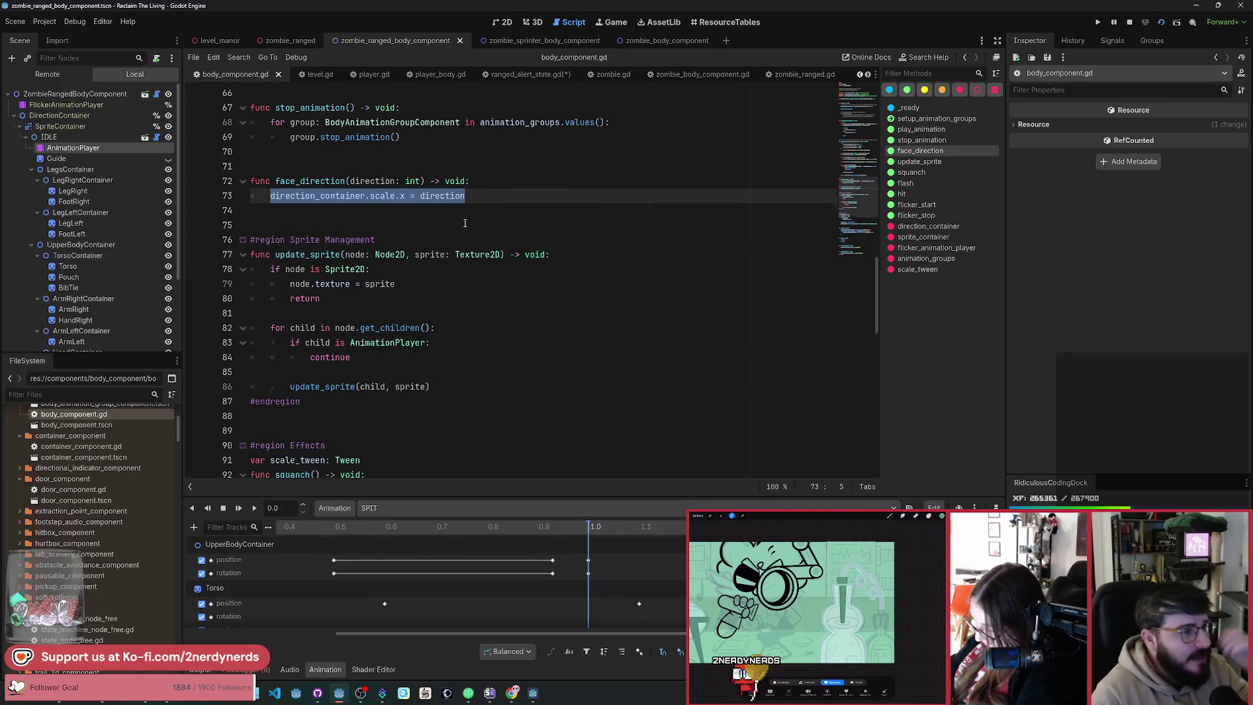
pyautogui.scroll(3, 497, 326)
pyautogui.click(497, 353)
pyautogui.click(484, 326)
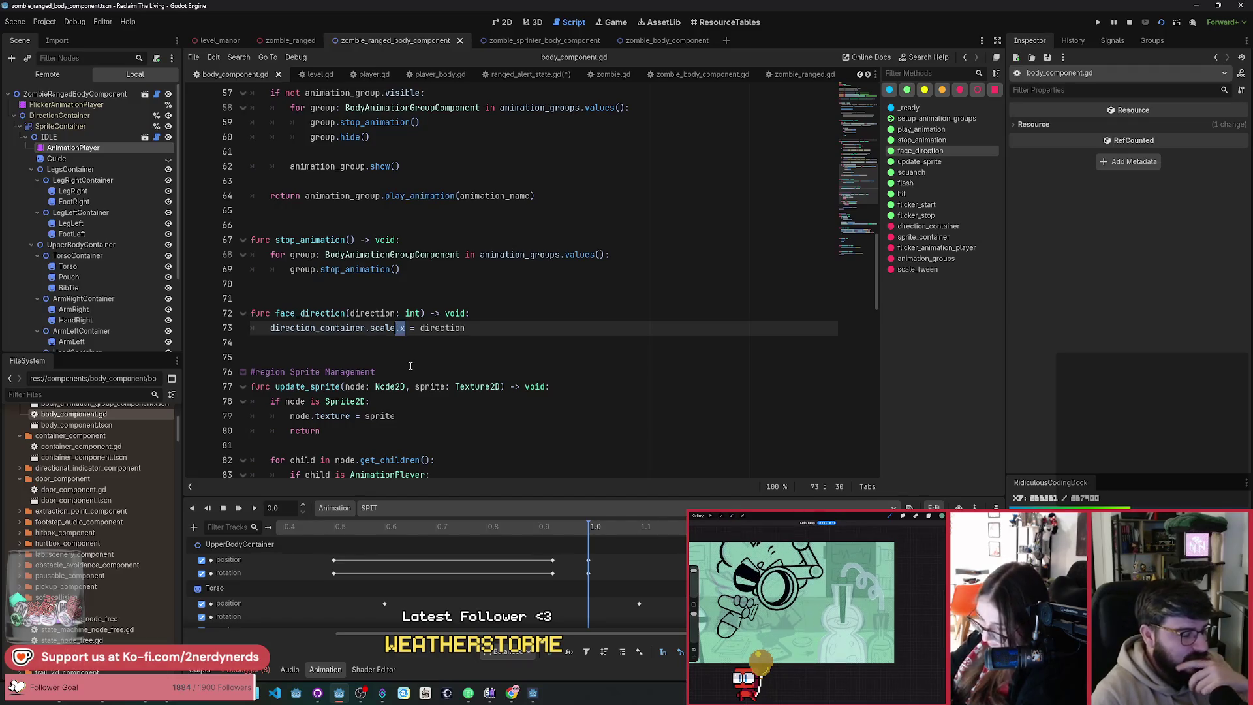
pyautogui.scroll(18, 444, 330)
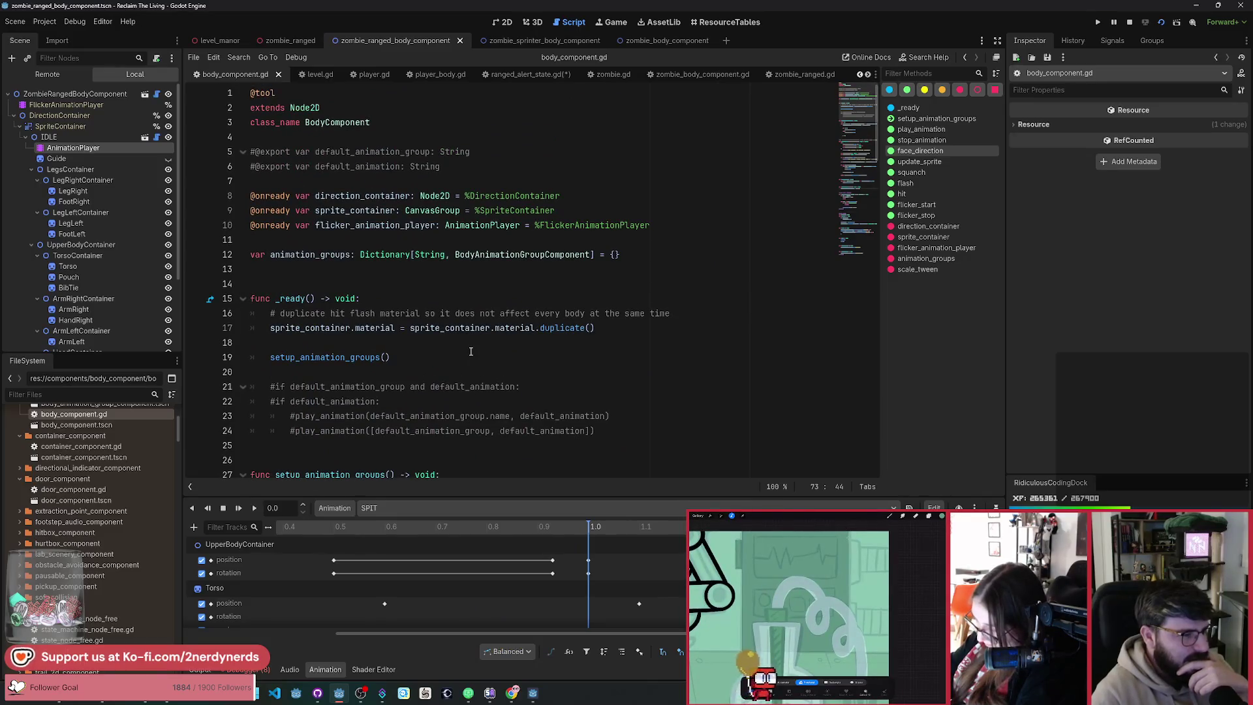
pyautogui.click(632, 258)
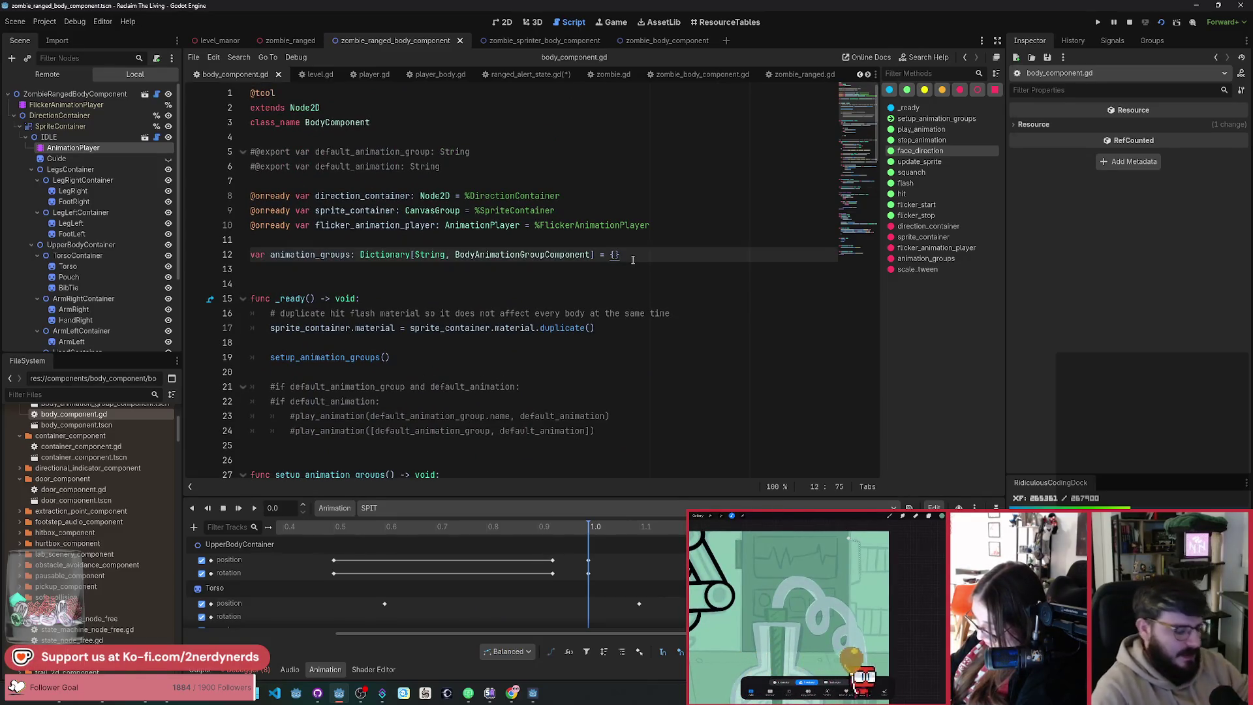
# Step: Declare 'var direction: int = 1' below line 12 in BodyComponent and save
pyautogui.press('Return')
pyautogui.press('Return')
pyautogui.write('var direction:')
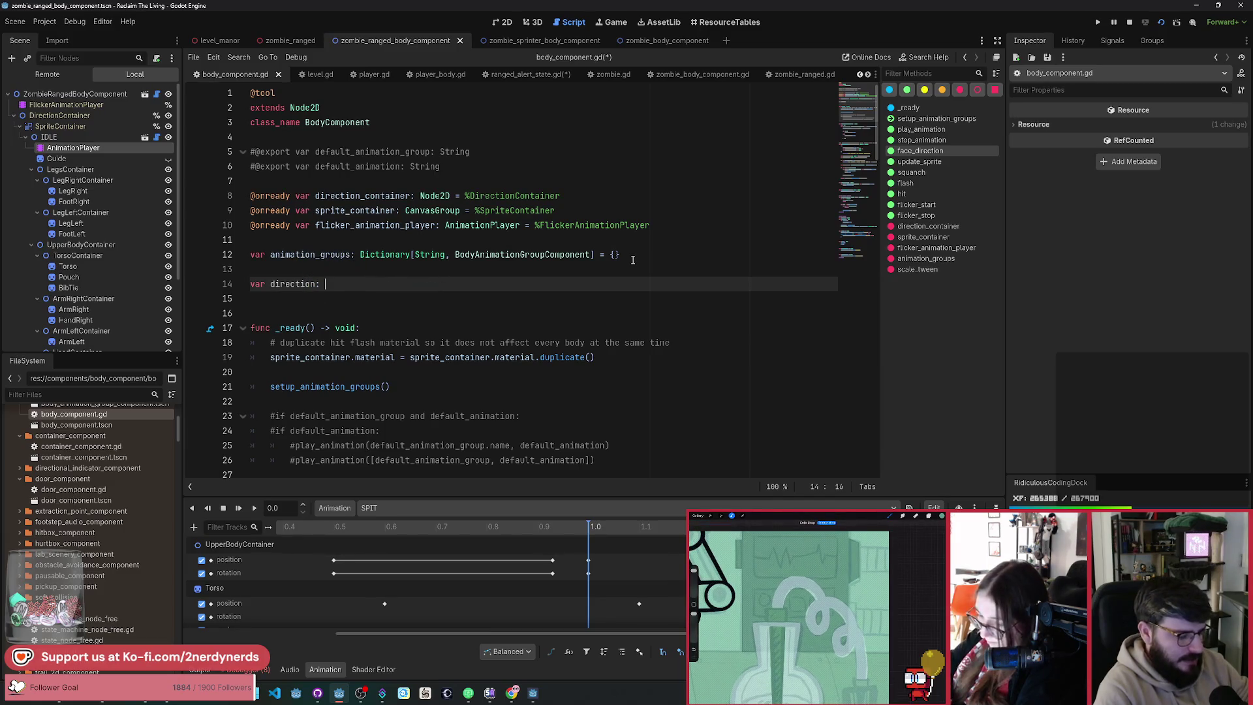
pyautogui.write('  = 1')
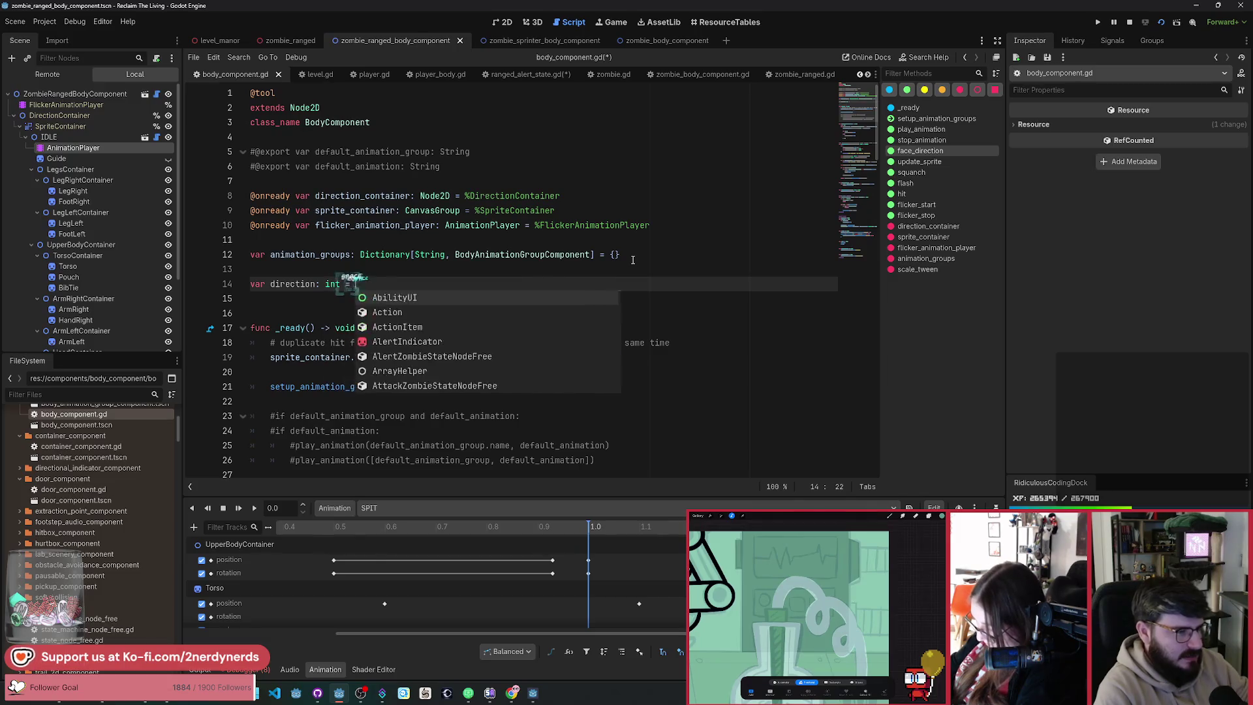
pyautogui.hotkey('ctrl', 's')
pyautogui.click(290, 284)
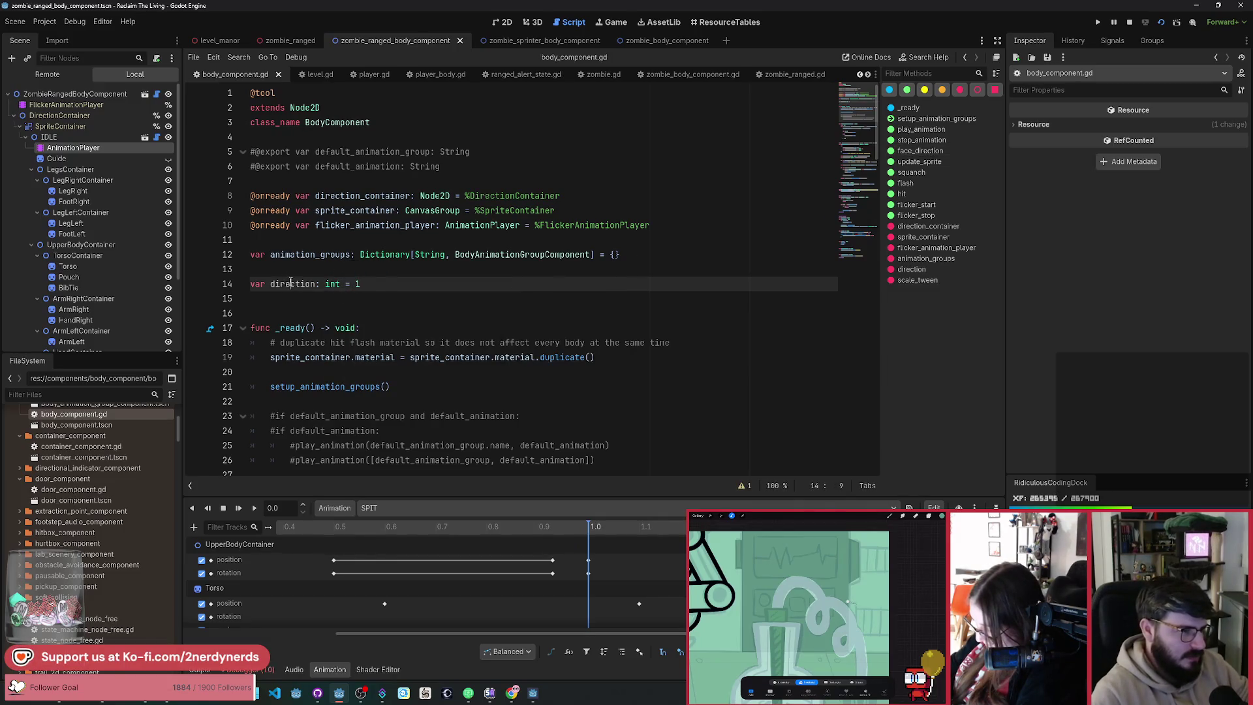
# Step: Make face_direction take _direction and set direction = _direction, then save
pyautogui.scroll(-15, 377, 380)
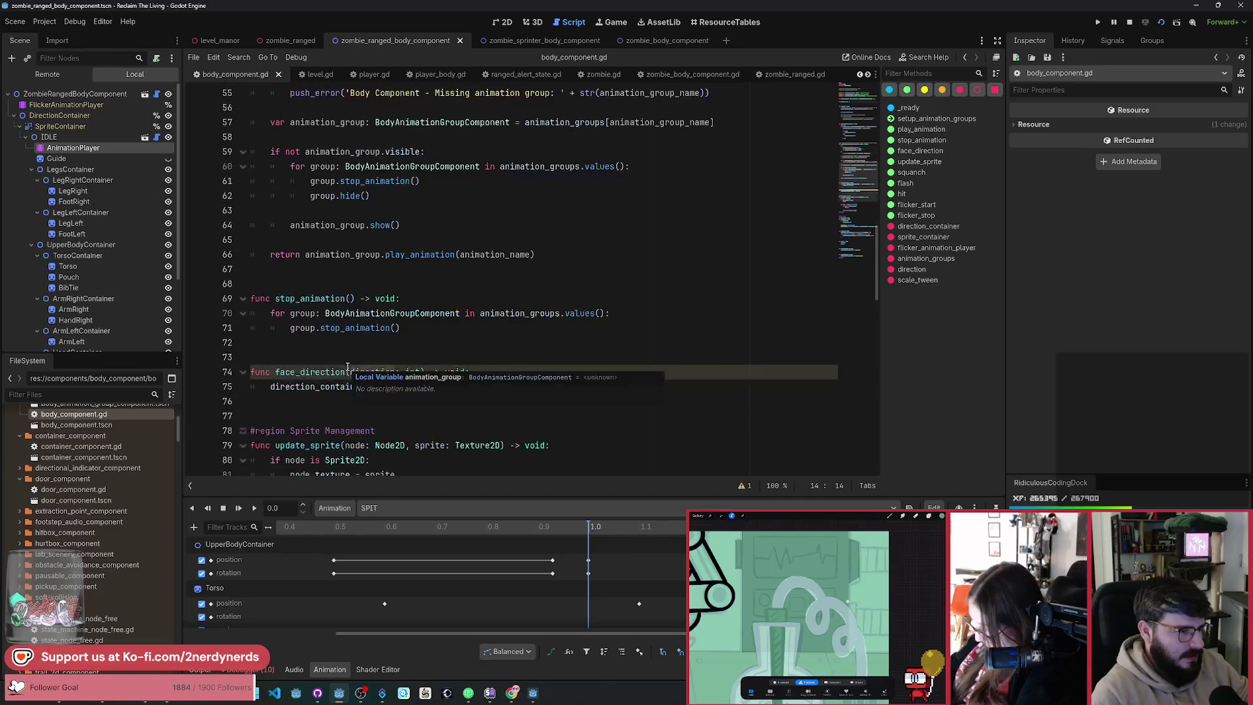
pyautogui.click(353, 367)
pyautogui.click(351, 284)
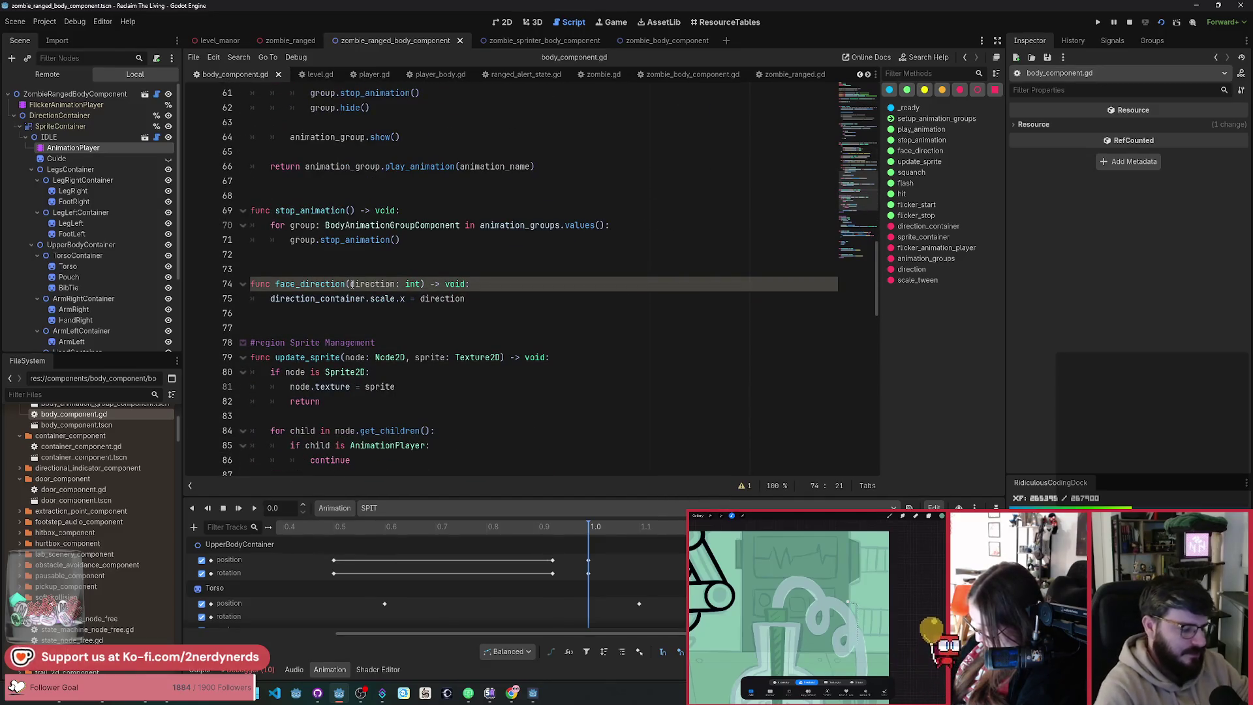
pyautogui.write('_')
pyautogui.press('Return')
pyautogui.write('dire')
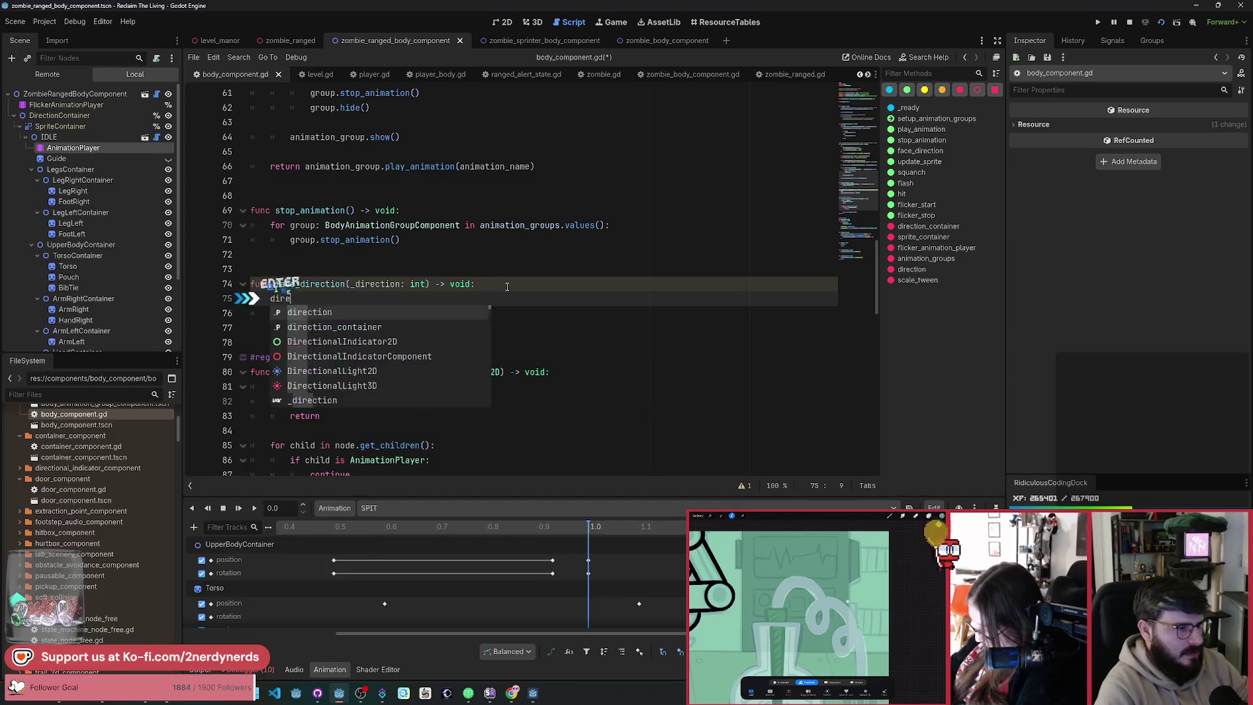
pyautogui.write('ction = _')
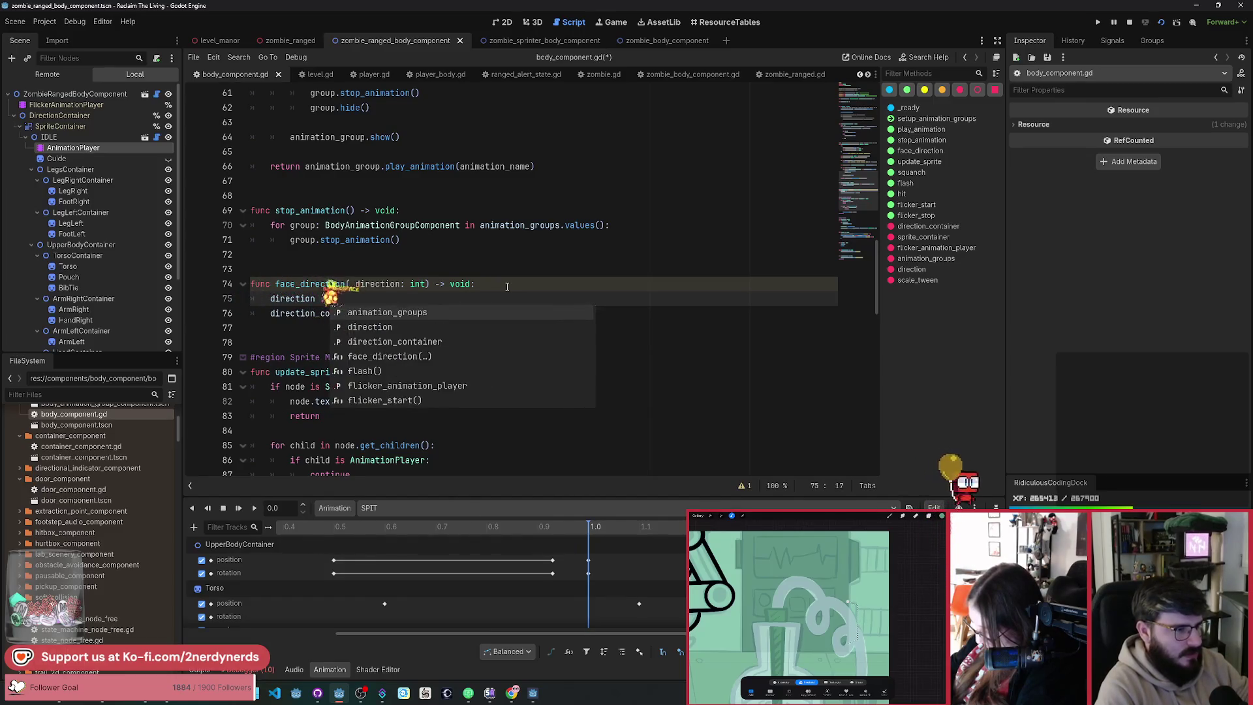
pyautogui.press('Return')
pyautogui.hotkey('ctrl', 's')
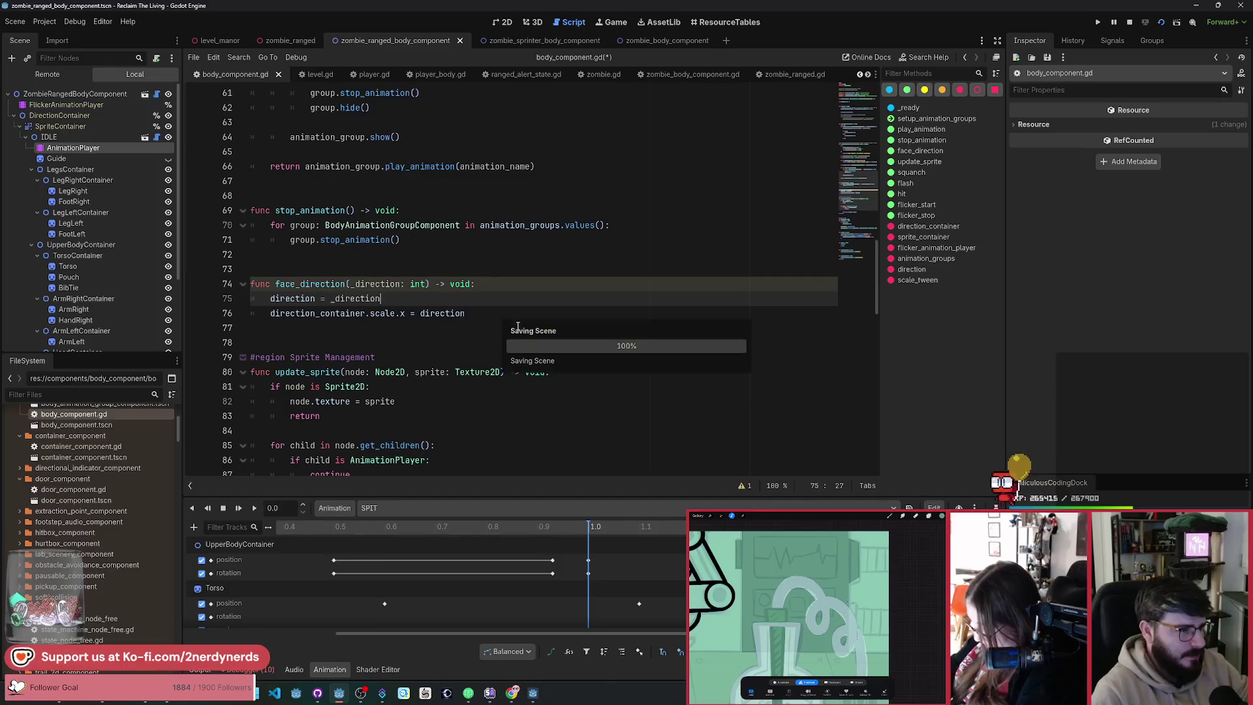
pyautogui.scroll(15, 588, 215)
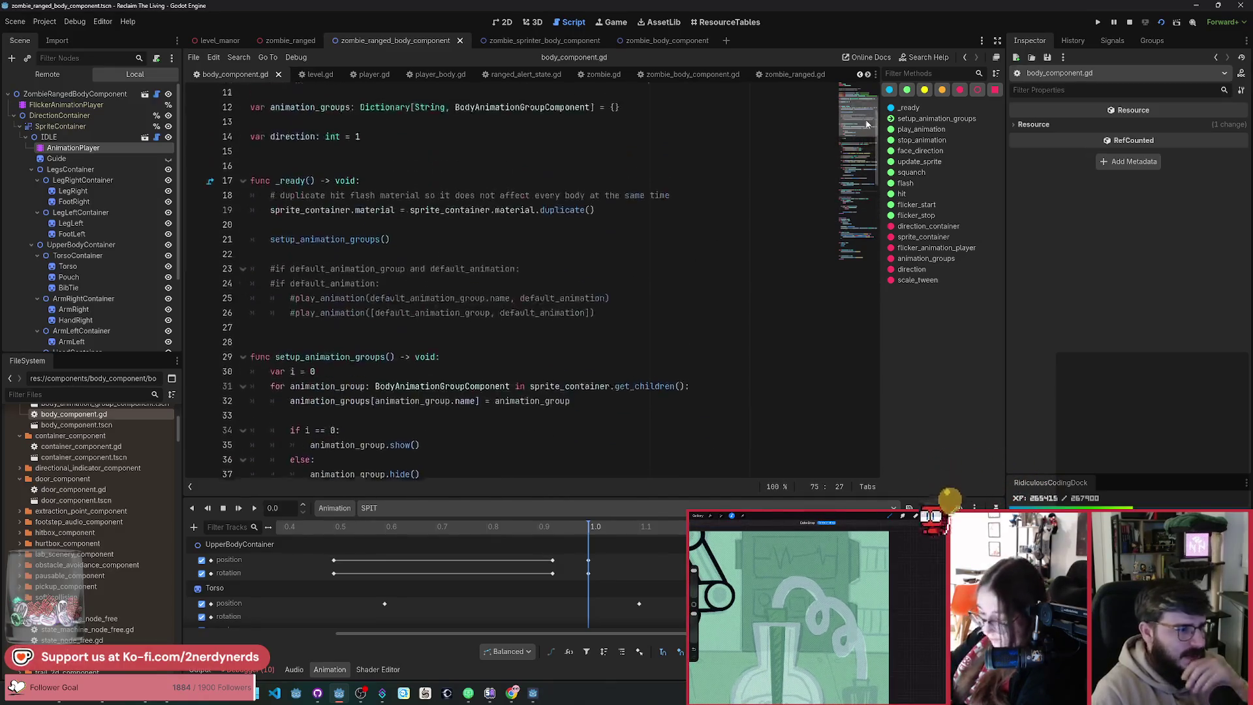
pyautogui.click(401, 181)
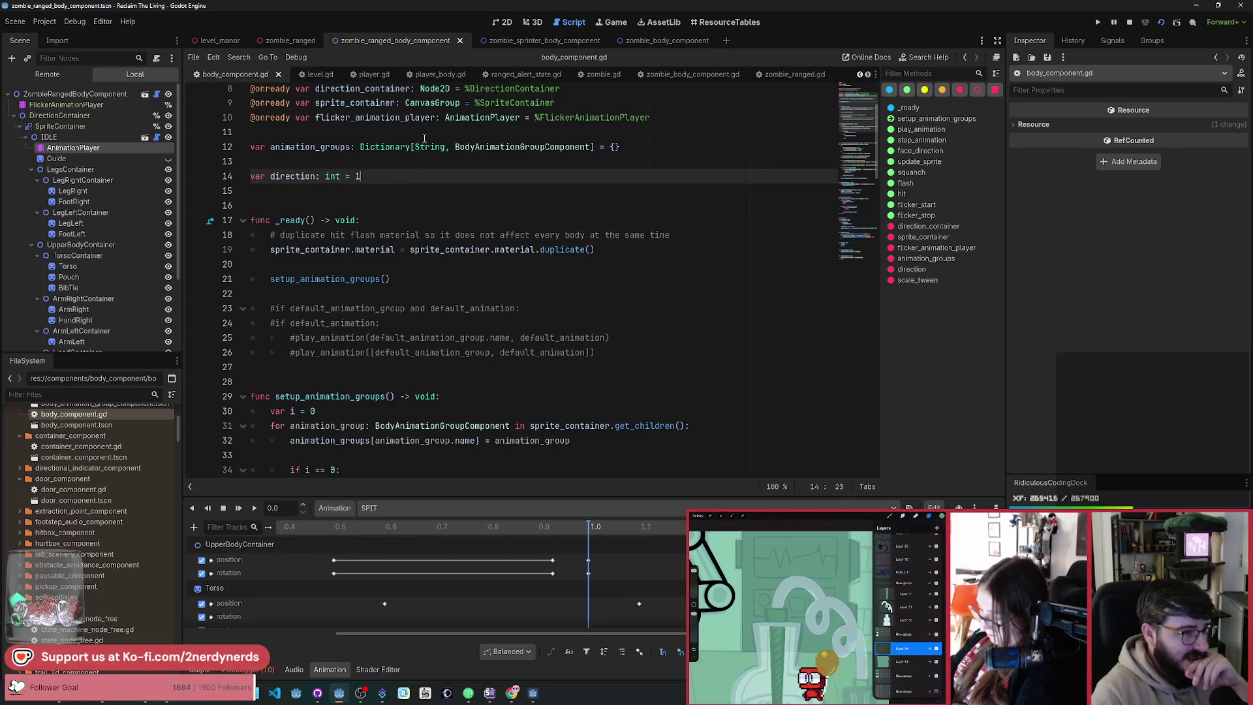
pyautogui.click(515, 73)
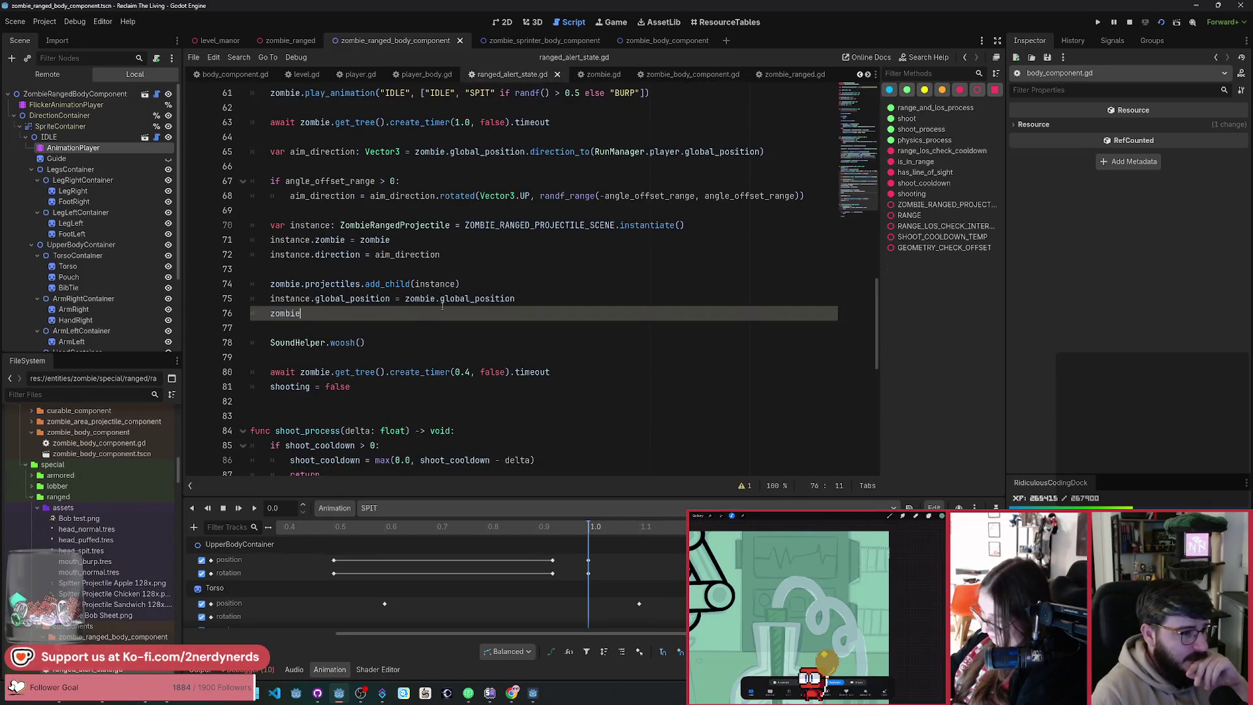
# Step: Append + Vector3(0, 1.0, 0) to the projectile's global_position line
pyautogui.doubleClick(499, 299)
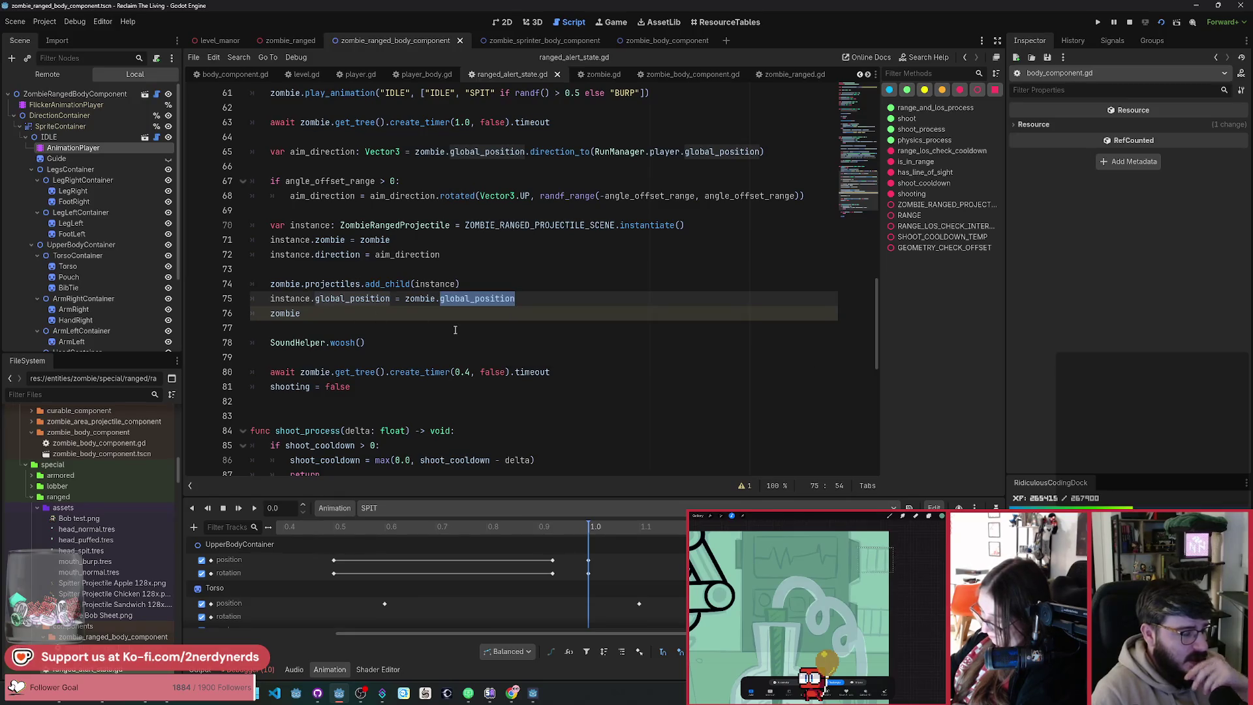
pyautogui.click(366, 316)
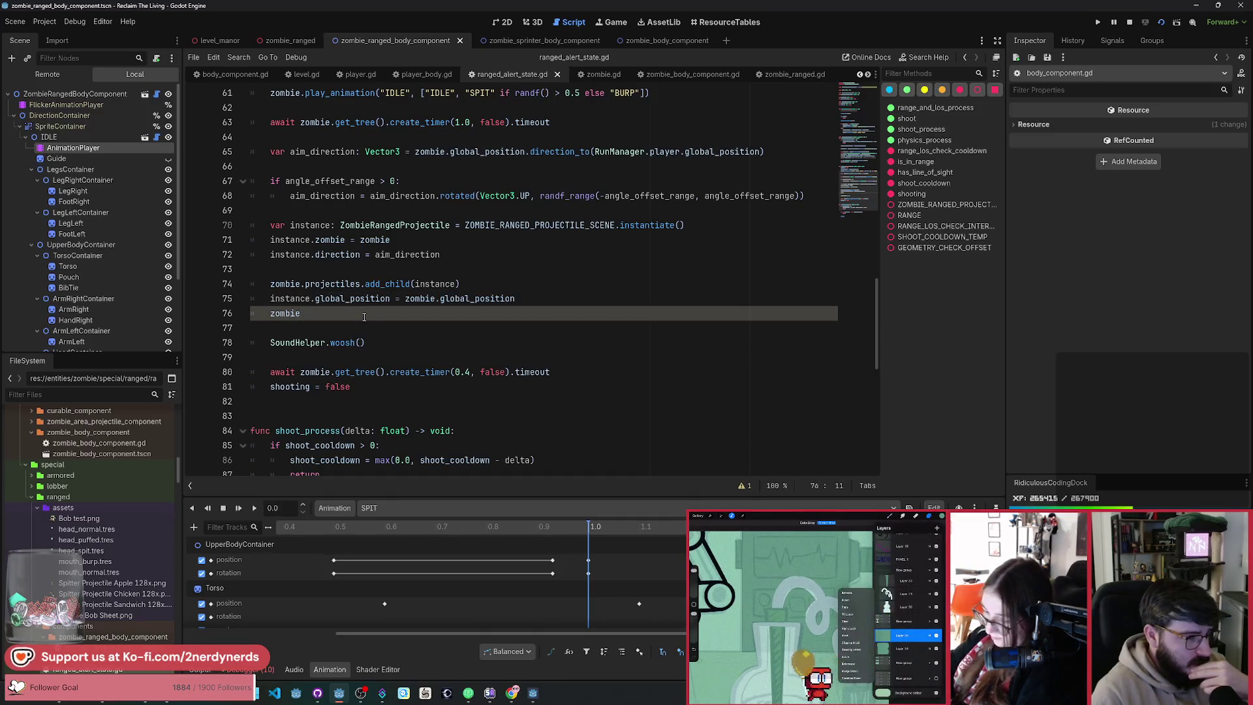
pyautogui.click(530, 303)
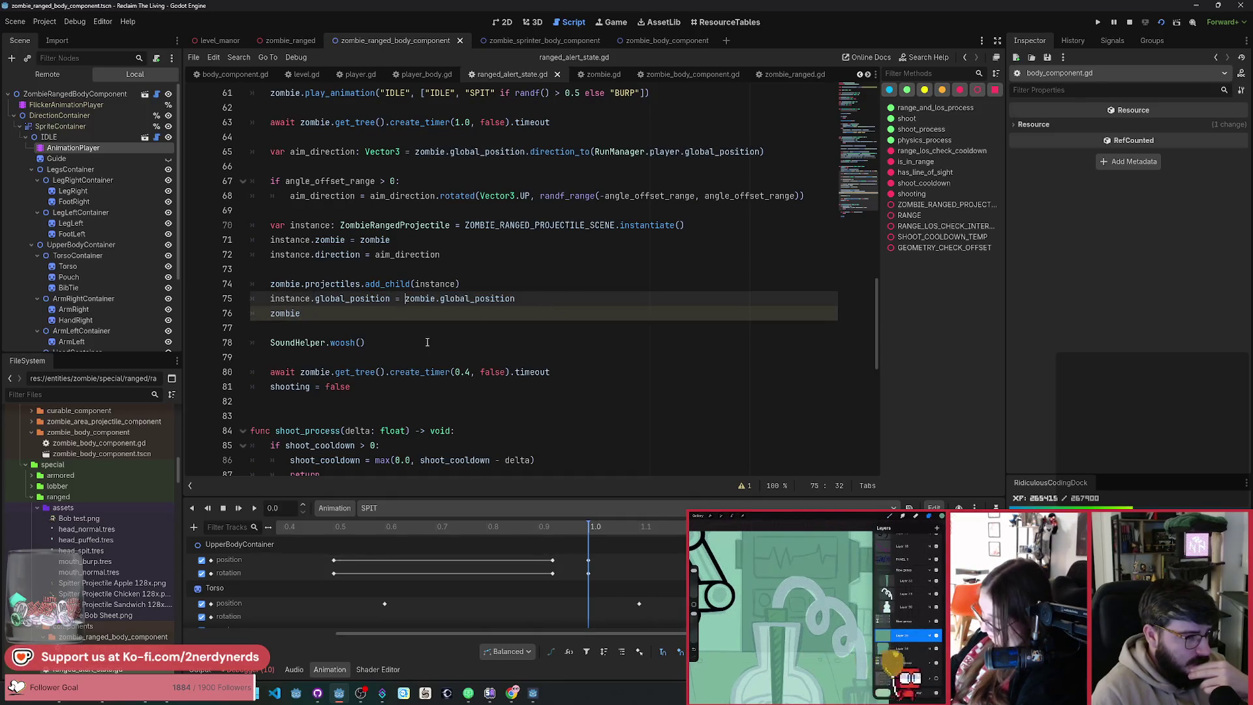
pyautogui.click(549, 300)
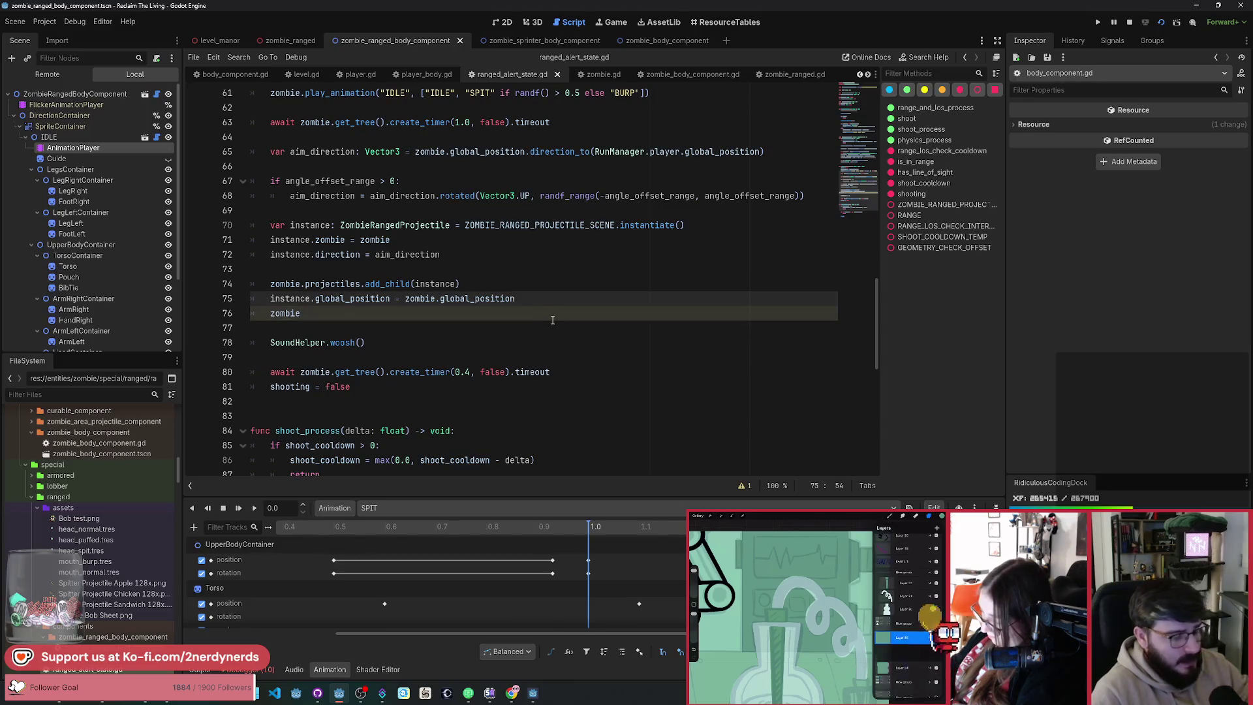
pyautogui.write('+ Ve')
pyautogui.press('BackSpace')
pyautogui.write('ector3(')
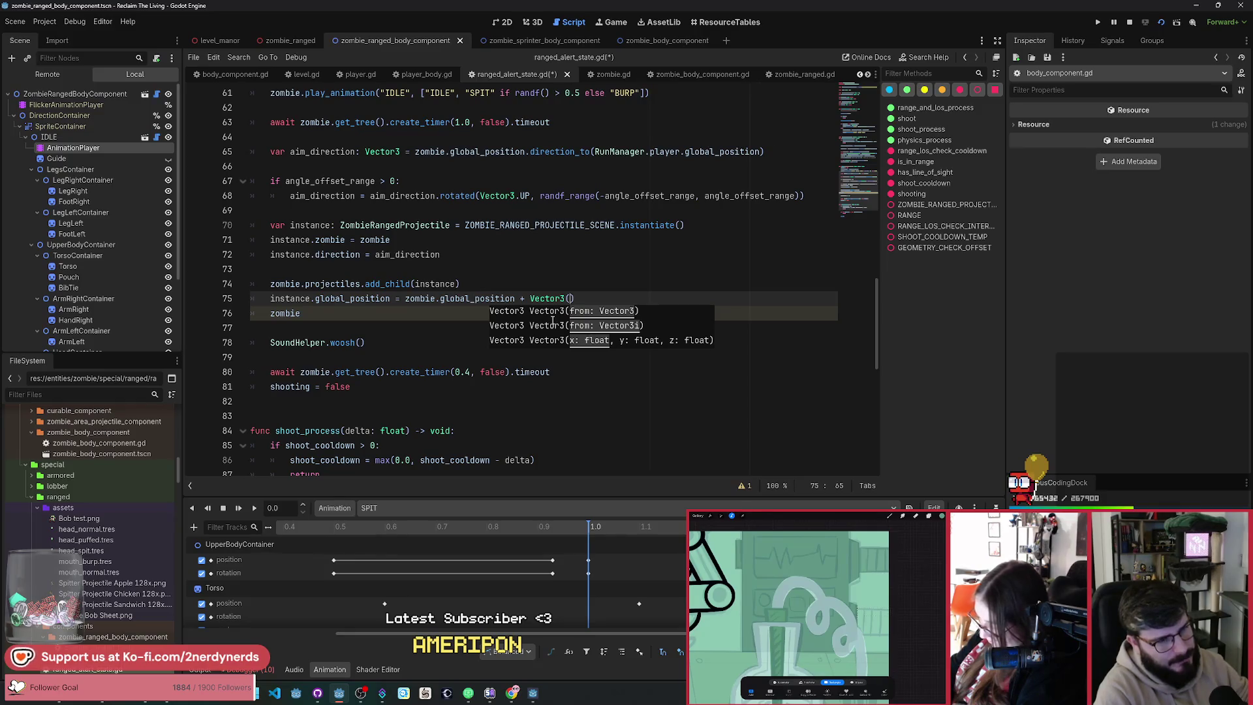
pyautogui.press('Return')
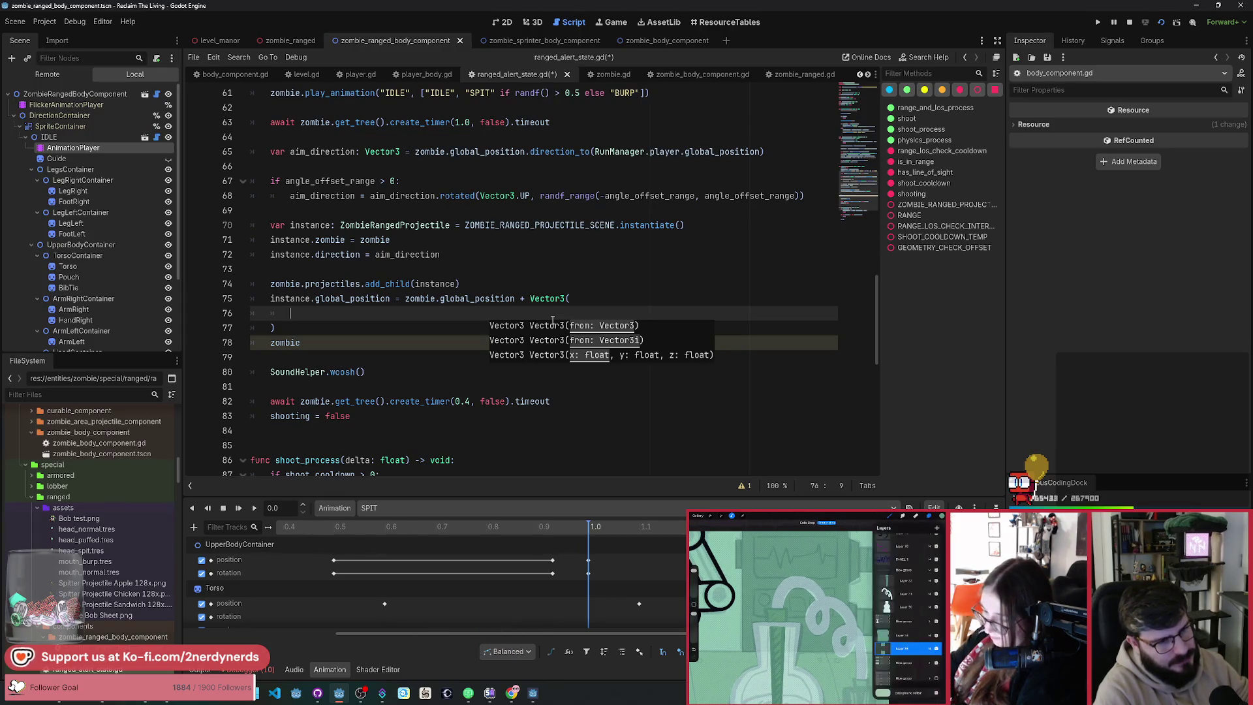
pyautogui.write('0,')
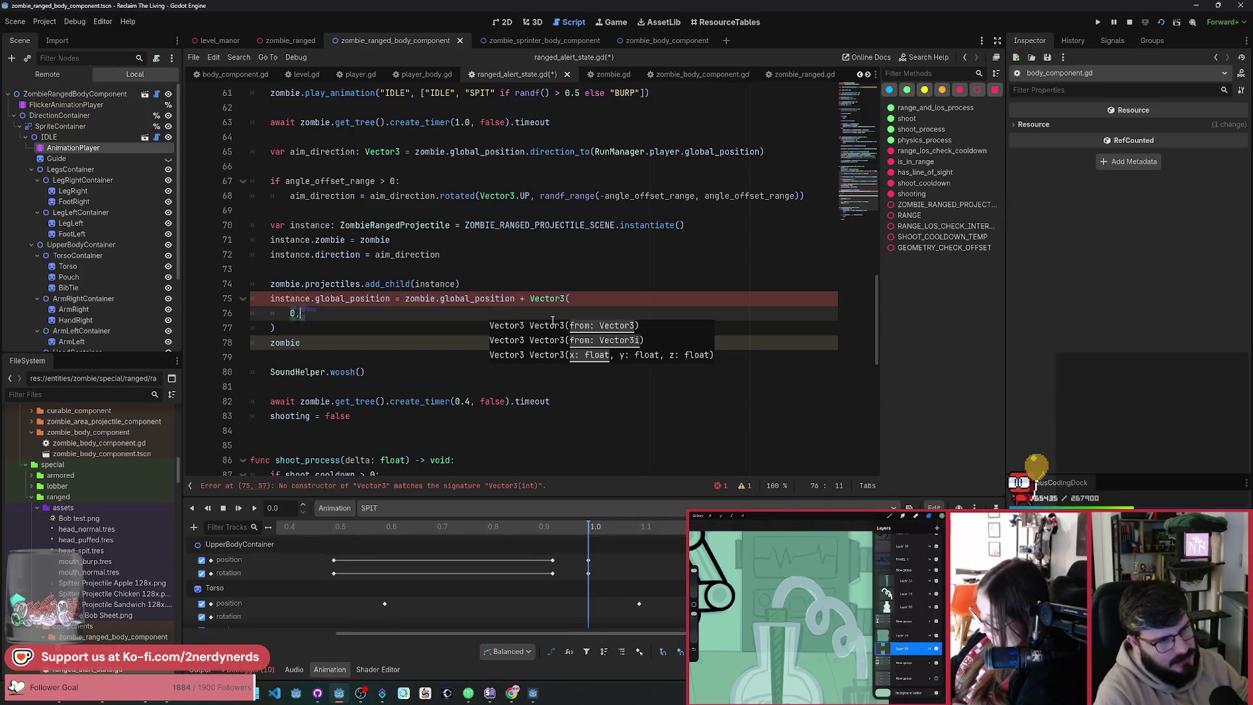
pyautogui.press('Return')
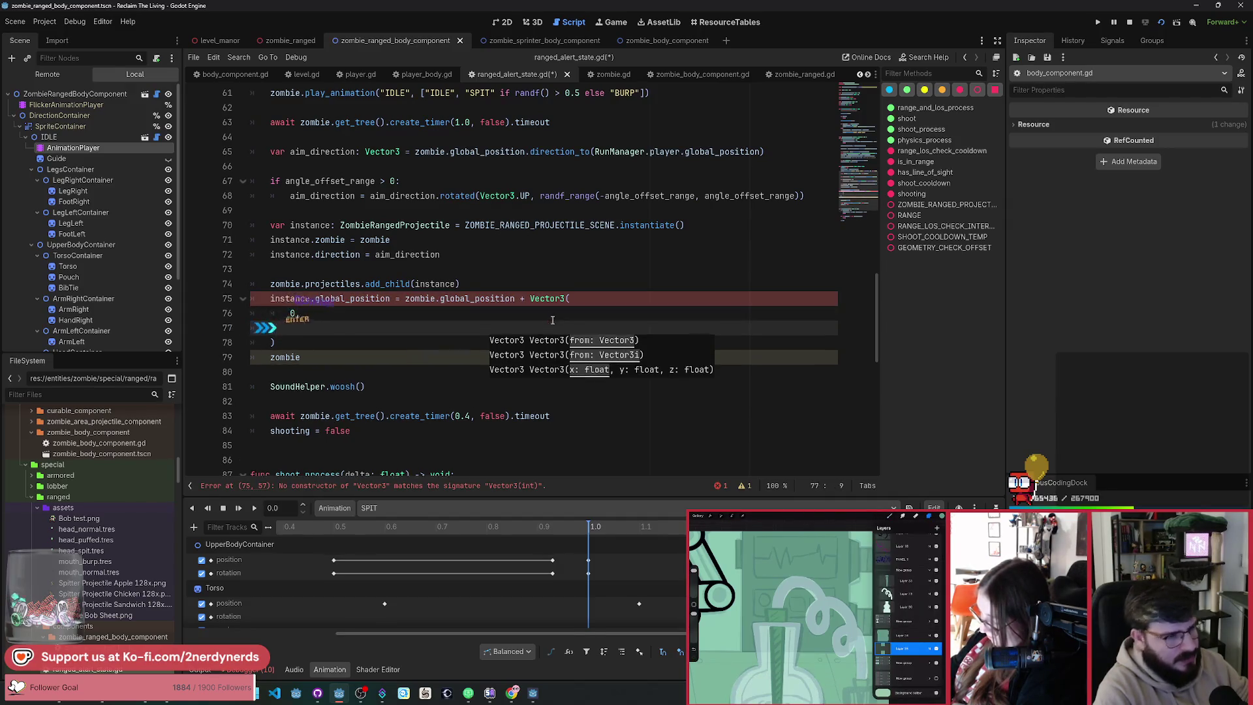
pyautogui.write('1.0,')
pyautogui.press('Return')
pyautogui.write('0')
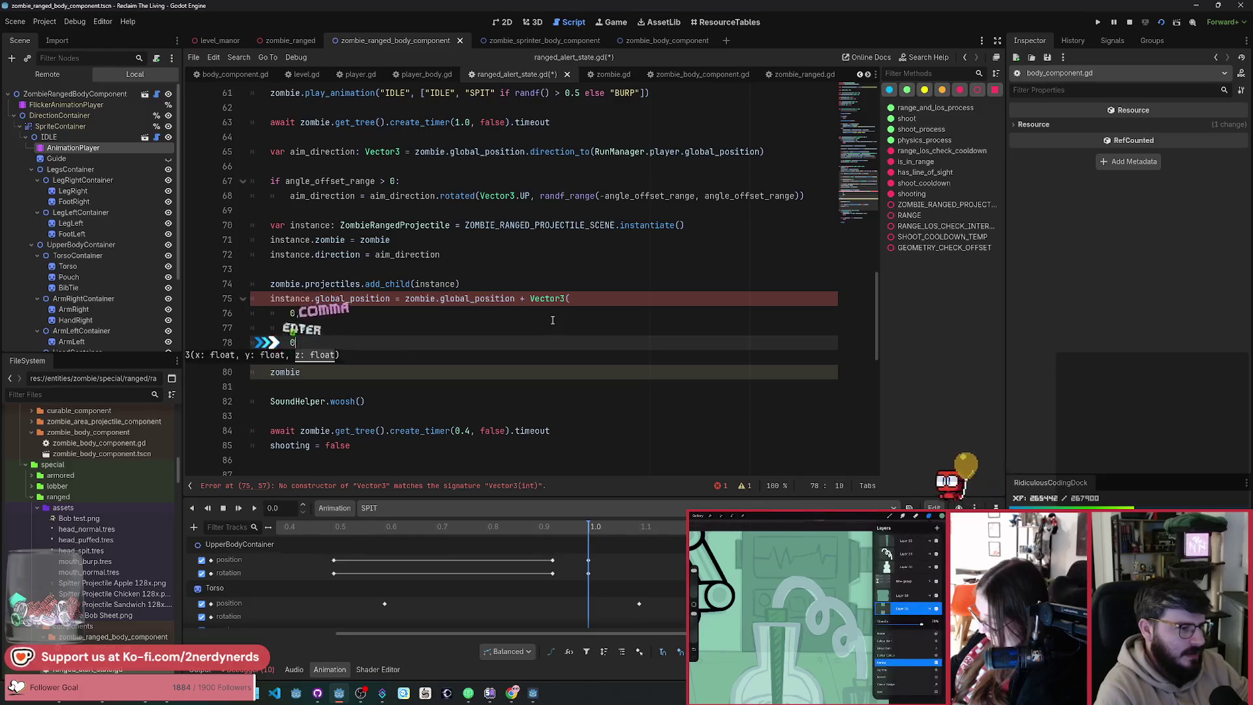
# Step: Cut the leftover 'zombie' line and run the game to test the offset
pyautogui.click(262, 372)
pyautogui.hotkey('ctrl', 'x')
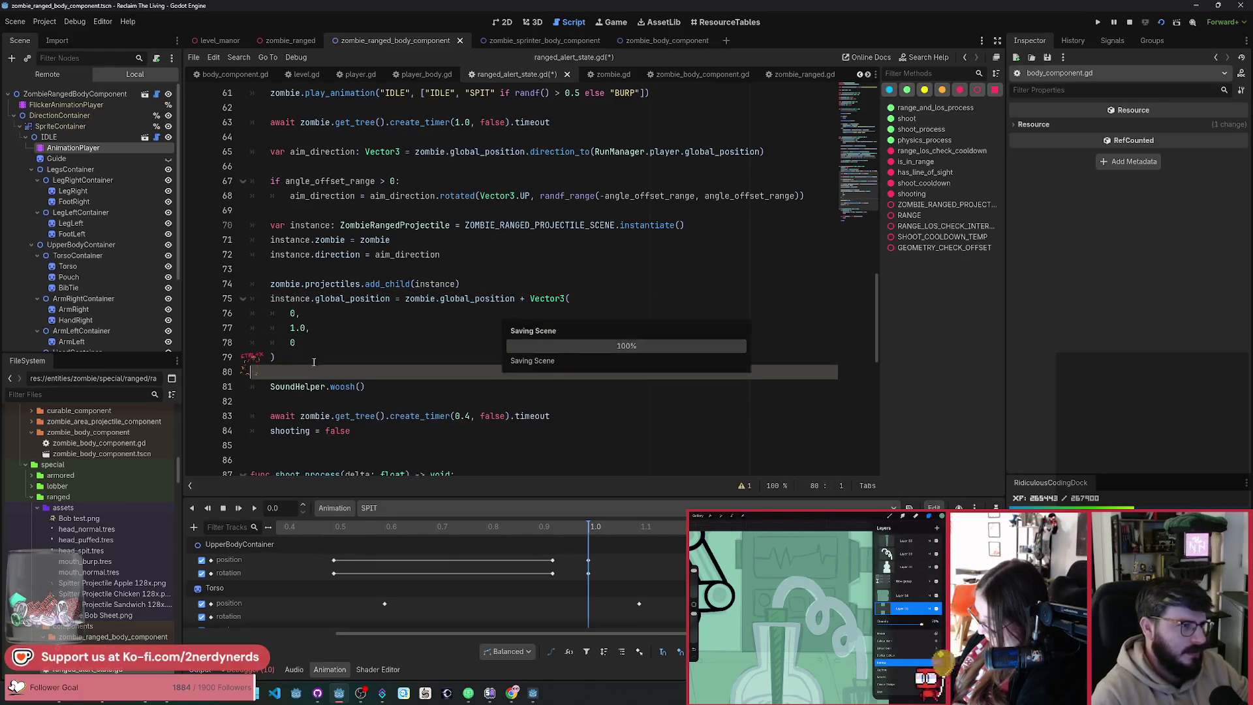
pyautogui.hotkey('alt', 'Tab')
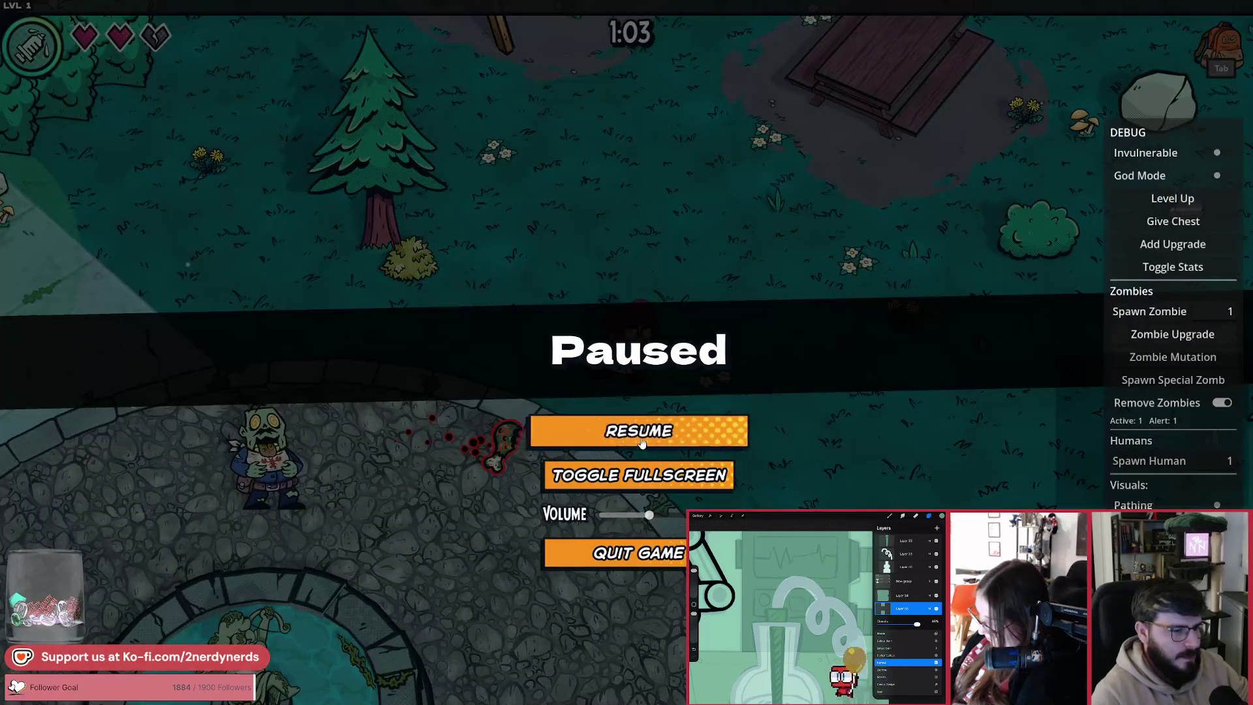
# Step: Resume the game, make the player invulnerable, walk up-right, then stop the game
pyautogui.click(628, 427)
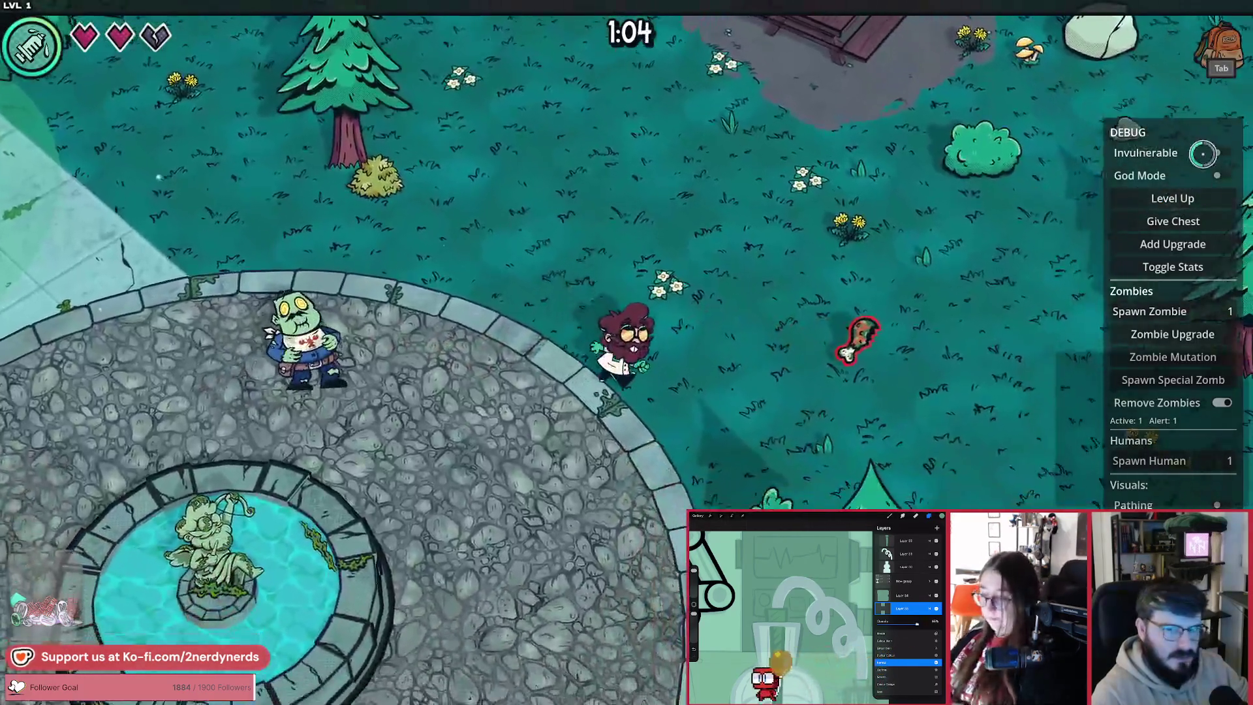
pyautogui.click(1222, 152)
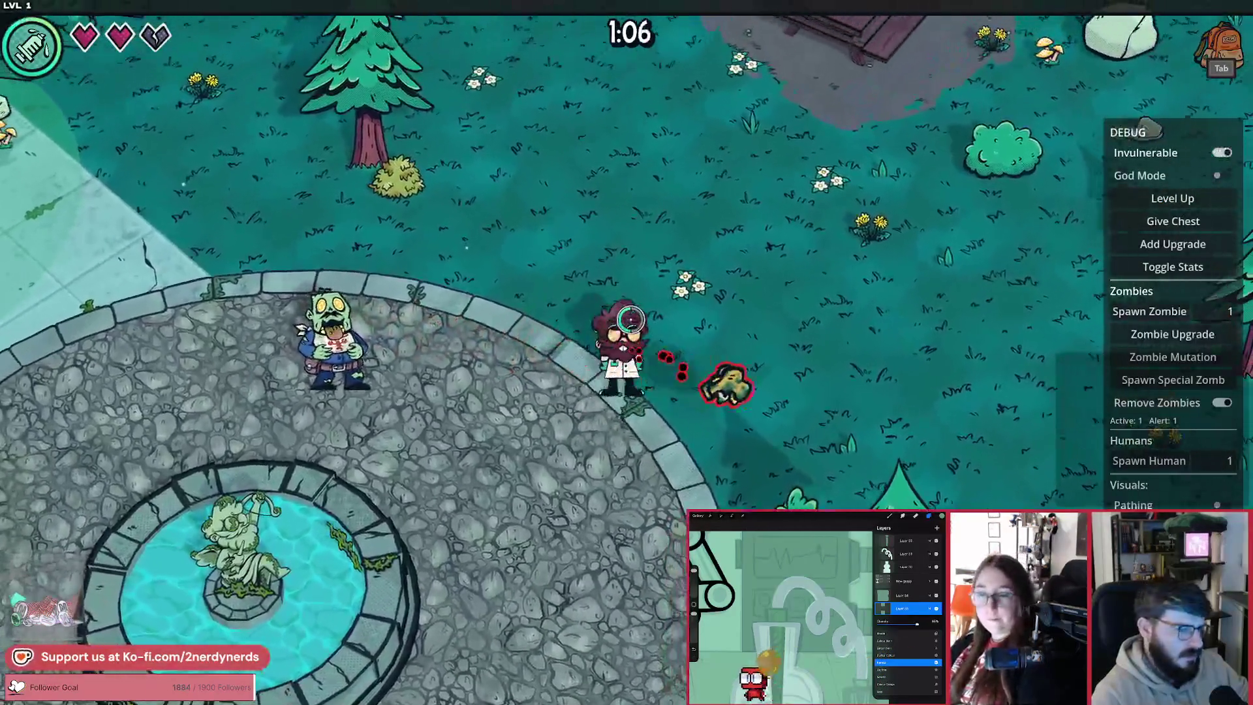
pyautogui.press('w')
pyautogui.press('d')
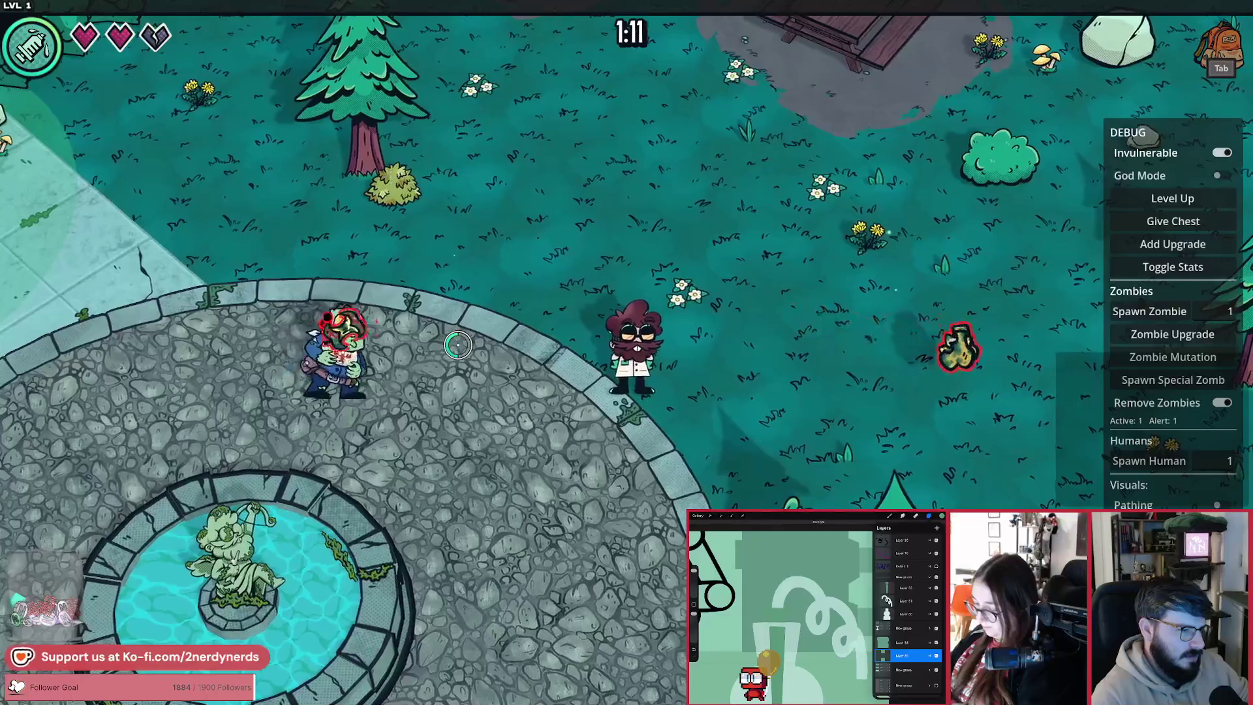
pyautogui.press('F8')
# Step: Change the Vector3 y offset from 1.0 to 0.8 and rerun the game
pyautogui.click(292, 328)
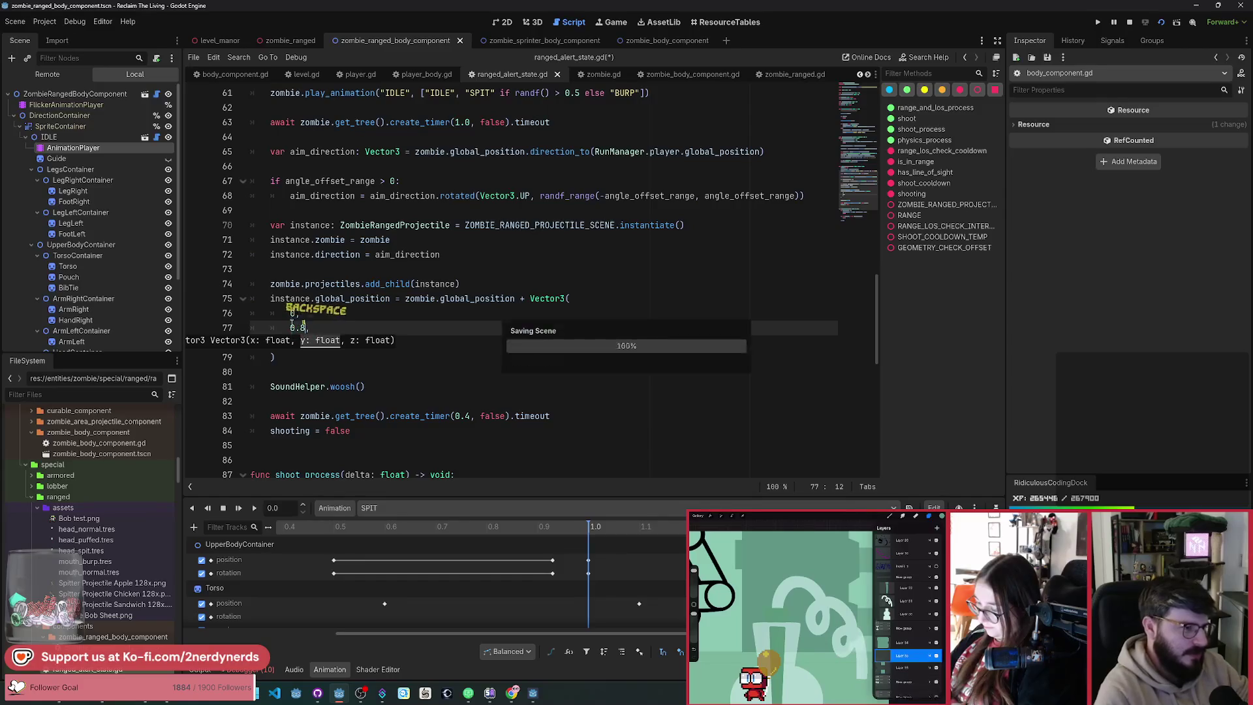
pyautogui.hotkey('alt', 'Tab')
pyautogui.press('Escape')
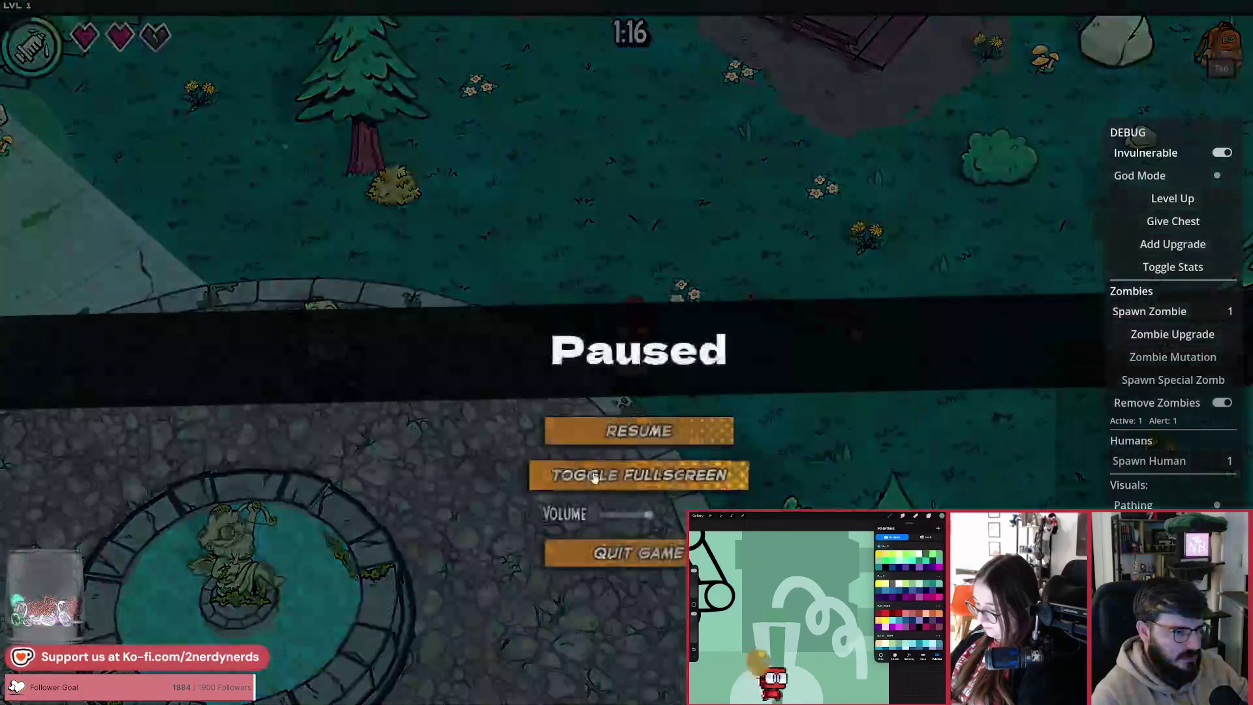
pyautogui.click(549, 427)
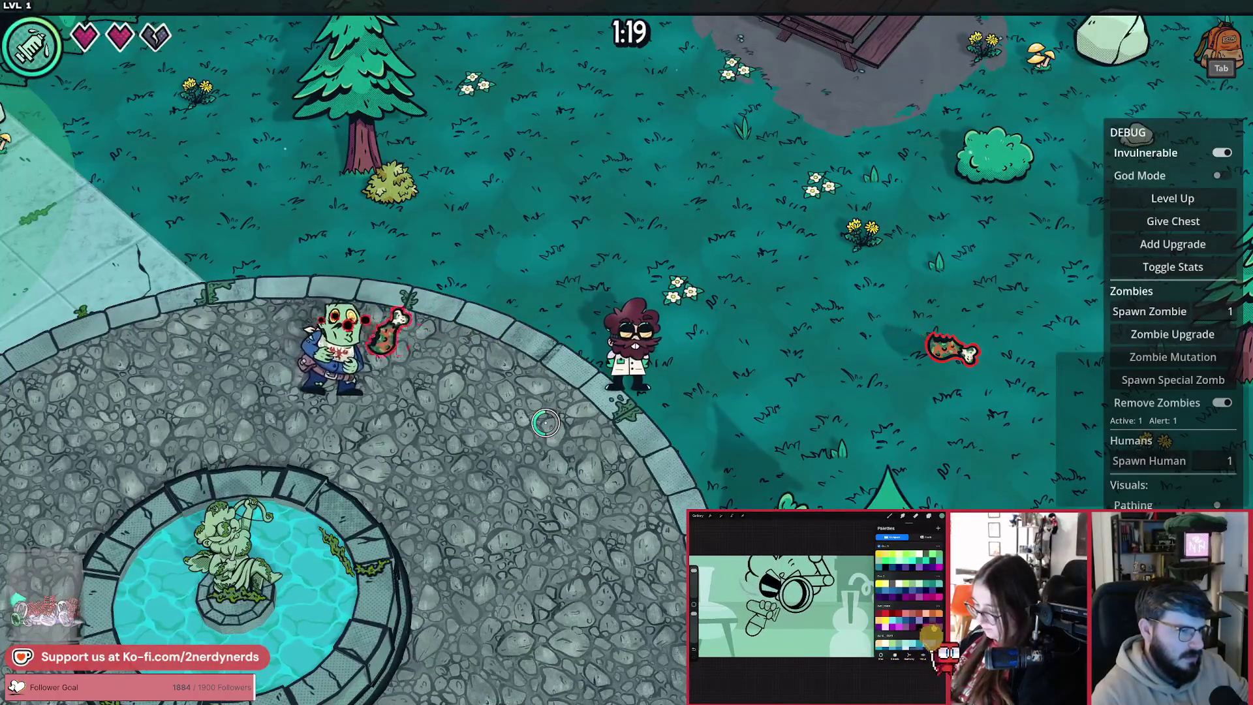
# Step: Walk the player around the fountain watching the projectiles, then stop the game
pyautogui.press('d')
pyautogui.press('s')
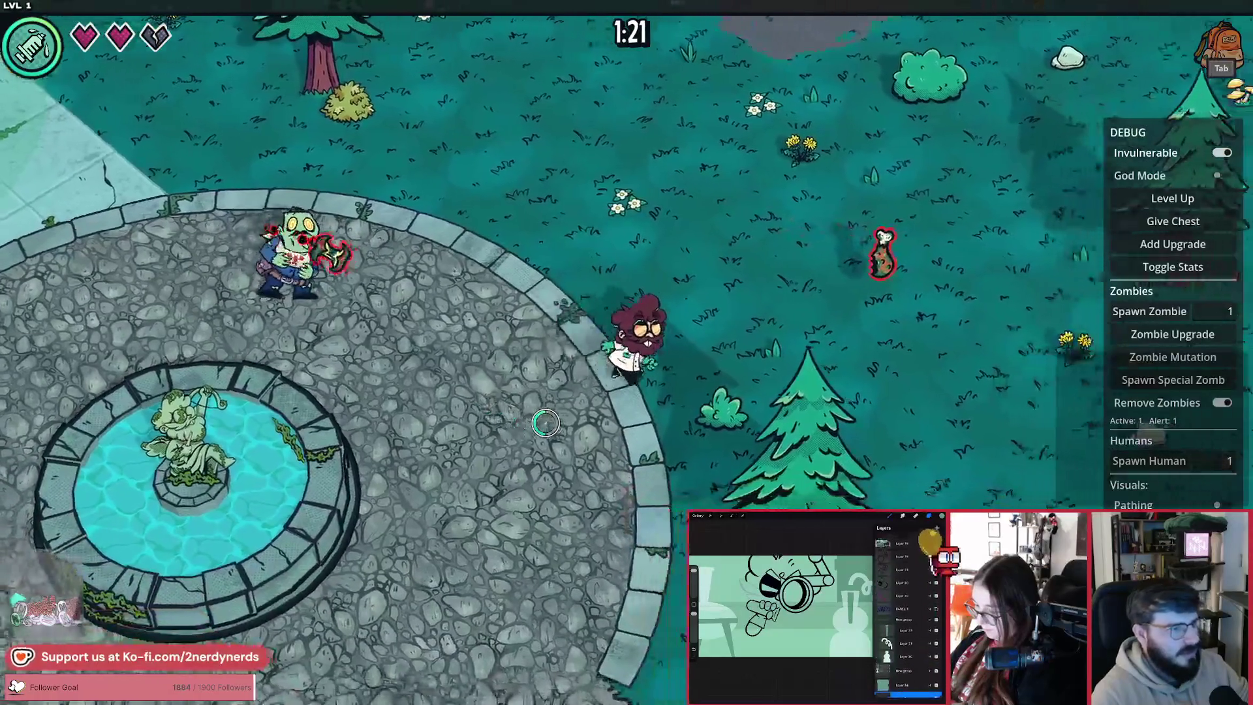
pyautogui.press('w')
pyautogui.press('a')
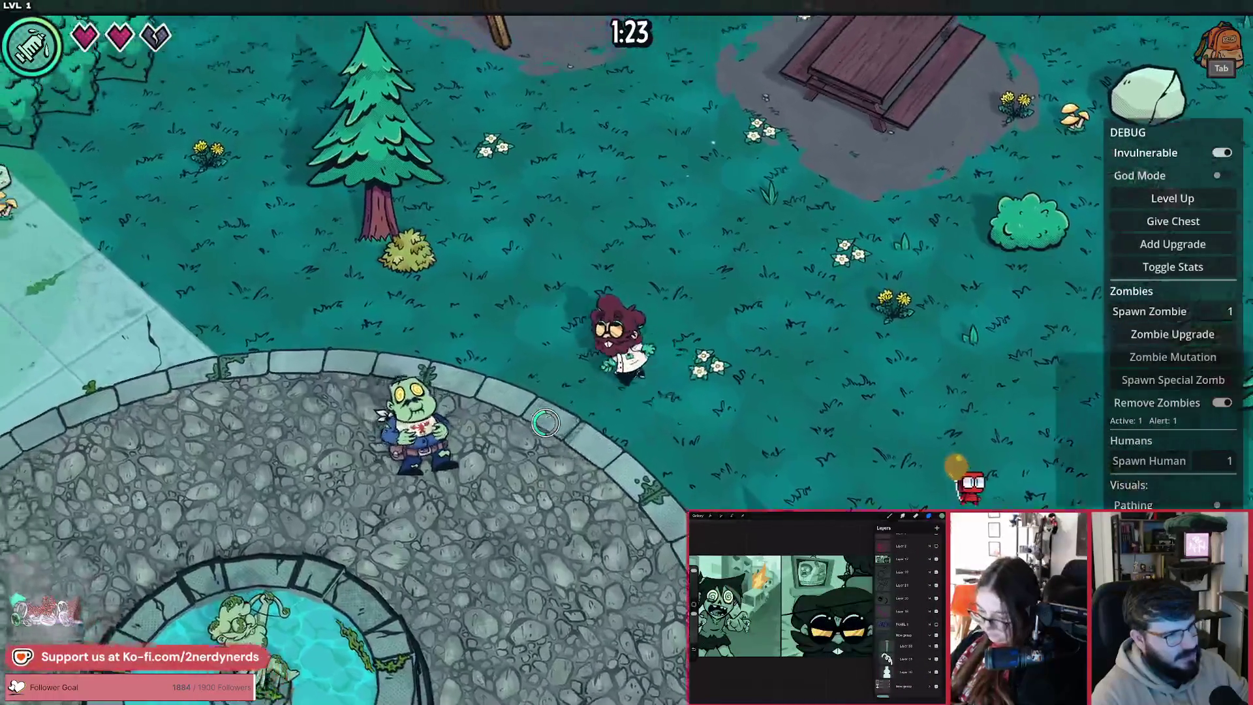
pyautogui.press('a')
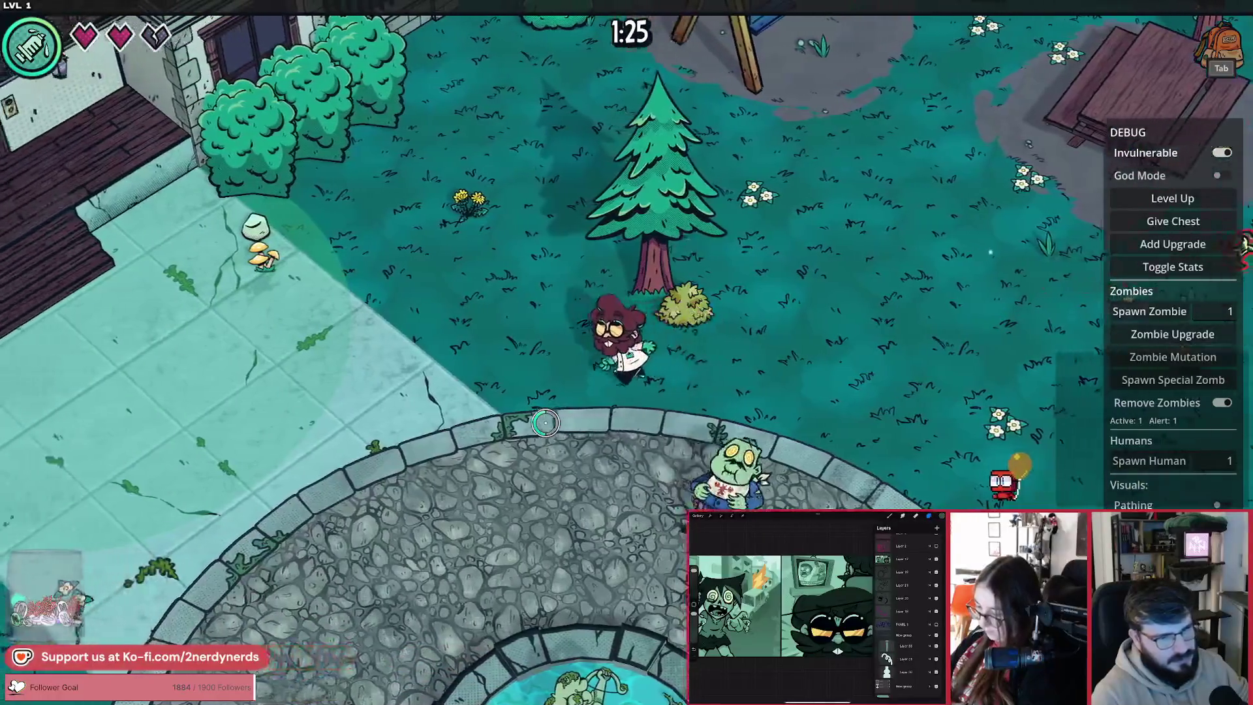
pyautogui.press('a')
pyautogui.press('s')
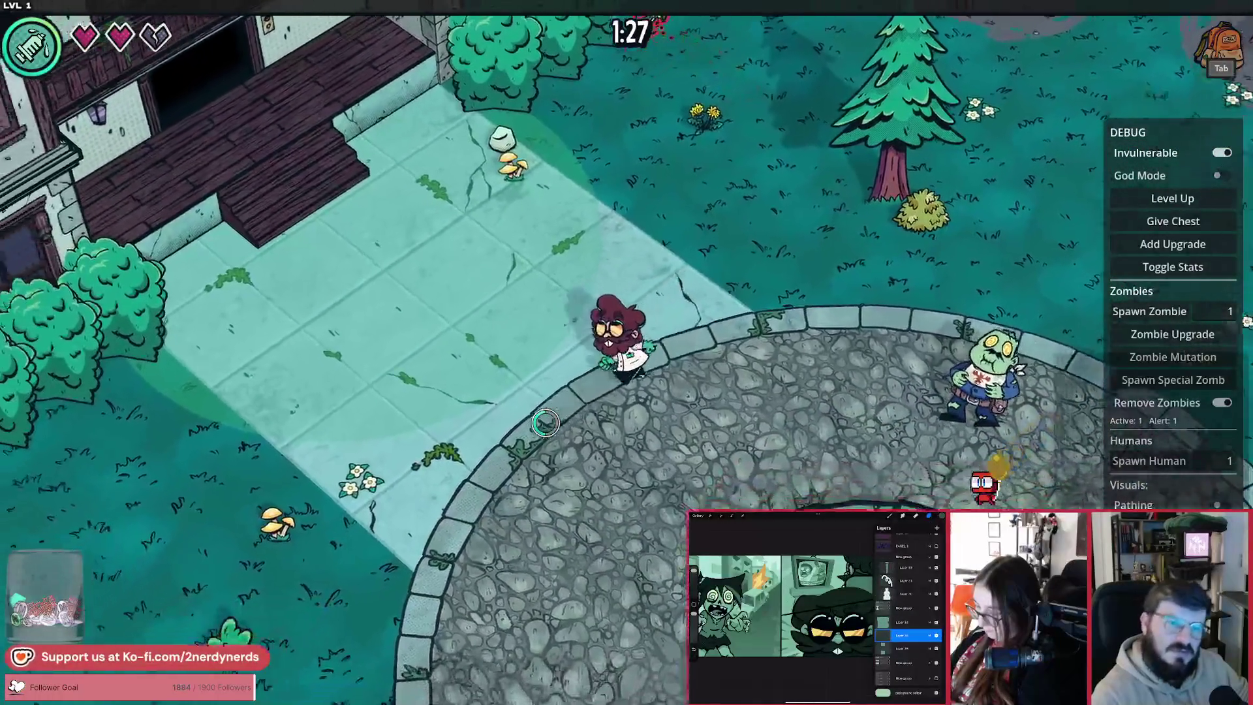
pyautogui.press('s')
pyautogui.press('d')
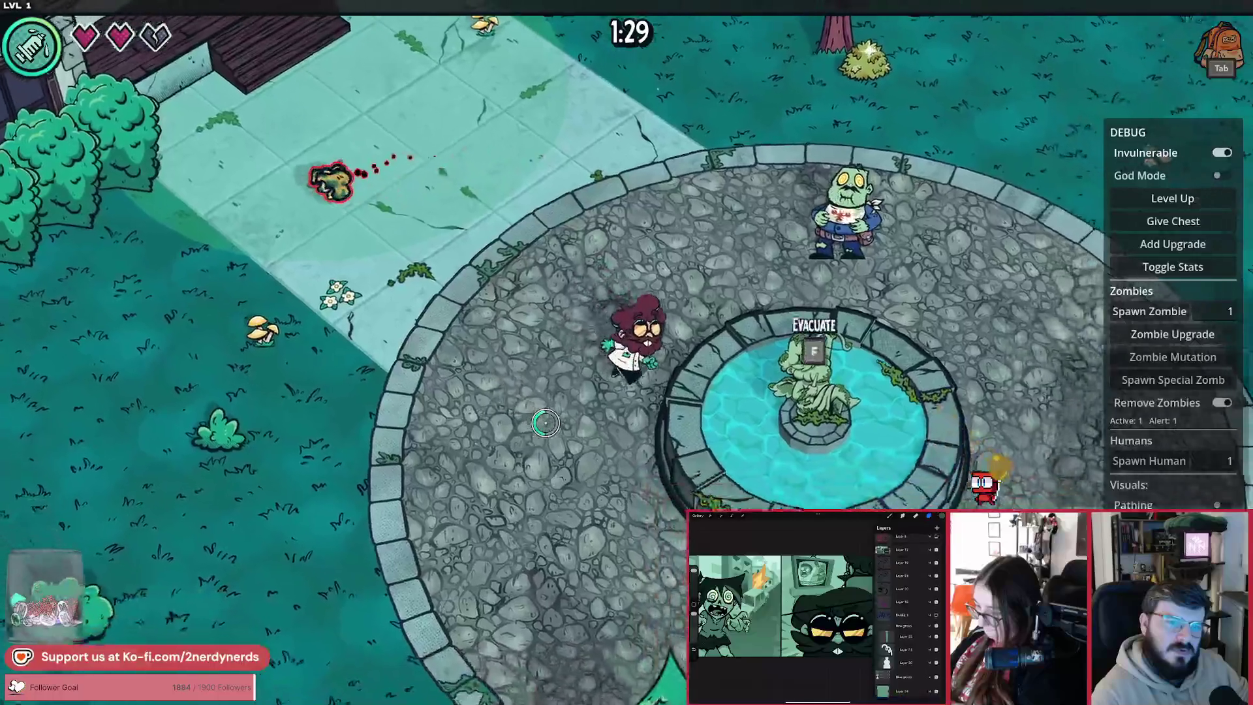
pyautogui.press('s')
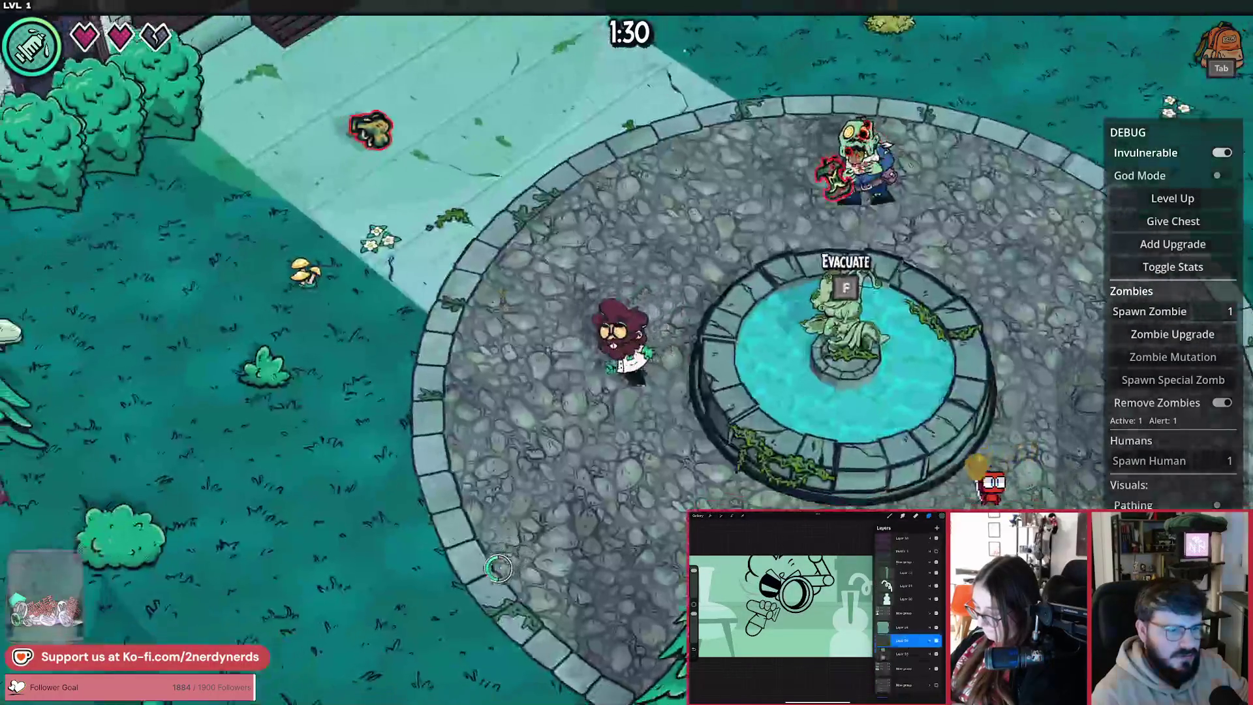
pyautogui.press('w')
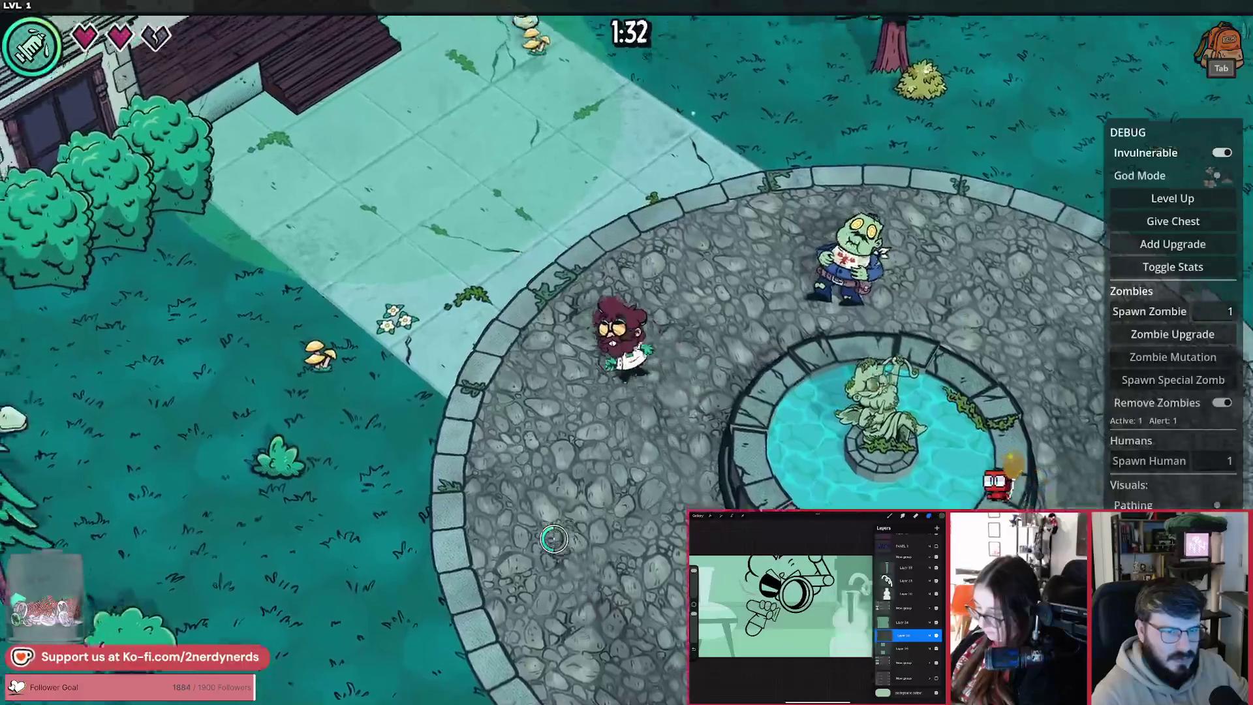
pyautogui.press('a')
pyautogui.press('s')
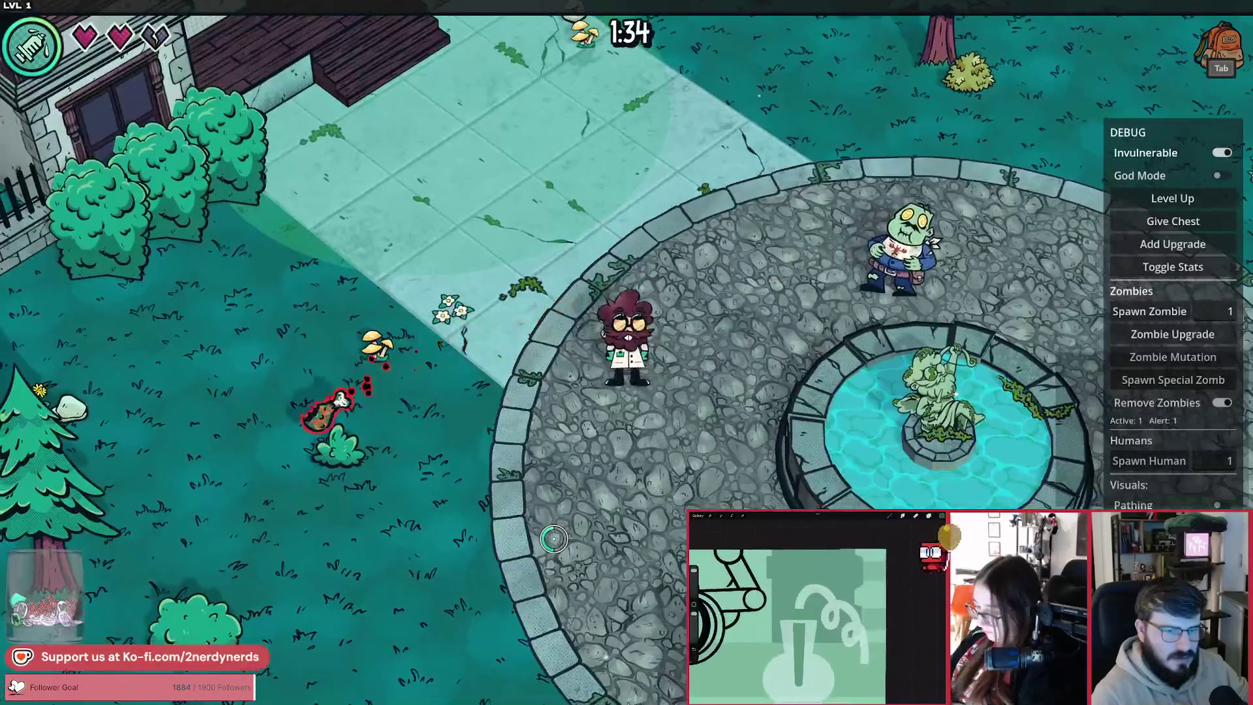
pyautogui.press('F8')
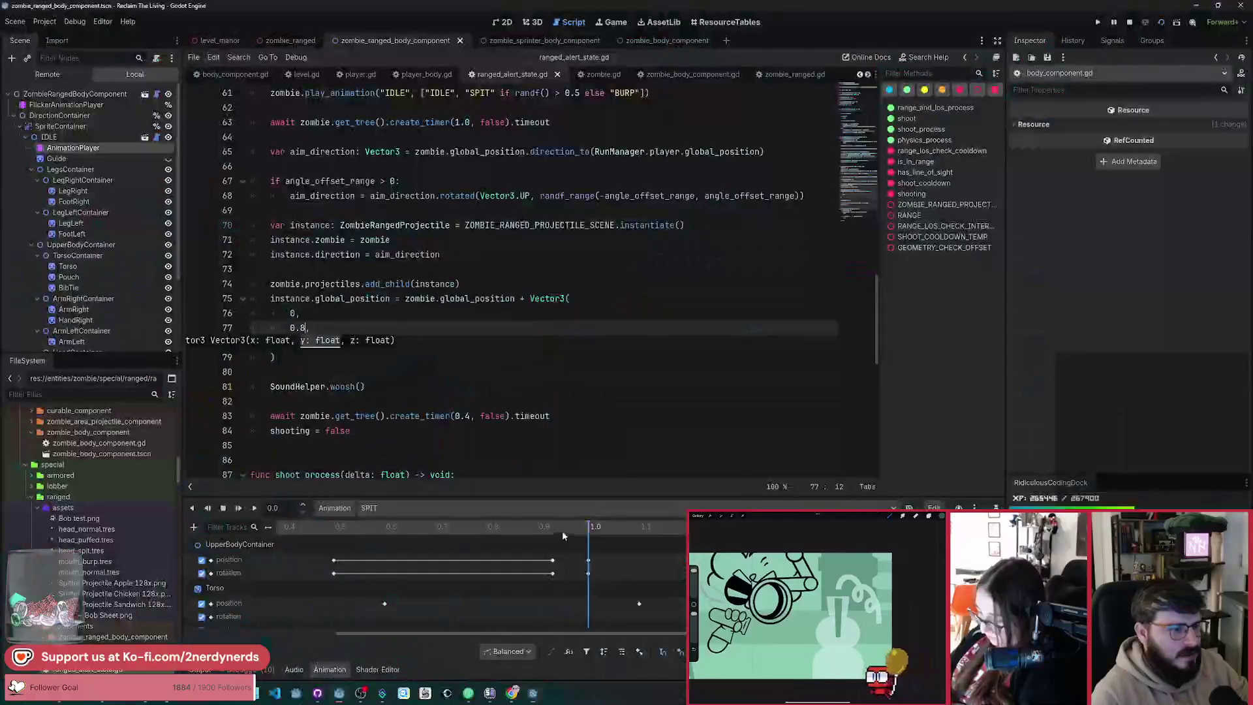
# Step: Open the zombie_ranged scene and run the project with F5 to test the 0.8 offset
pyautogui.click(377, 326)
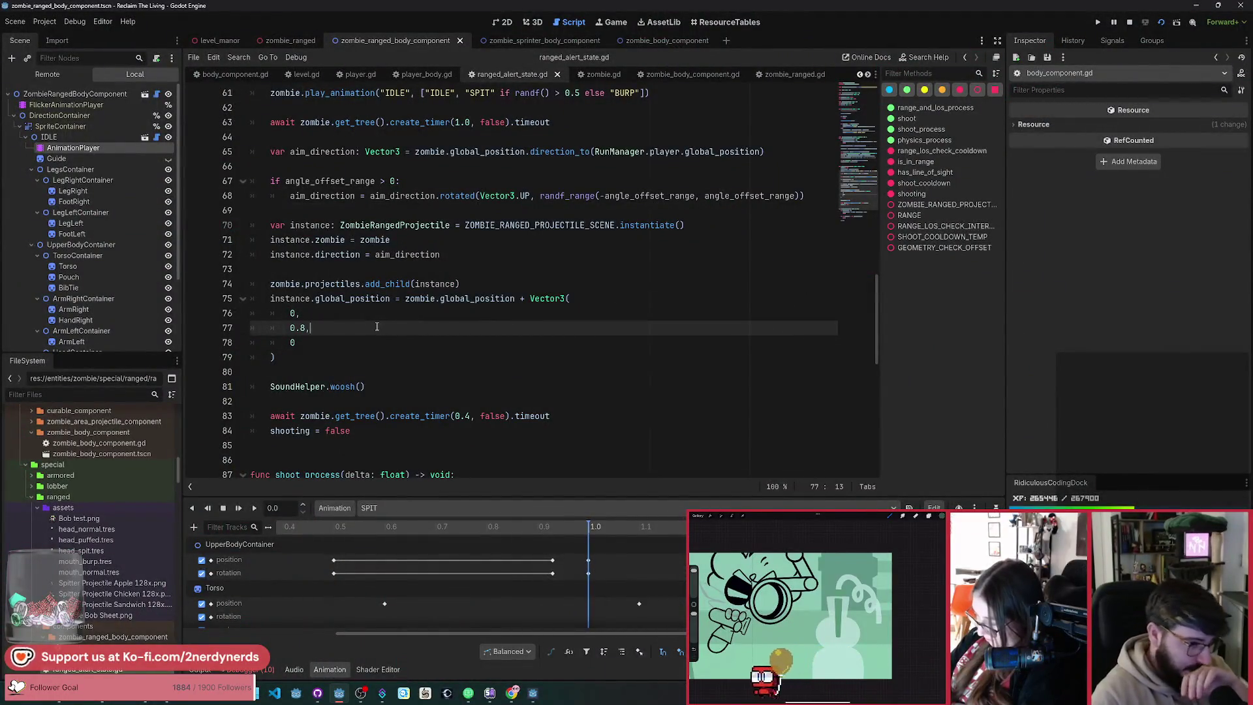
pyautogui.scroll(1, 436, 338)
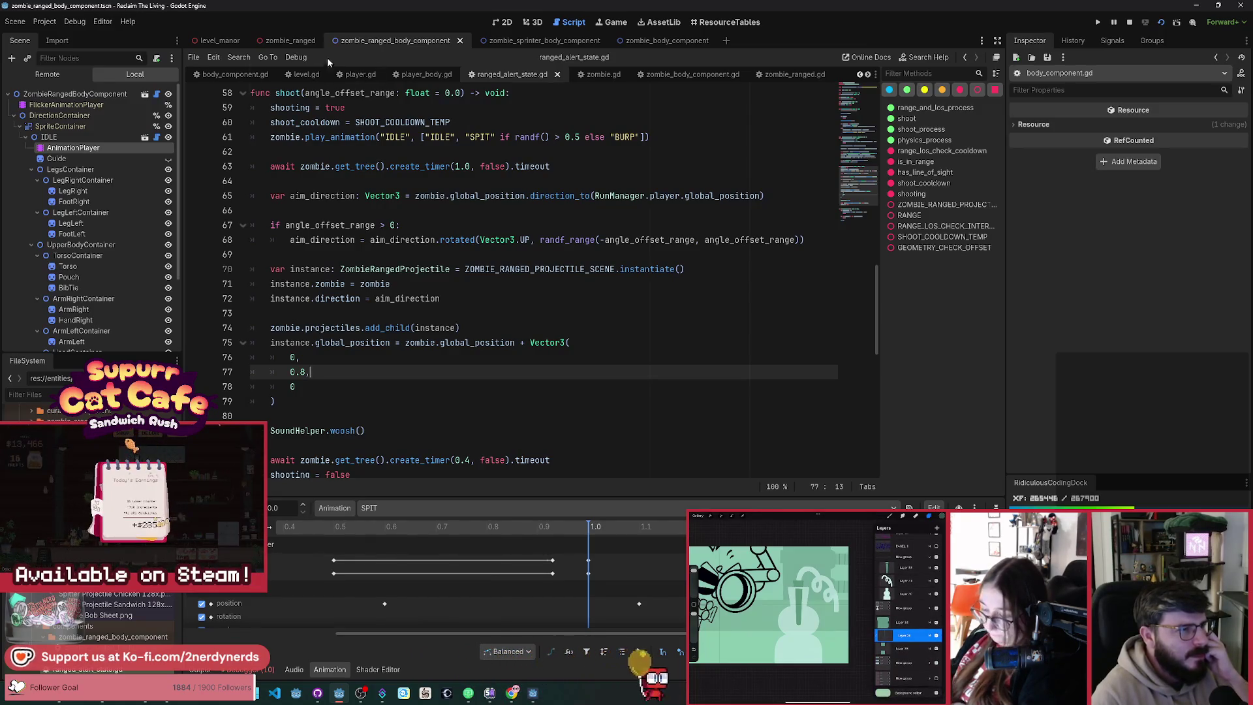
pyautogui.click(303, 42)
pyautogui.press('F5')
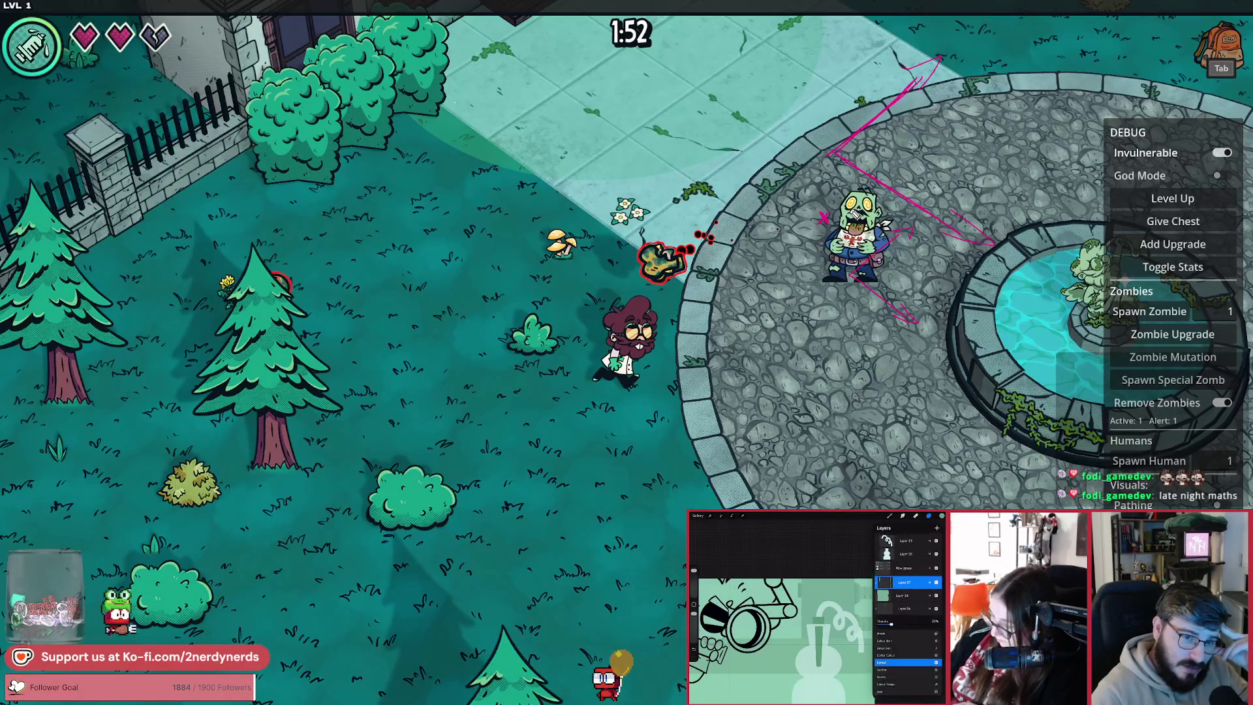
pyautogui.moveTo(893, 221); pyautogui.dragTo(874, 193)
pyautogui.hotkey('ctrl', 'z')
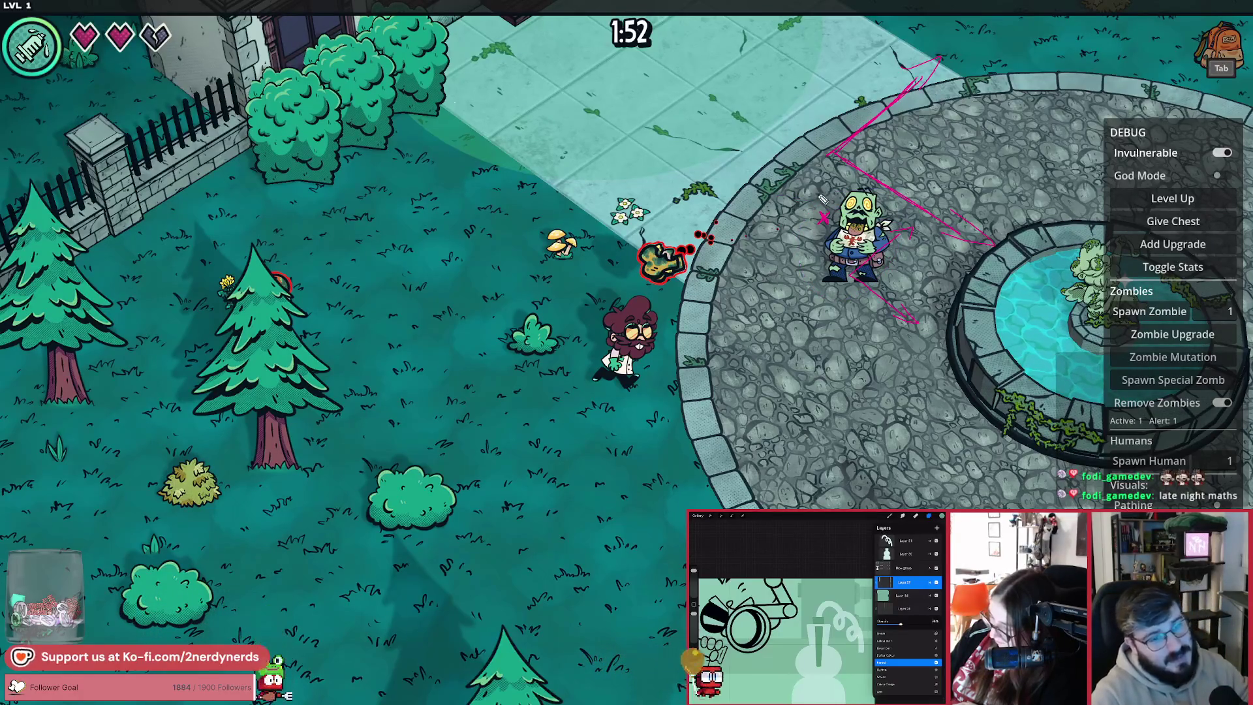
pyautogui.moveTo(757, 160); pyautogui.dragTo(761, 167)
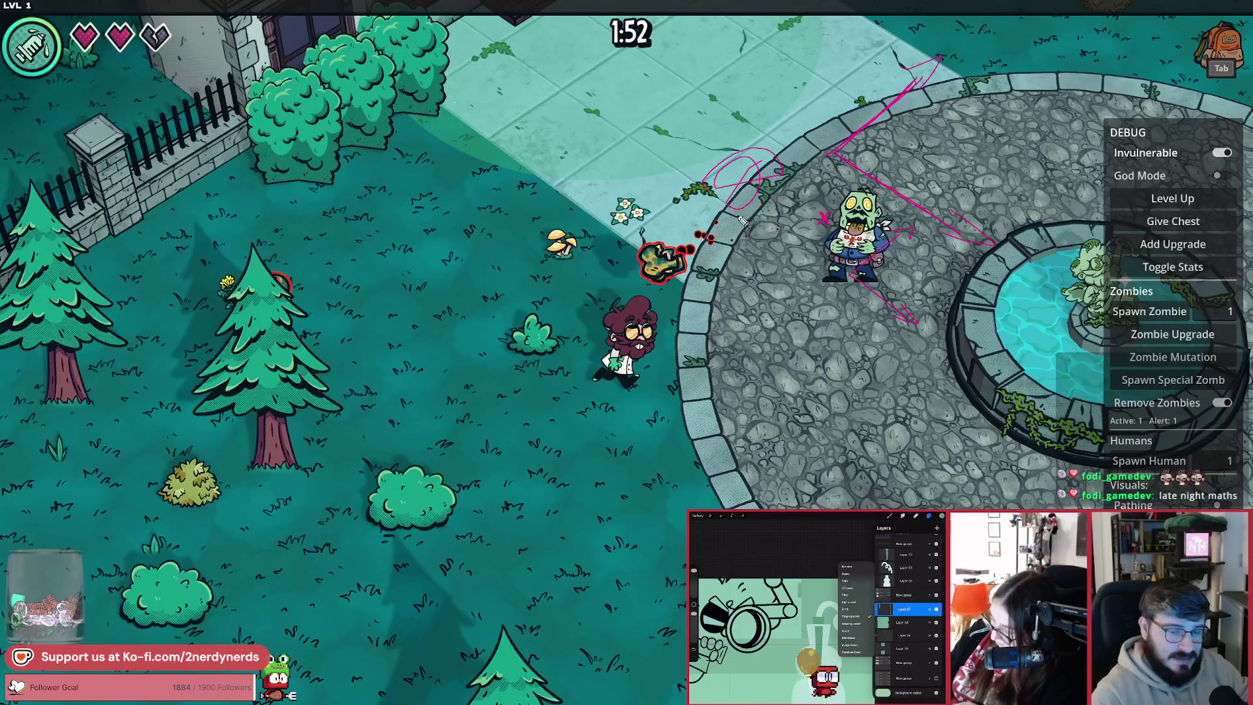
pyautogui.hotkey('ctrl', 'z')
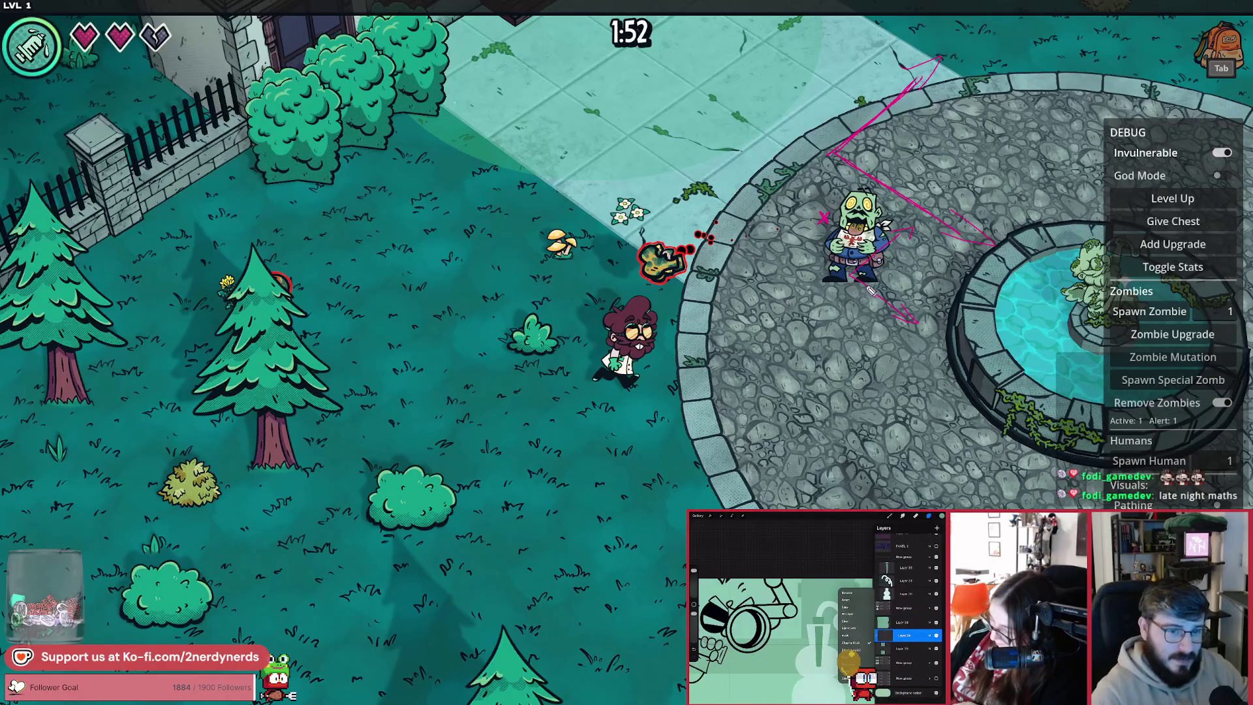
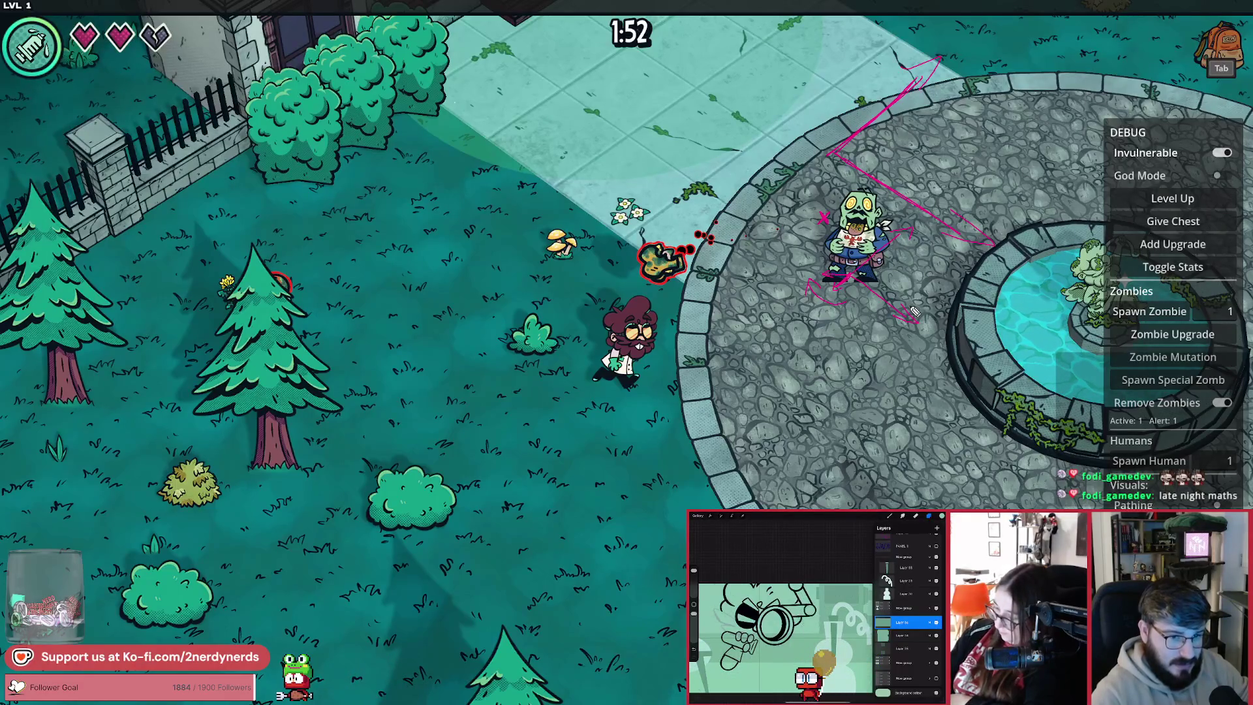
# Step: Leave the running Reclaim The Living game and return to the Godot editor on zombie_ranged.tscn
pyautogui.hotkey('alt', 'Tab')
pyautogui.hotkey('alt', 'Tab')
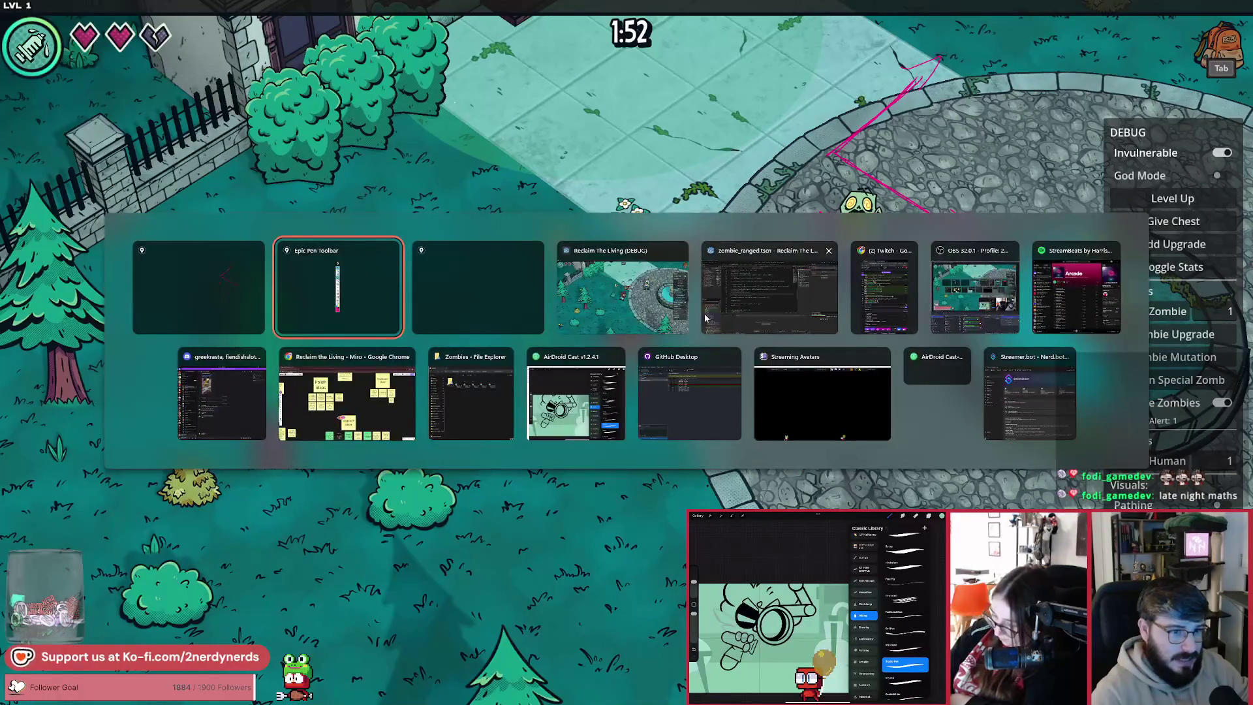
pyautogui.click(705, 318)
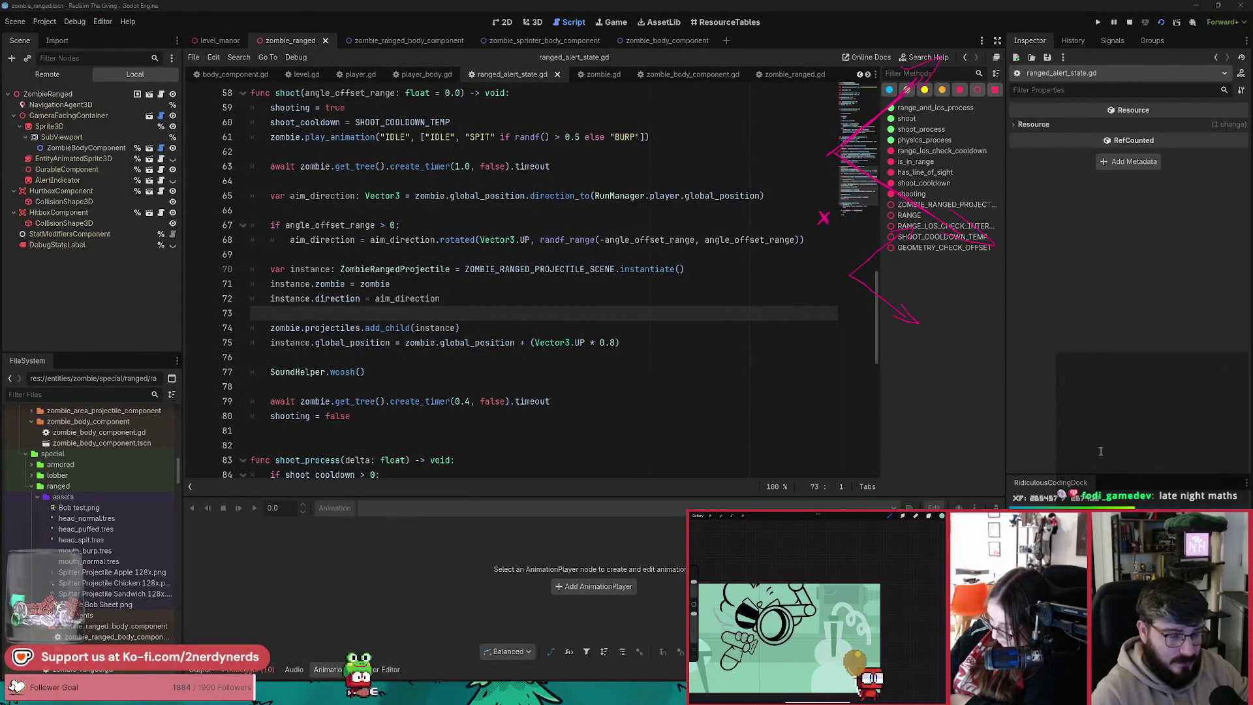
# Step: Add a RunManager.camera. line after add_child and jump to RunManager.gd's camera variable
pyautogui.click(609, 358)
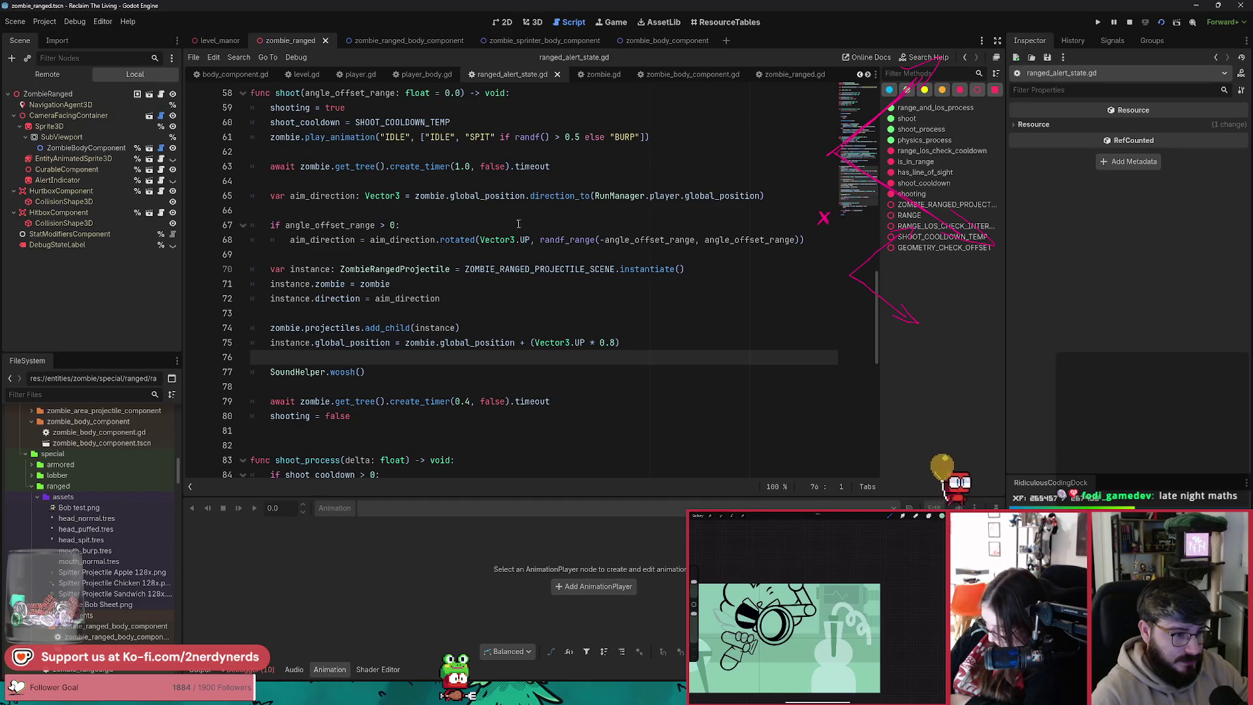
pyautogui.click(520, 327)
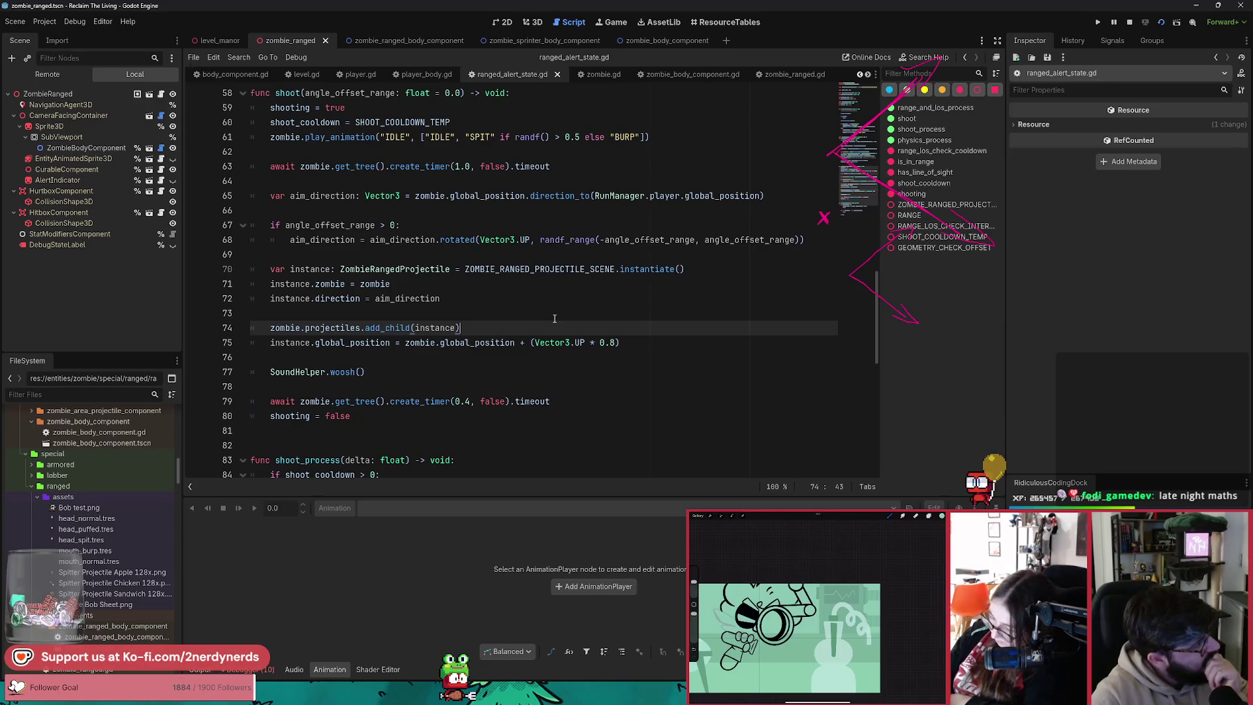
pyautogui.press('Return')
pyautogui.write('unManager.camera.')
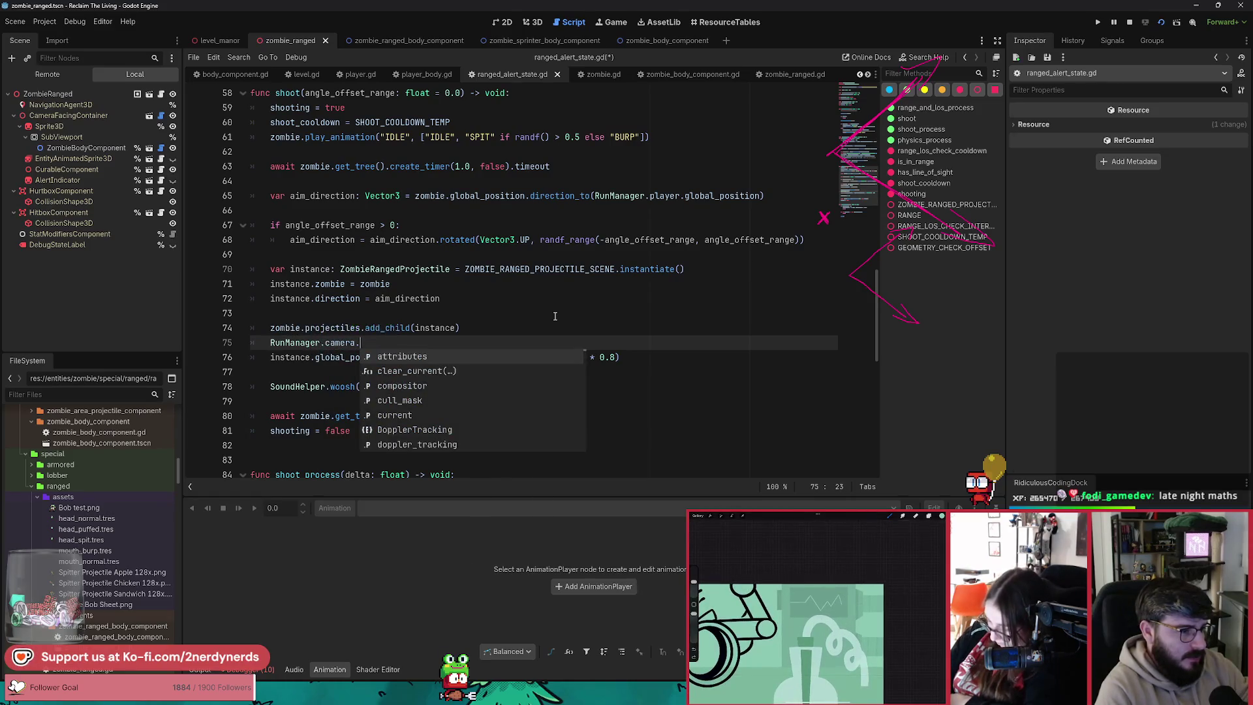
pyautogui.keyDown('ctrl'); pyautogui.click(348, 342); pyautogui.keyUp('ctrl')
pyautogui.scroll(2, 379, 233)
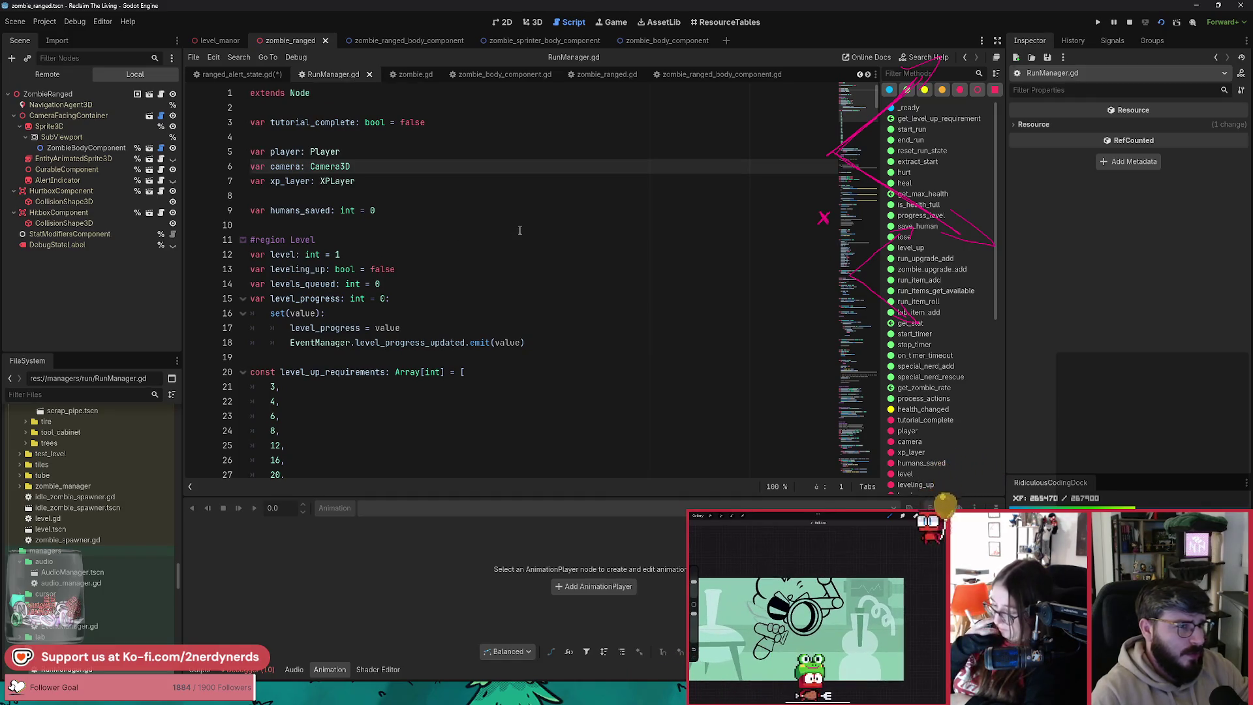
# Step: Look up PERSPECTIVE_ANGLE in nerdy_camera.gd, then select the RunManager.camera. text in ranged_alert_state.gd
pyautogui.hotkey('alt', 'shift', 'o')
pyautogui.write('nerdy')
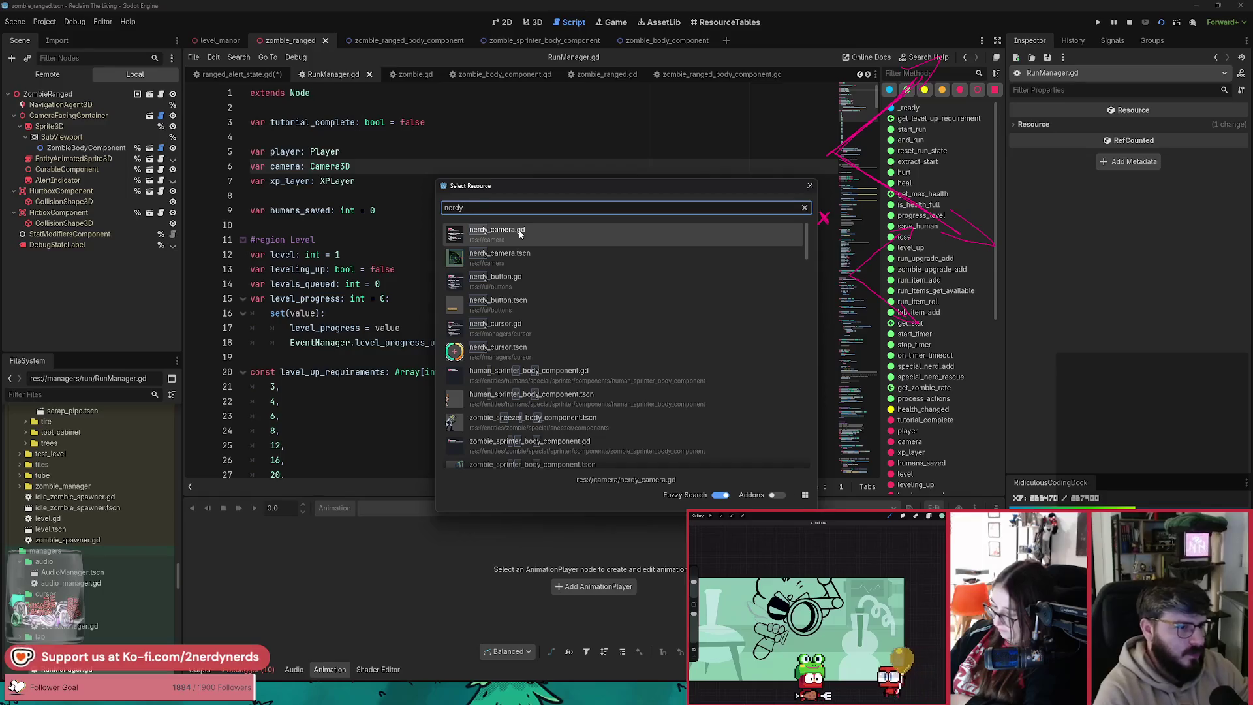
pyautogui.press('Return')
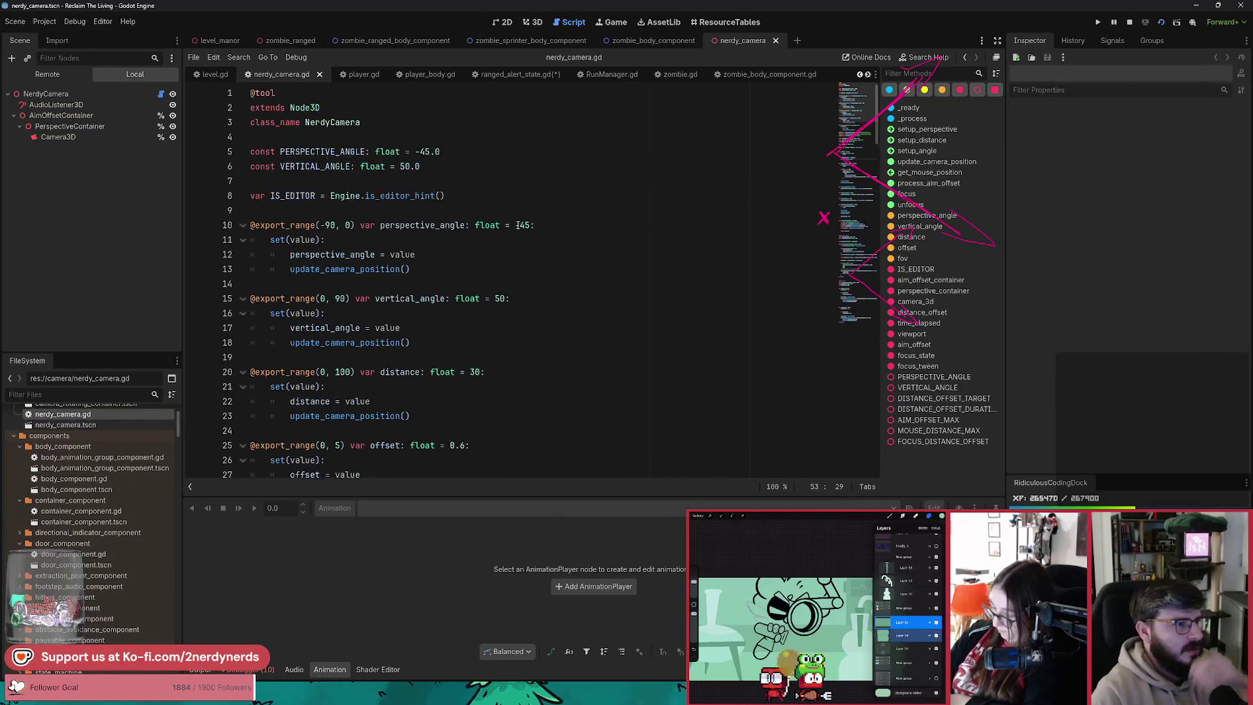
pyautogui.doubleClick(342, 155)
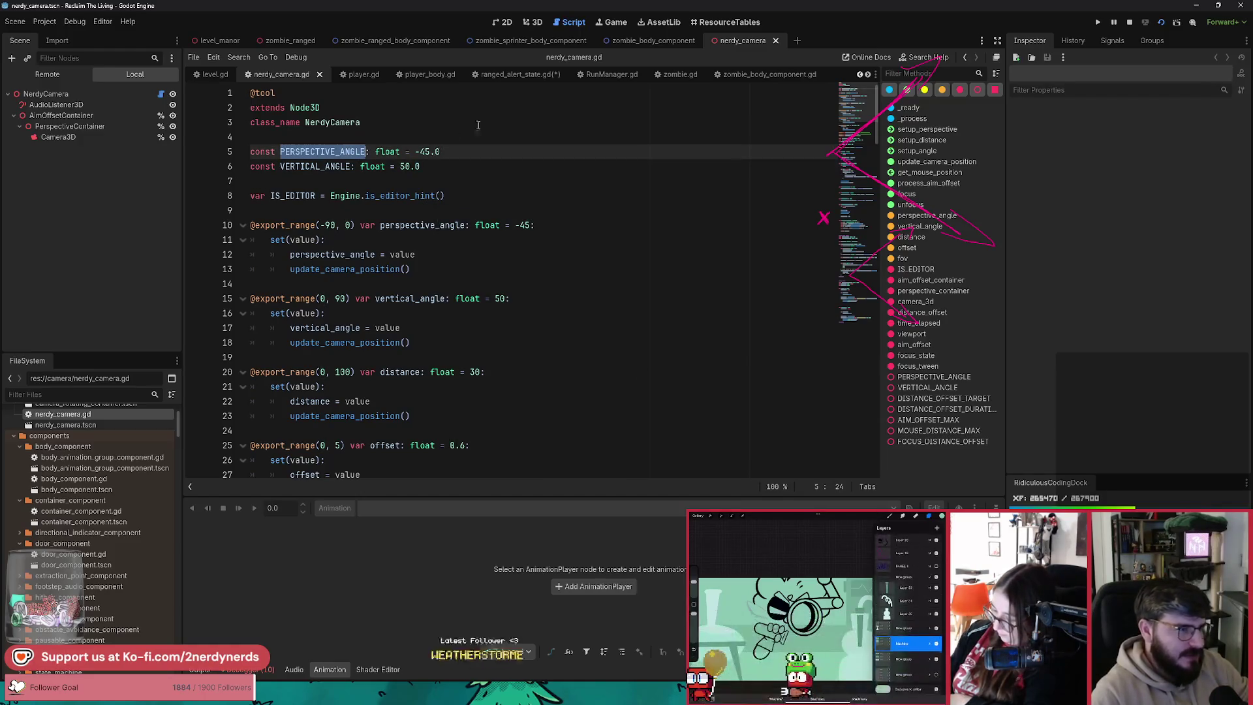
pyautogui.click(526, 77)
pyautogui.moveTo(361, 343); pyautogui.dragTo(270, 343)
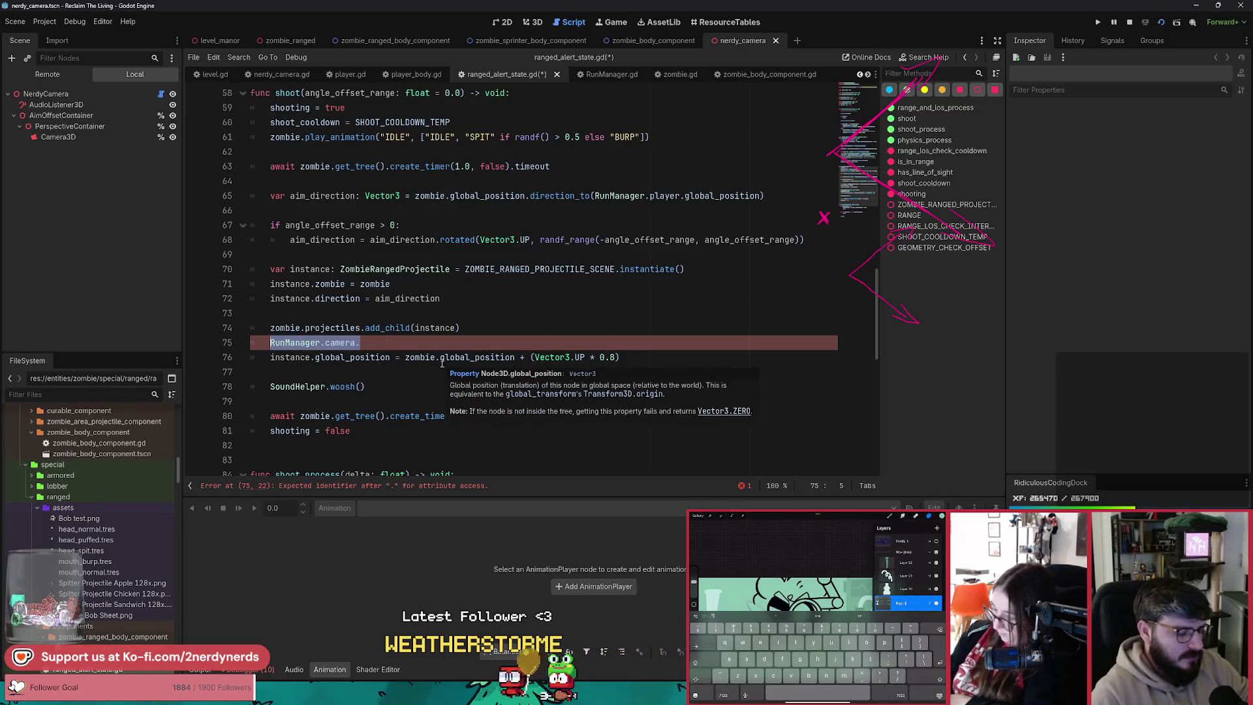
# Step: Declare var offset: Vector3 = Vector3.UP * 0.8, reusing the copied expression
pyautogui.write('var')
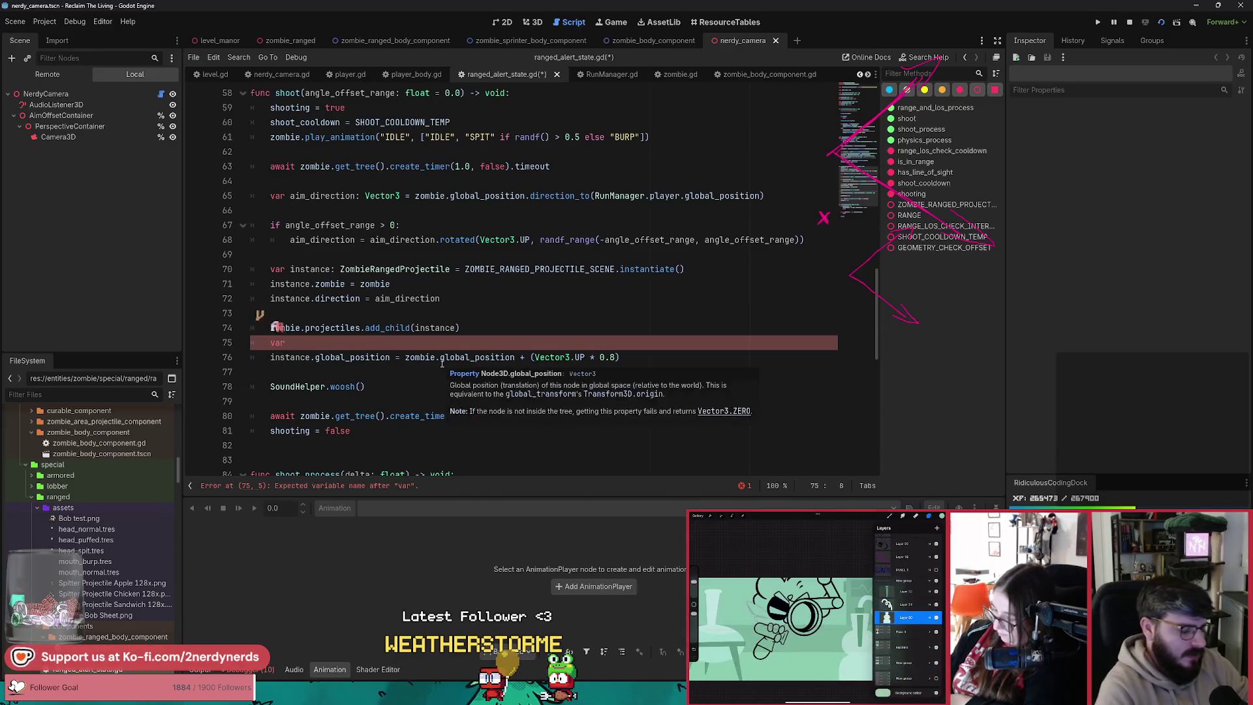
pyautogui.write(' o')
pyautogui.write('ffset')
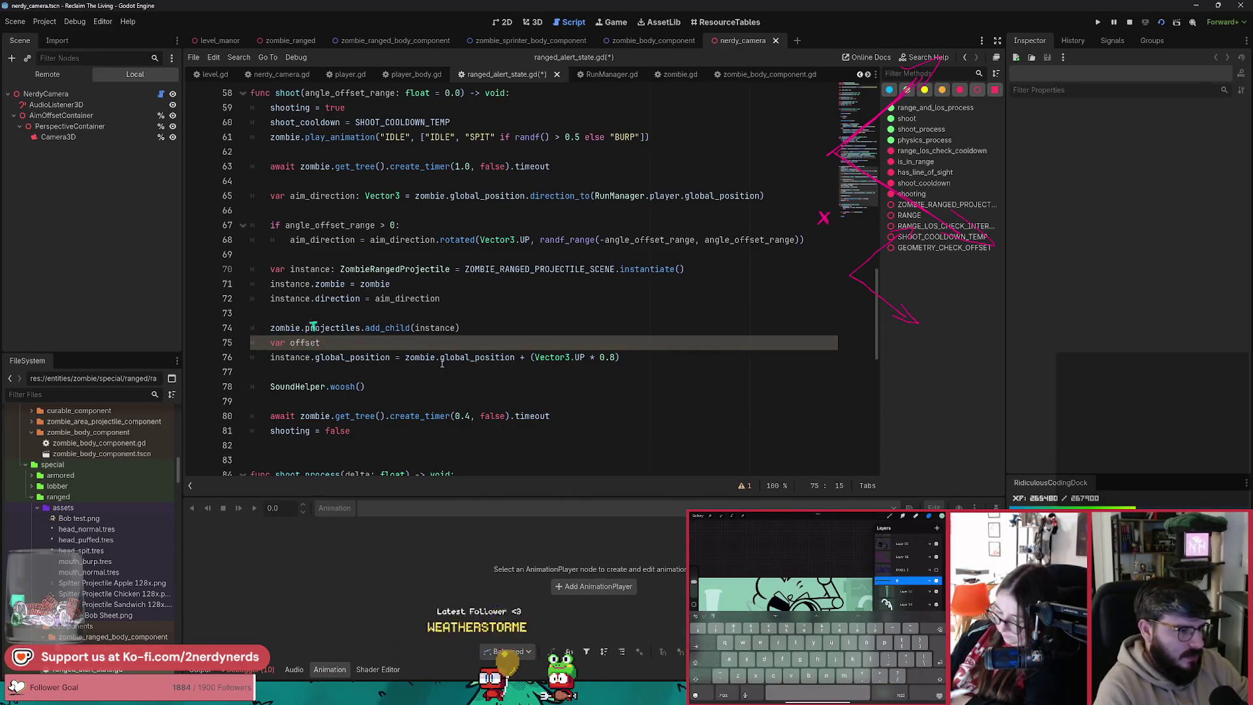
pyautogui.write('3 =')
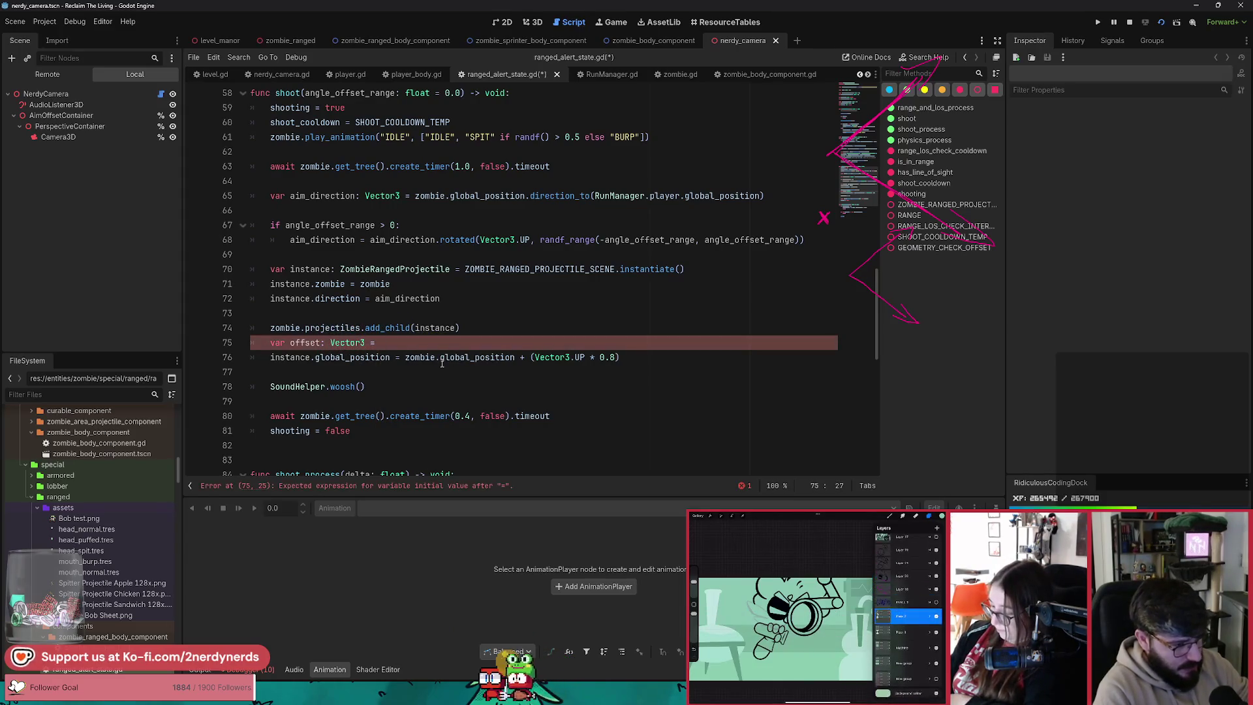
pyautogui.press('Down')
pyautogui.press('End')
pyautogui.press('Left')
pyautogui.hotkey('ctrl', 'shift', 'Left')
pyautogui.hotkey('ctrl', 'shift', 'Left')
pyautogui.hotkey('ctrl', 'shift', 'Left')
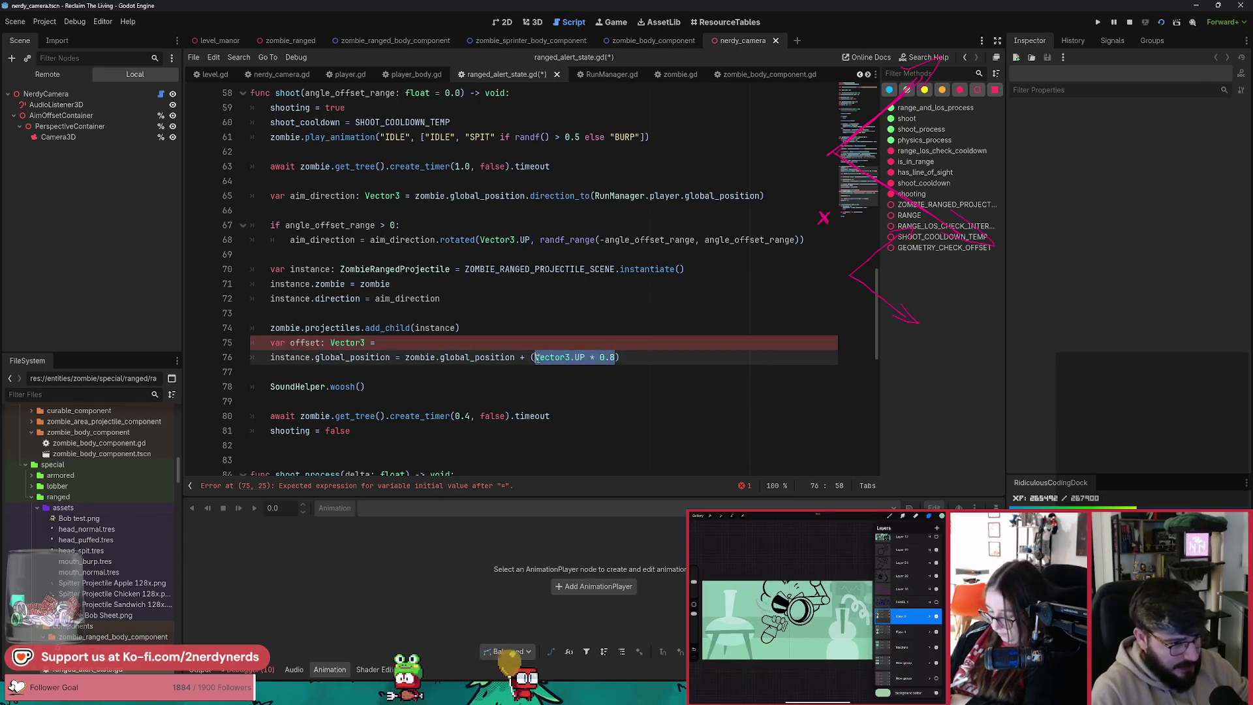
pyautogui.hotkey('ctrl', 'c')
pyautogui.press('Up')
pyautogui.press('End')
pyautogui.hotkey('ctrl', 'v')
# Step: Add a new line reading offset + Vector3.FORWARD via autocomplete
pyautogui.press('Return')
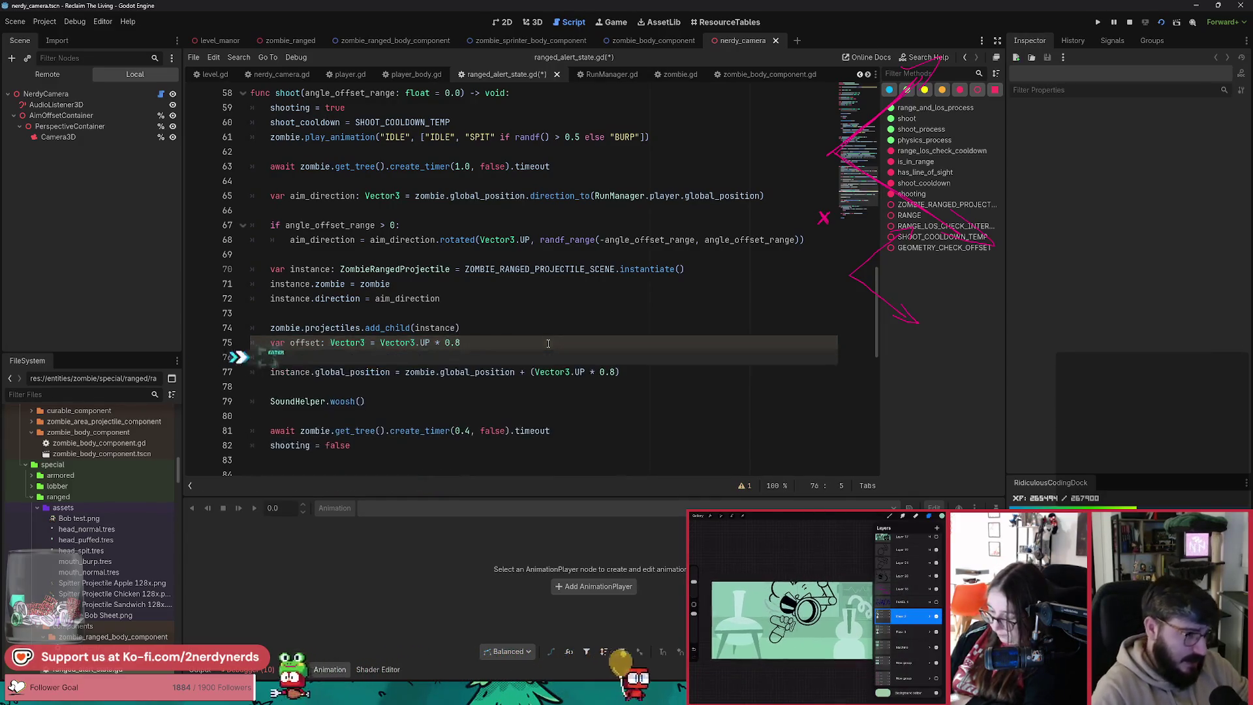
pyautogui.write('offe')
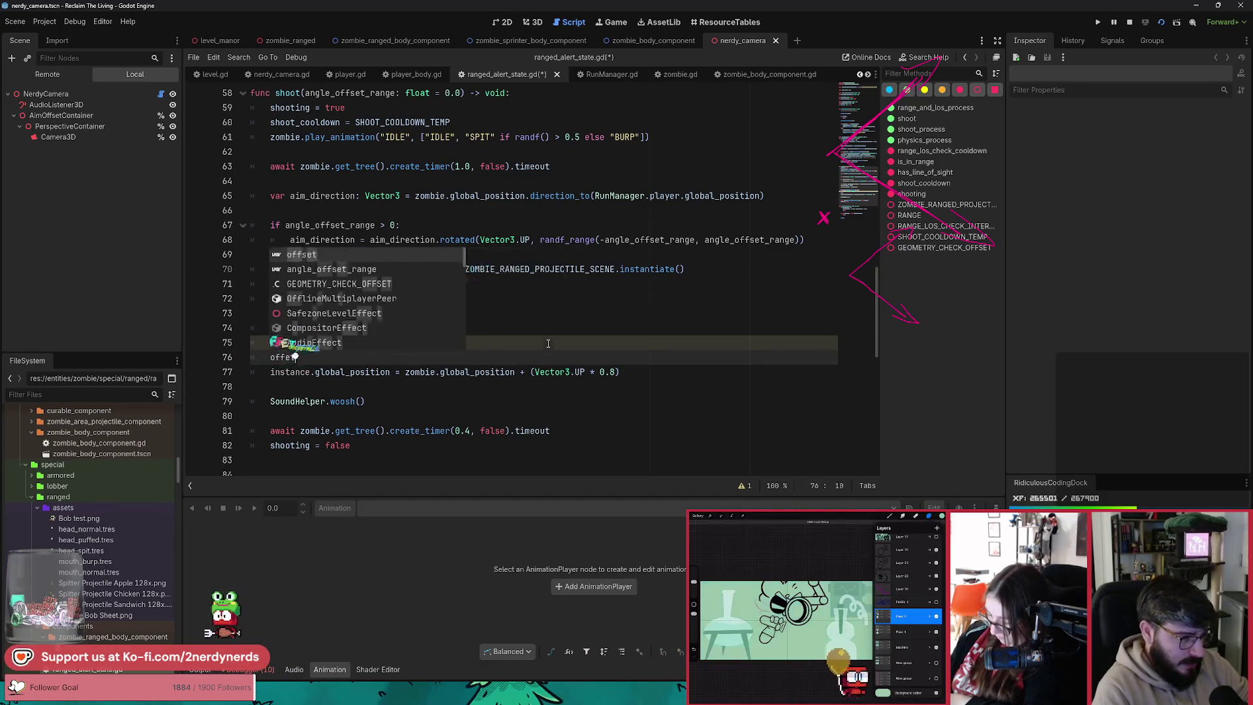
pyautogui.write('se')
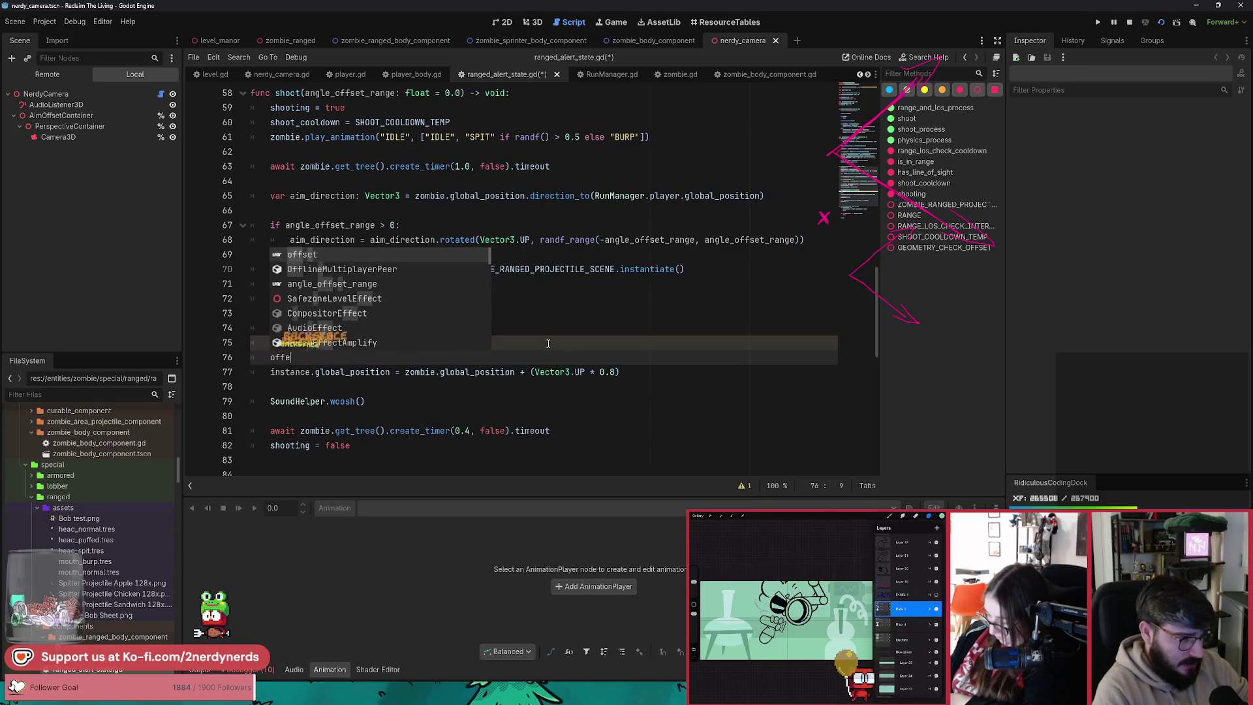
pyautogui.press('BackSpace')
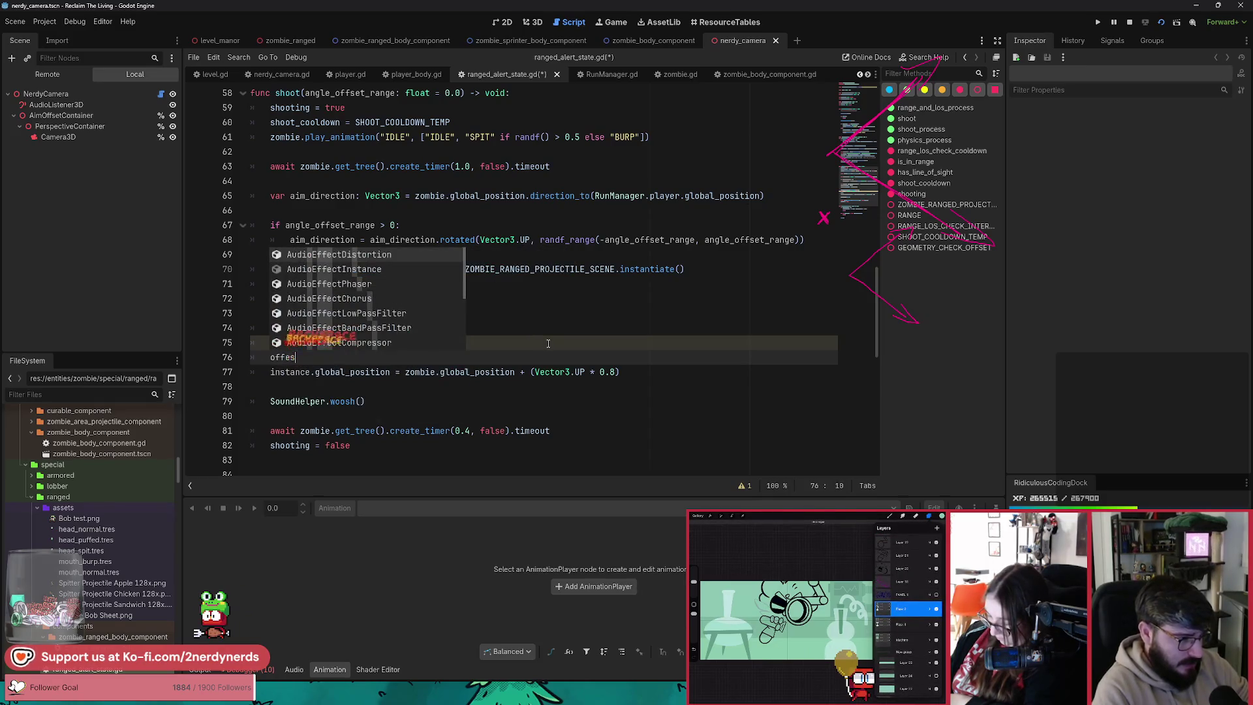
pyautogui.press('BackSpace')
pyautogui.write('et +')
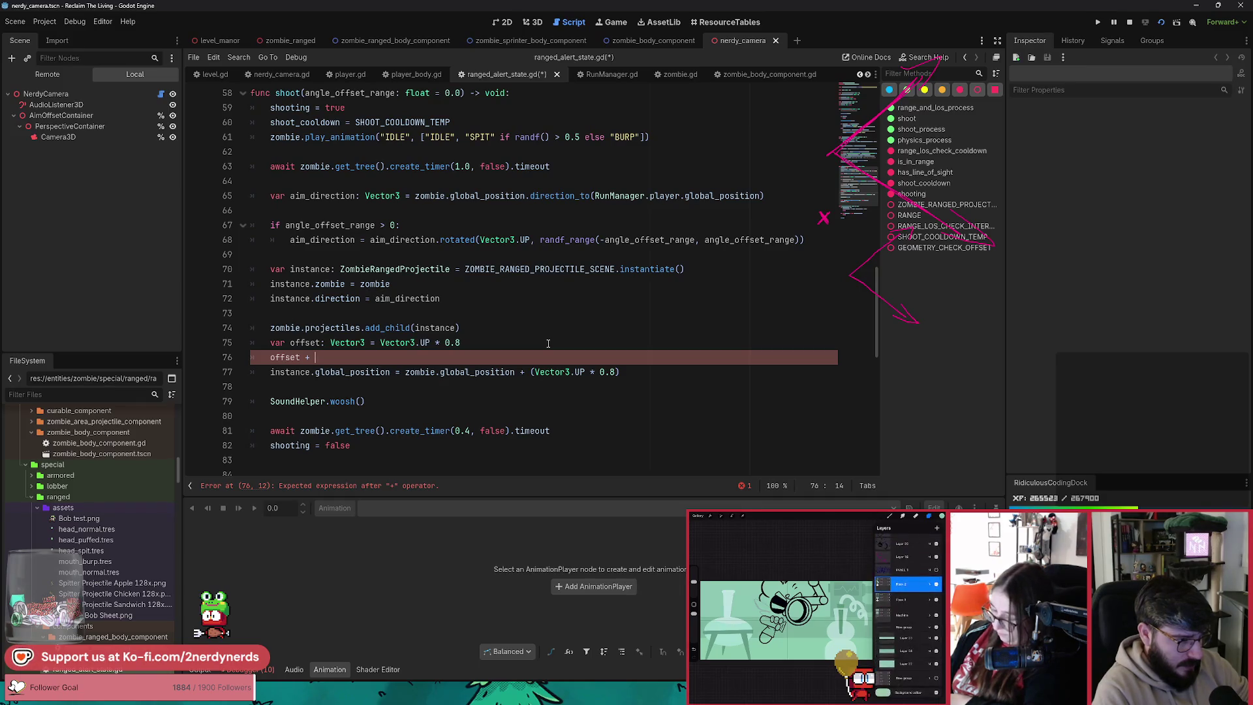
pyautogui.write('ec')
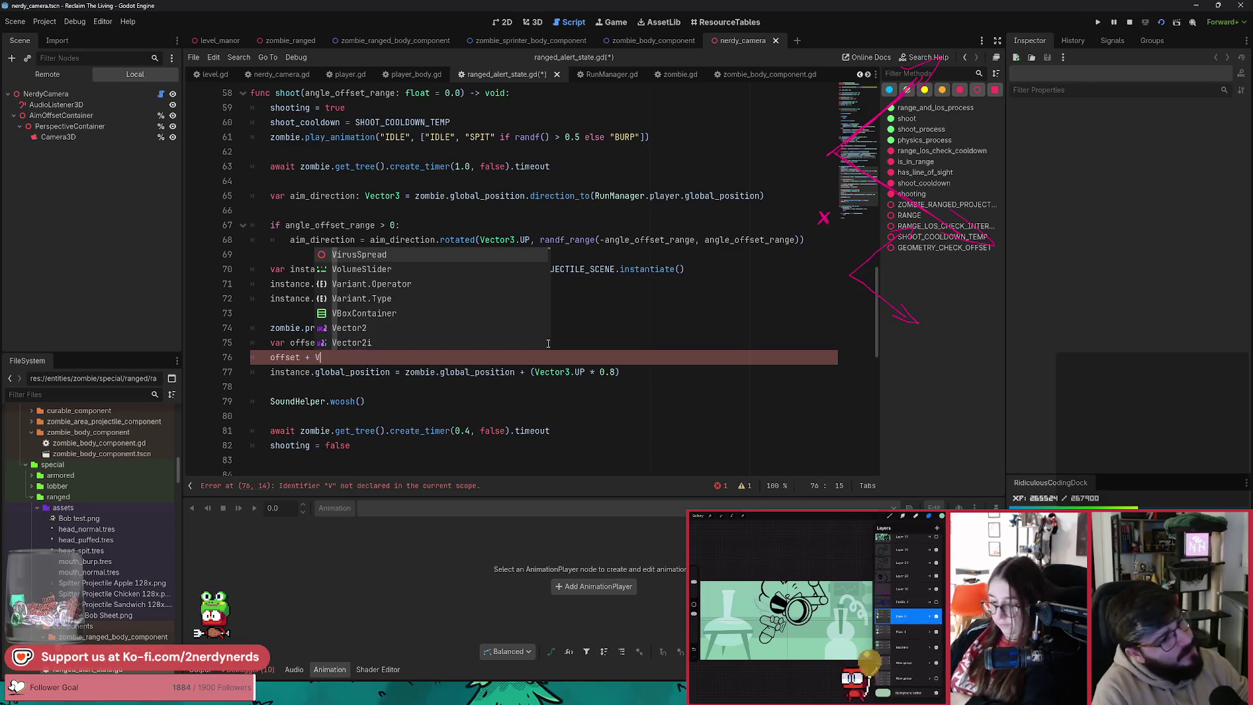
pyautogui.write('tor')
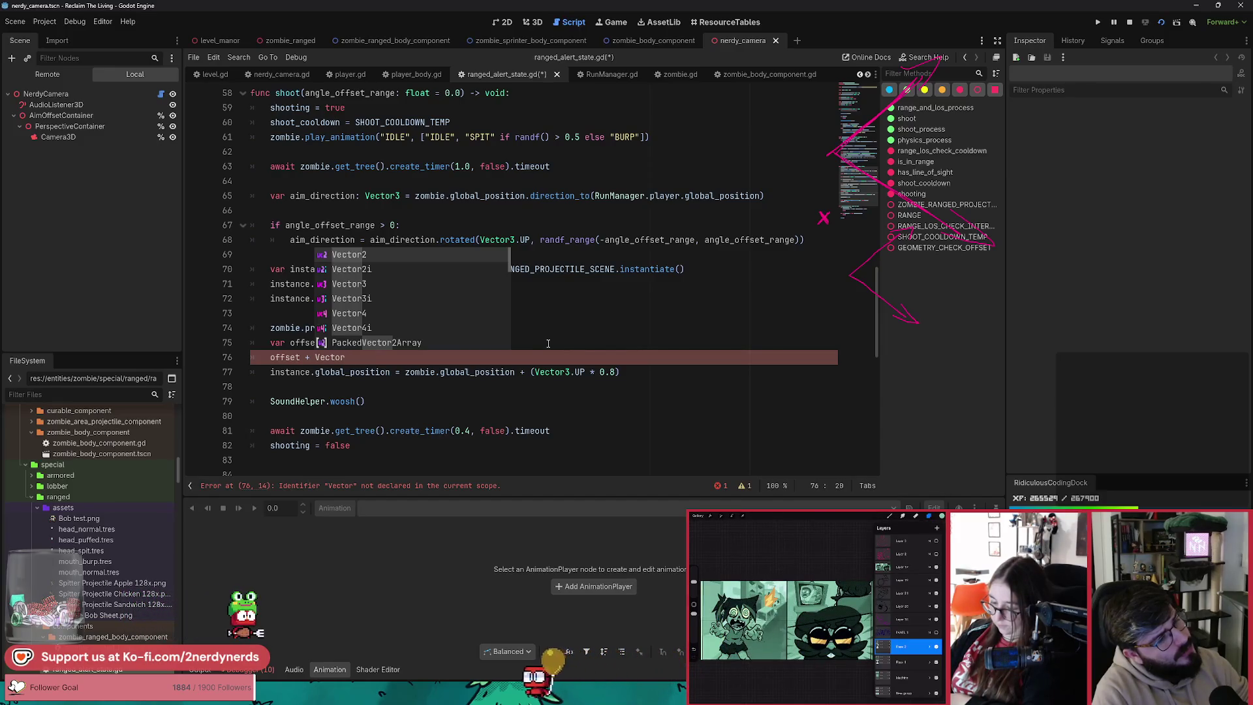
pyautogui.write('3')
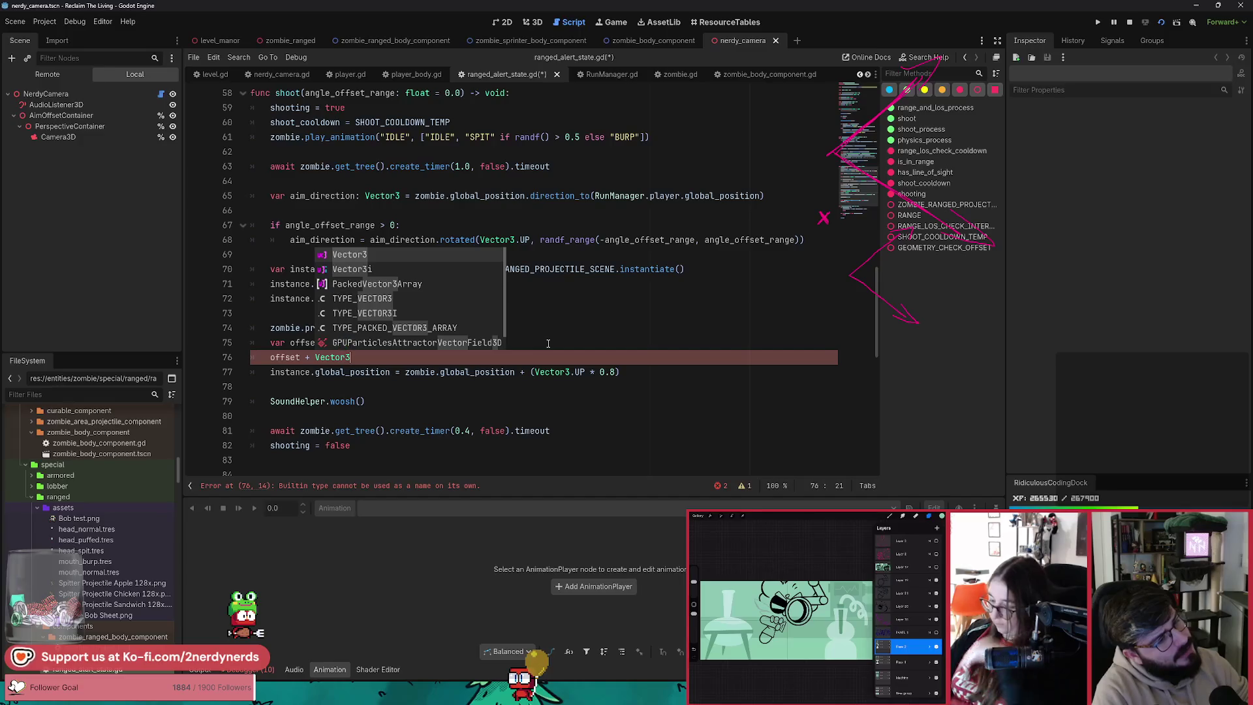
pyautogui.write('.')
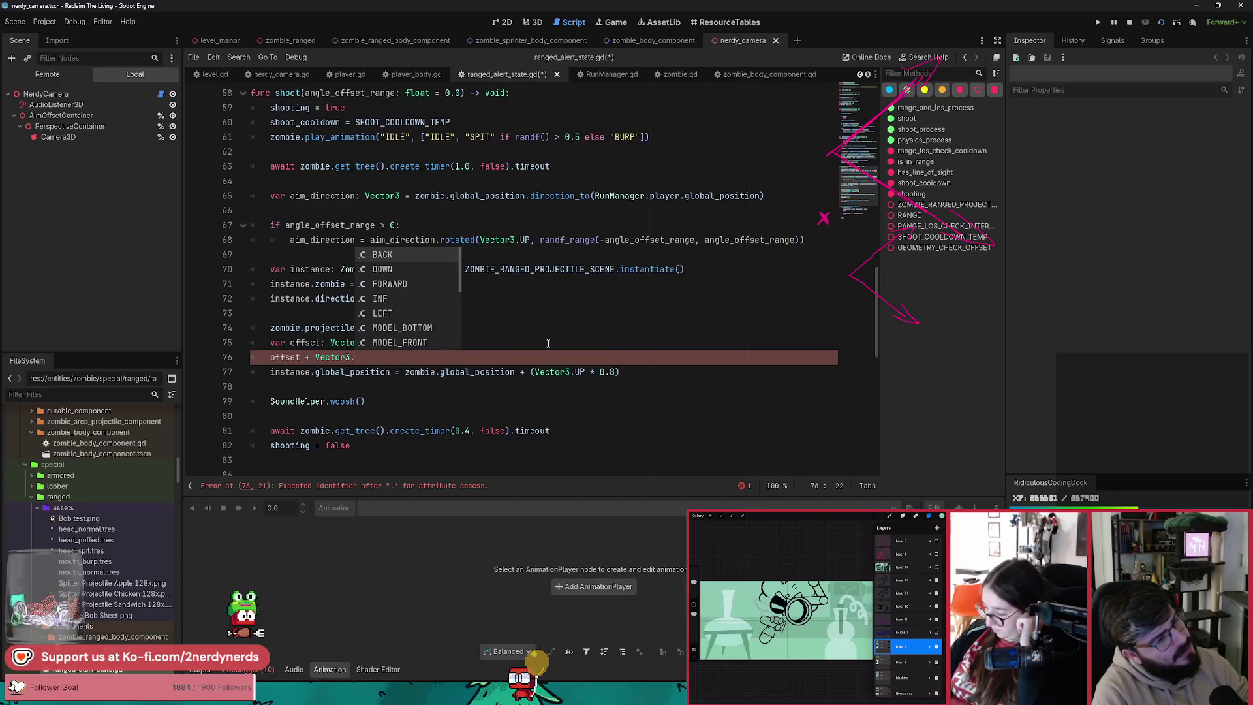
pyautogui.press('Down')
pyautogui.press('Down')
pyautogui.press('Return')
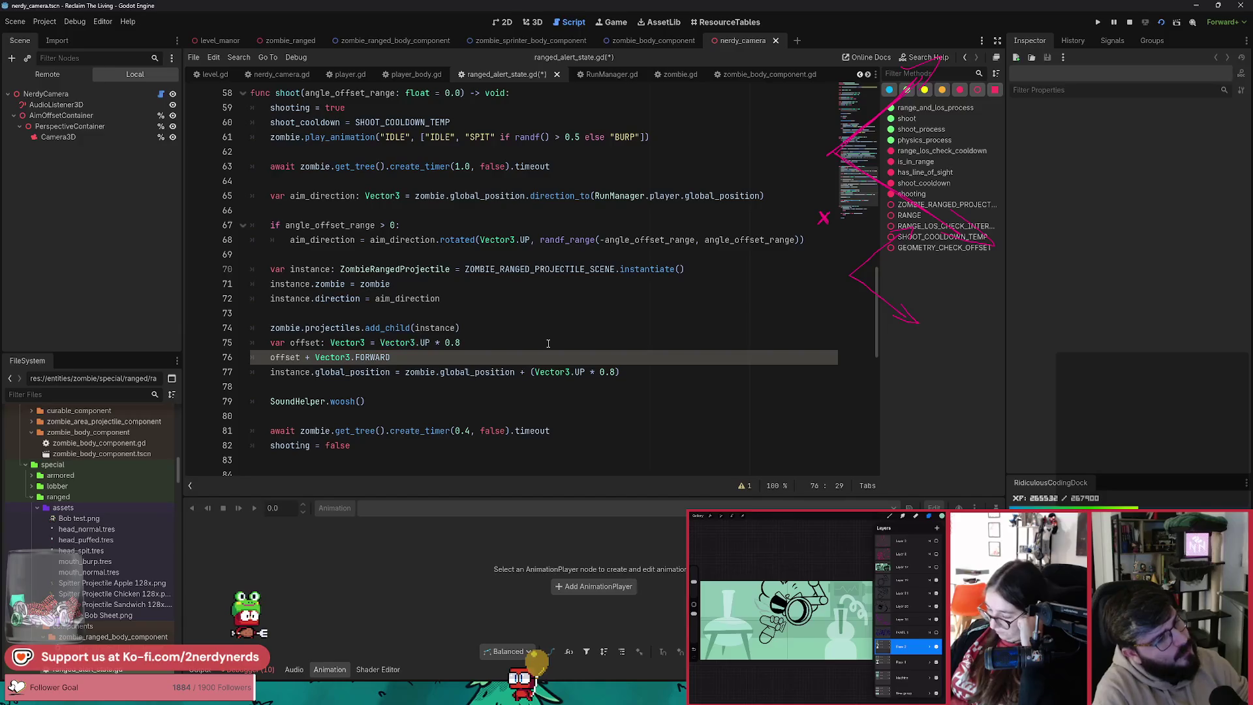
# Step: Rotate Vector3.FORWARD * 1.0 around Vector3.UP by deg_to_rad(NerdyCamera.PERSPECTIVE_ANGLE)
pyautogui.write('* 1.0')
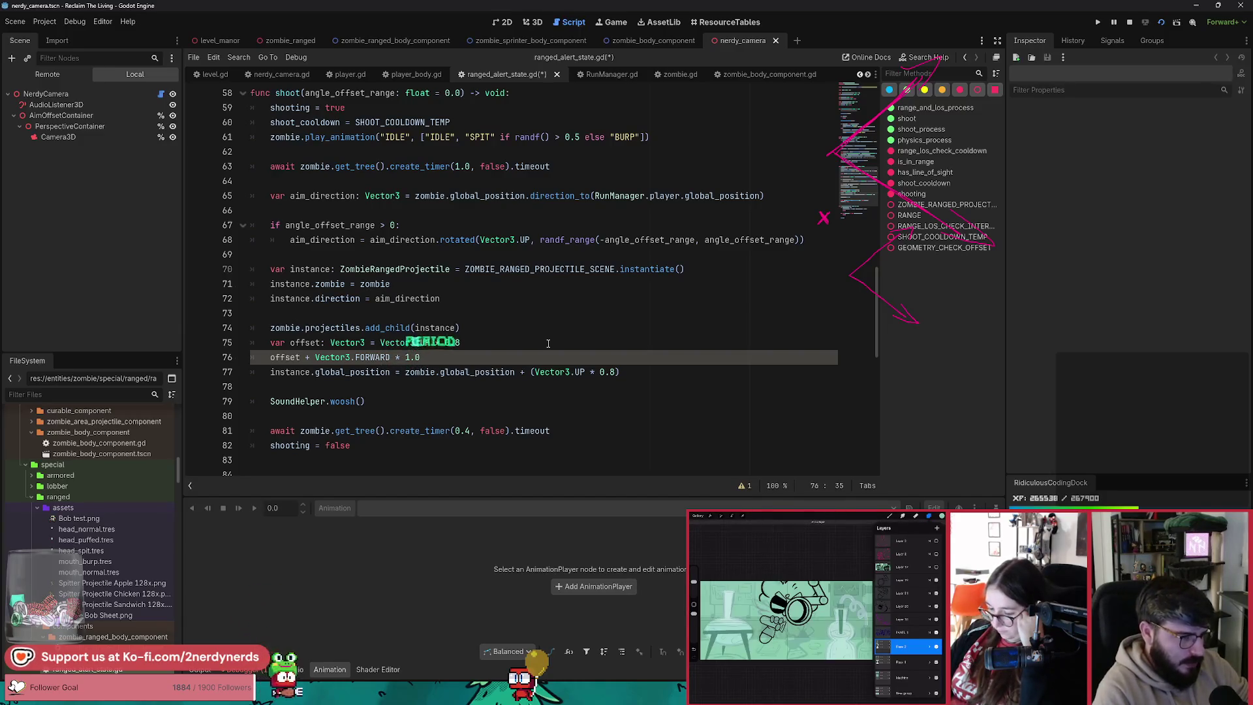
pyautogui.hotkey('ctrl', 'shift', 'Left')
pyautogui.hotkey('ctrl', 'shift', 'Left')
pyautogui.hotkey('ctrl', 'shift', 'Left')
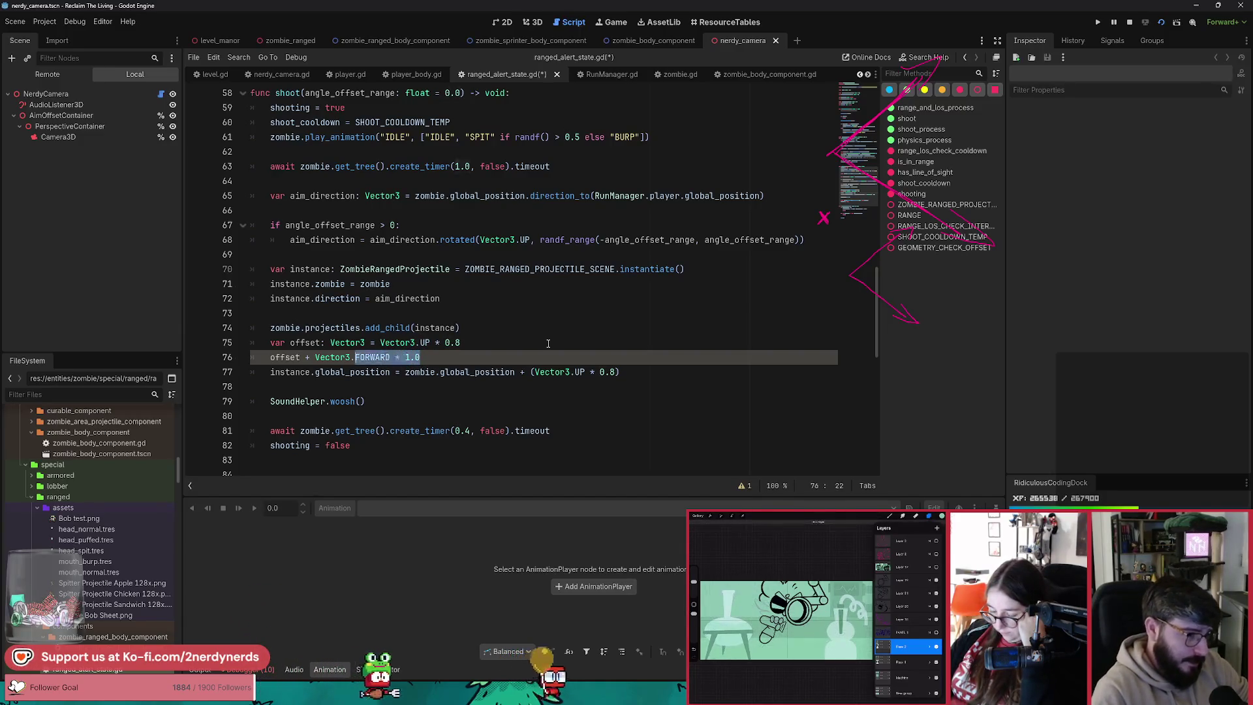
pyautogui.write('(.')
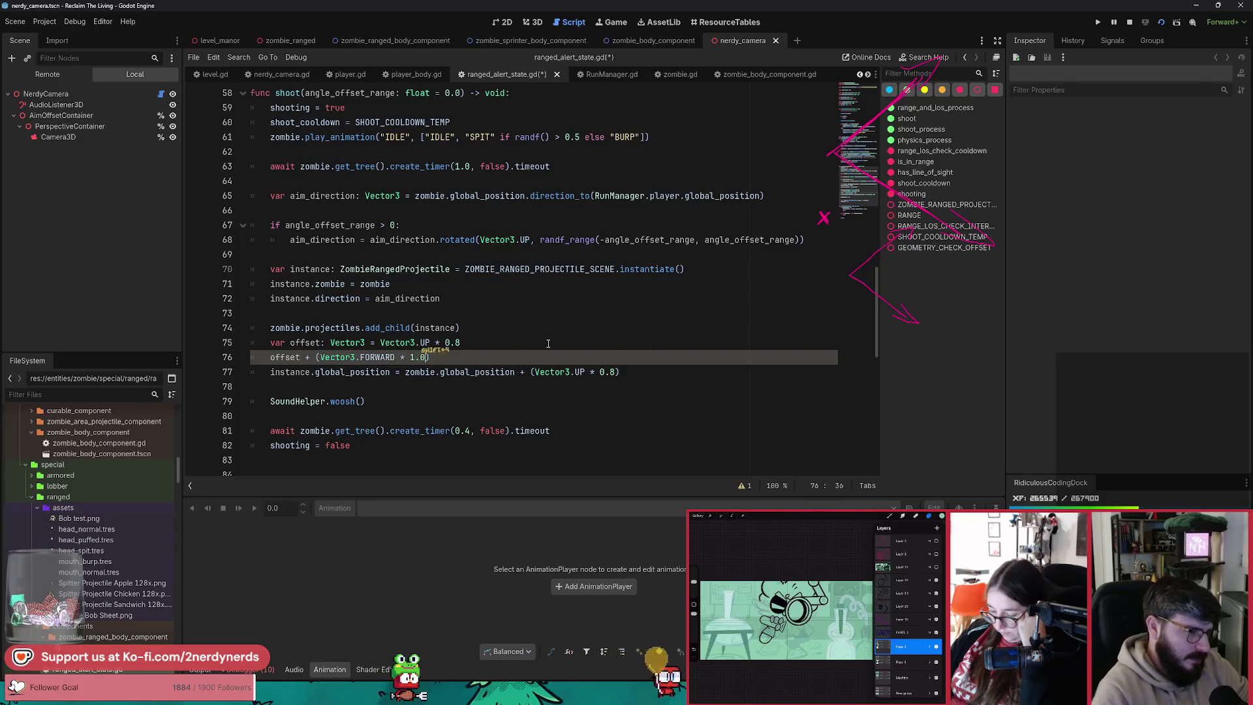
pyautogui.write('rota')
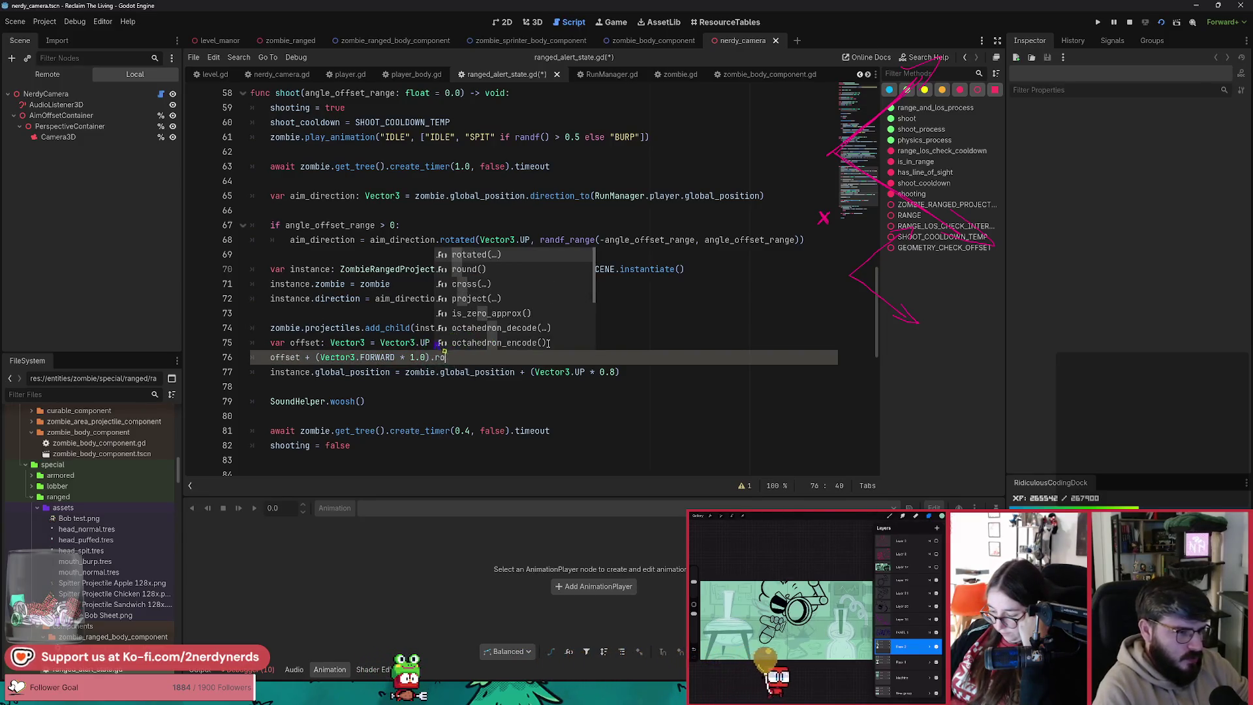
pyautogui.press('Return')
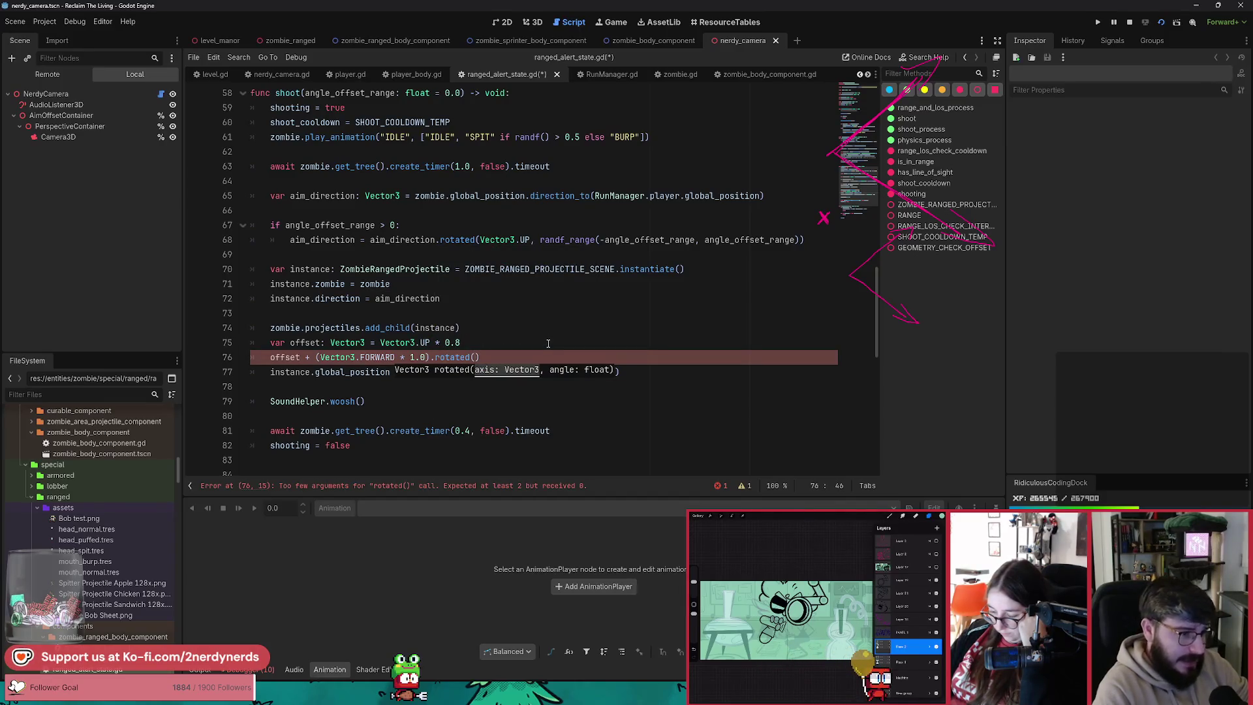
pyautogui.write('Vector3.UIP')
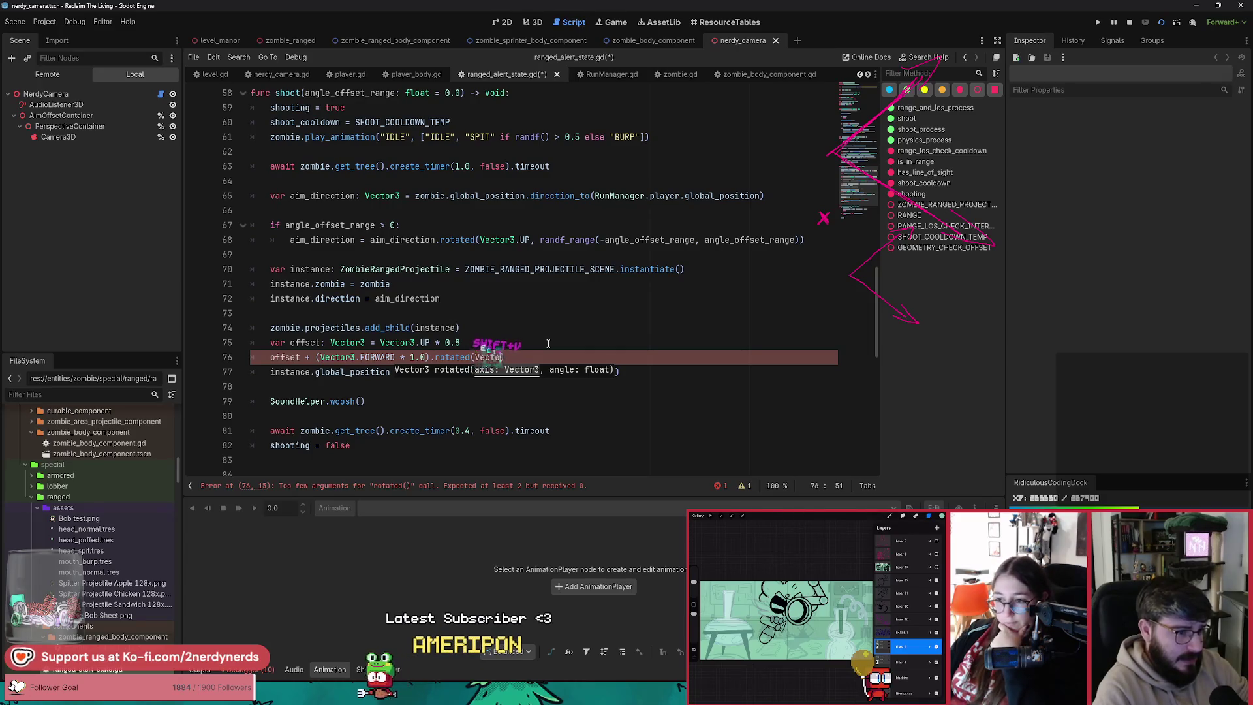
pyautogui.press('BackSpace')
pyautogui.press('BackSpace')
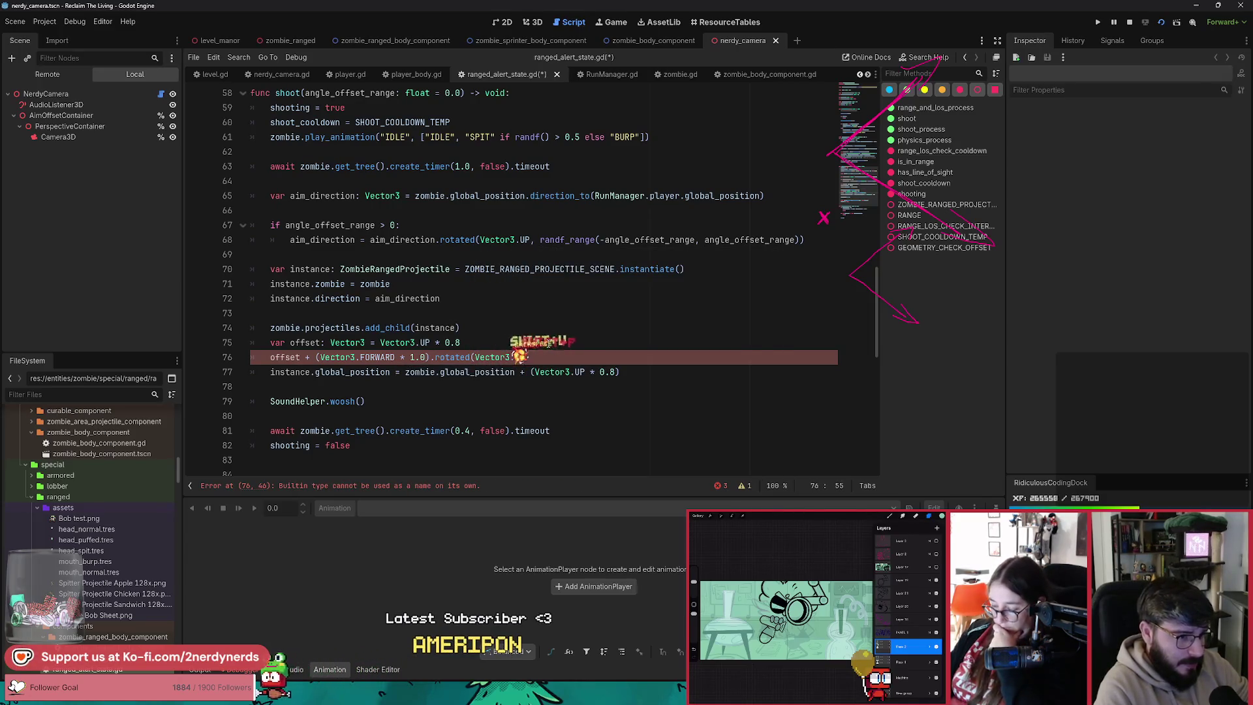
pyautogui.write('.UP,')
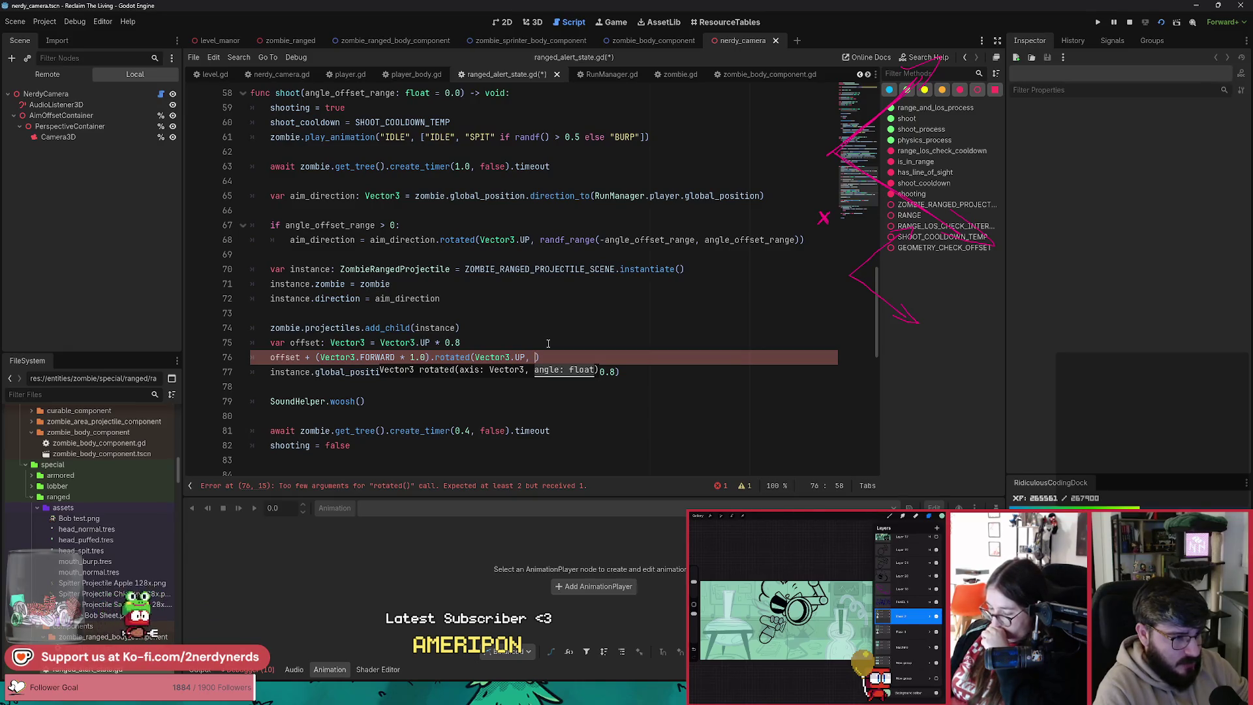
pyautogui.write('deg_to')
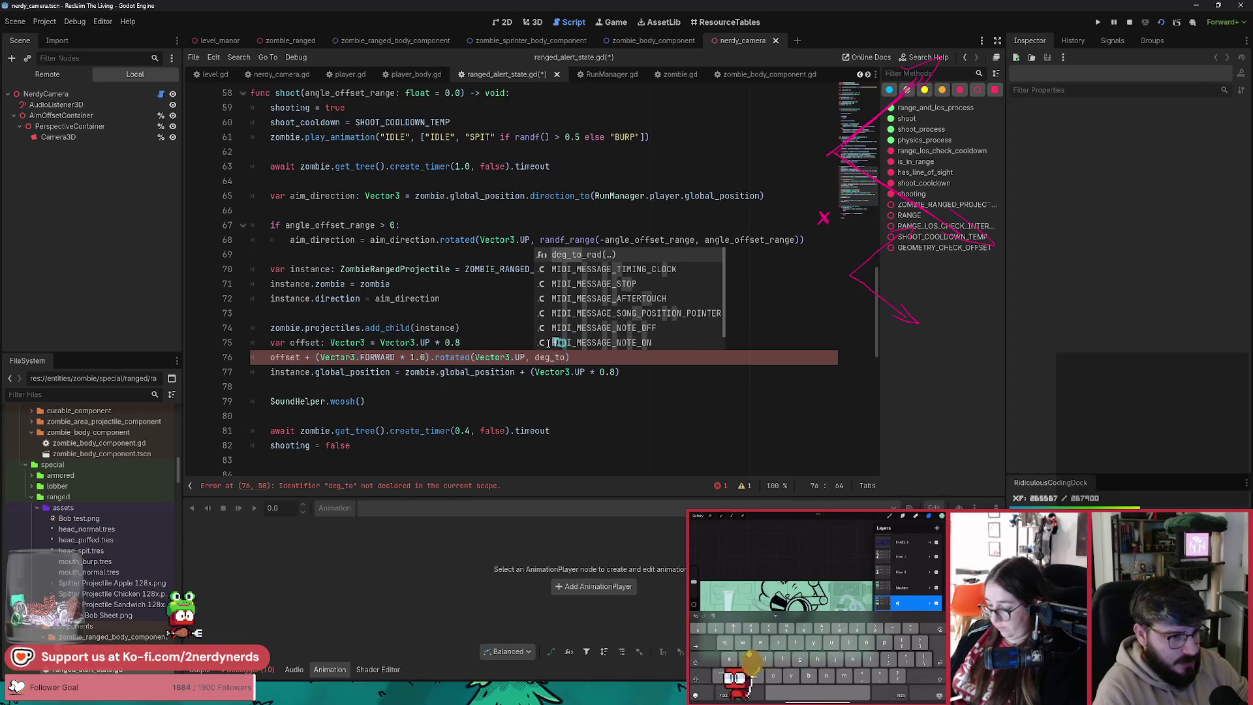
pyautogui.press('Return')
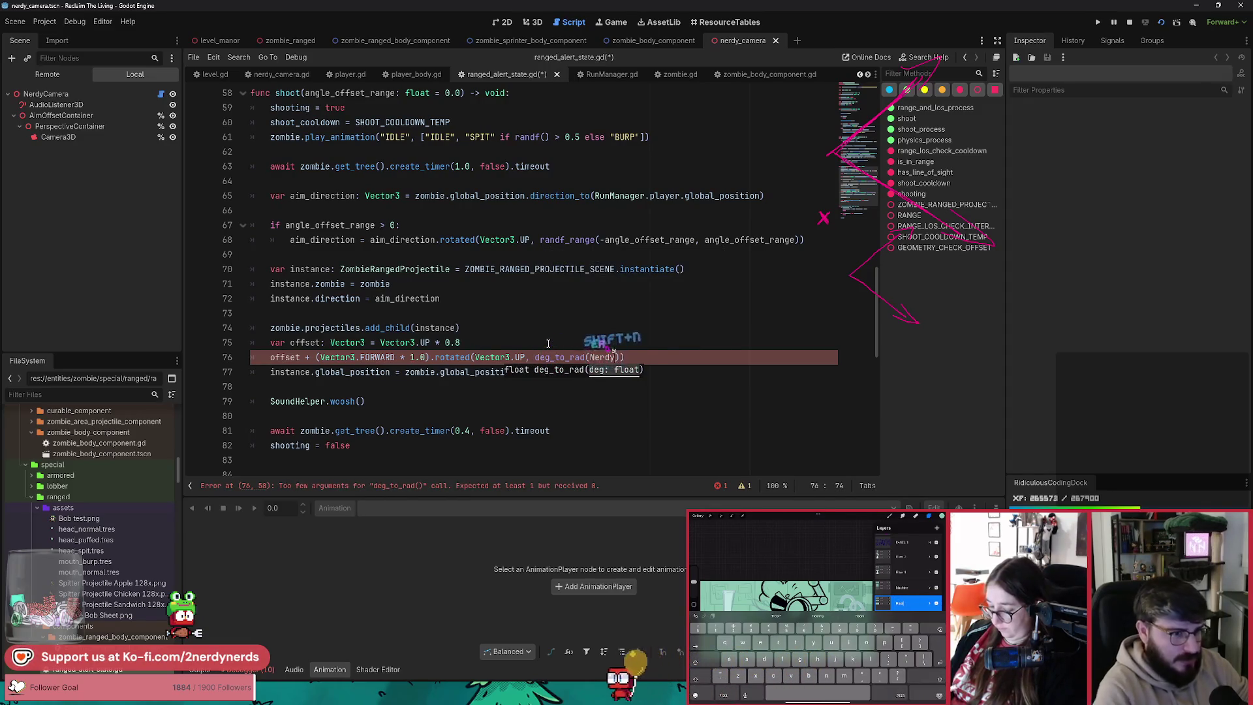
pyautogui.write('dy')
pyautogui.press('Return')
pyautogui.write('.pe')
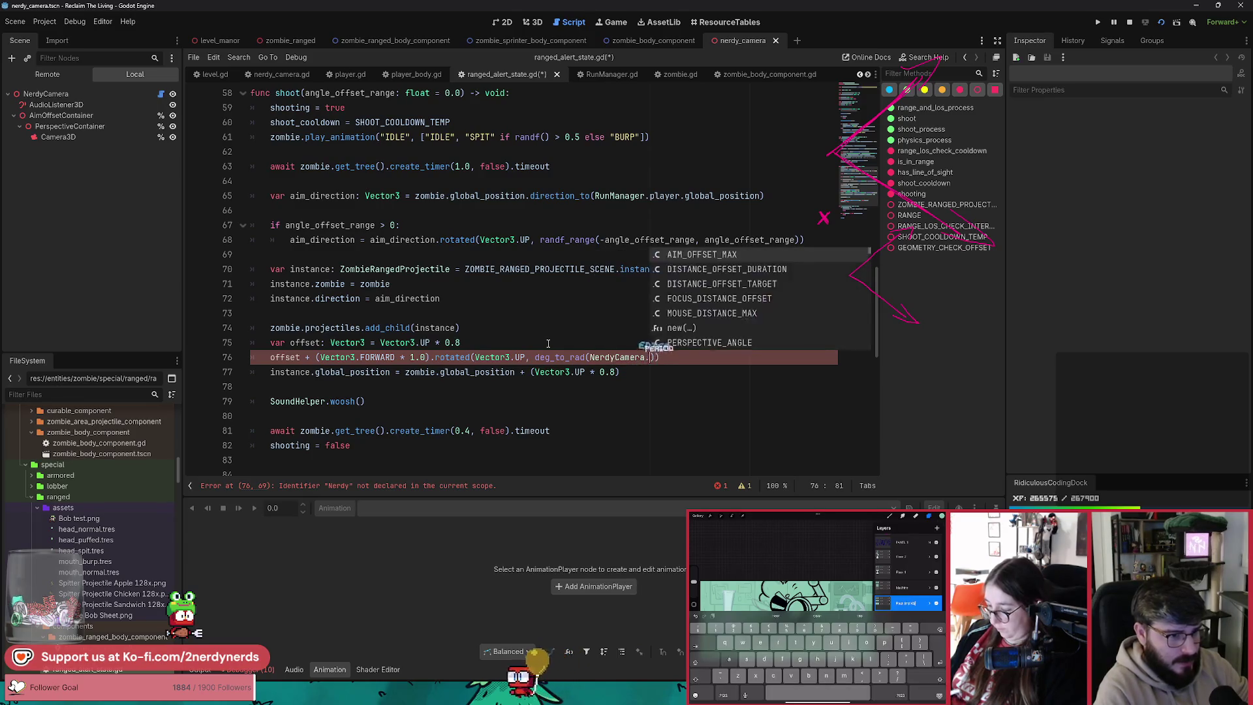
pyautogui.press('Return')
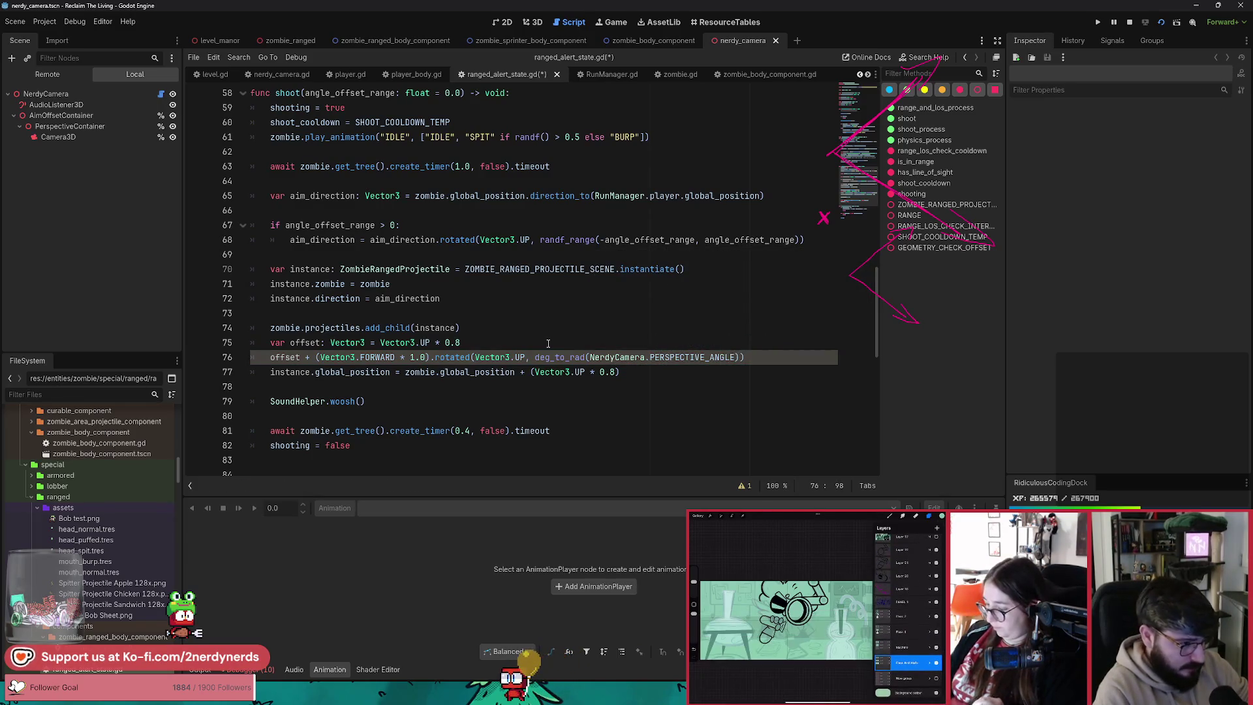
# Step: Add offset to the projectile position on line 77 and save the script
pyautogui.press('Down')
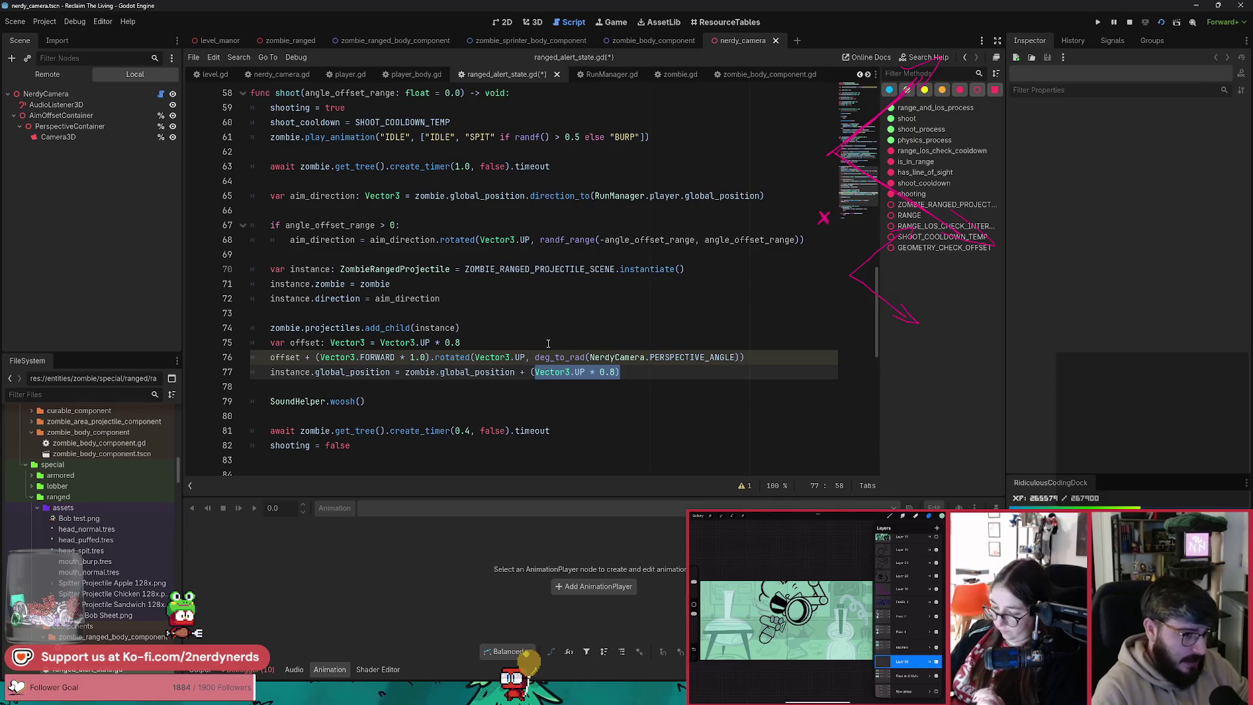
pyautogui.write('t')
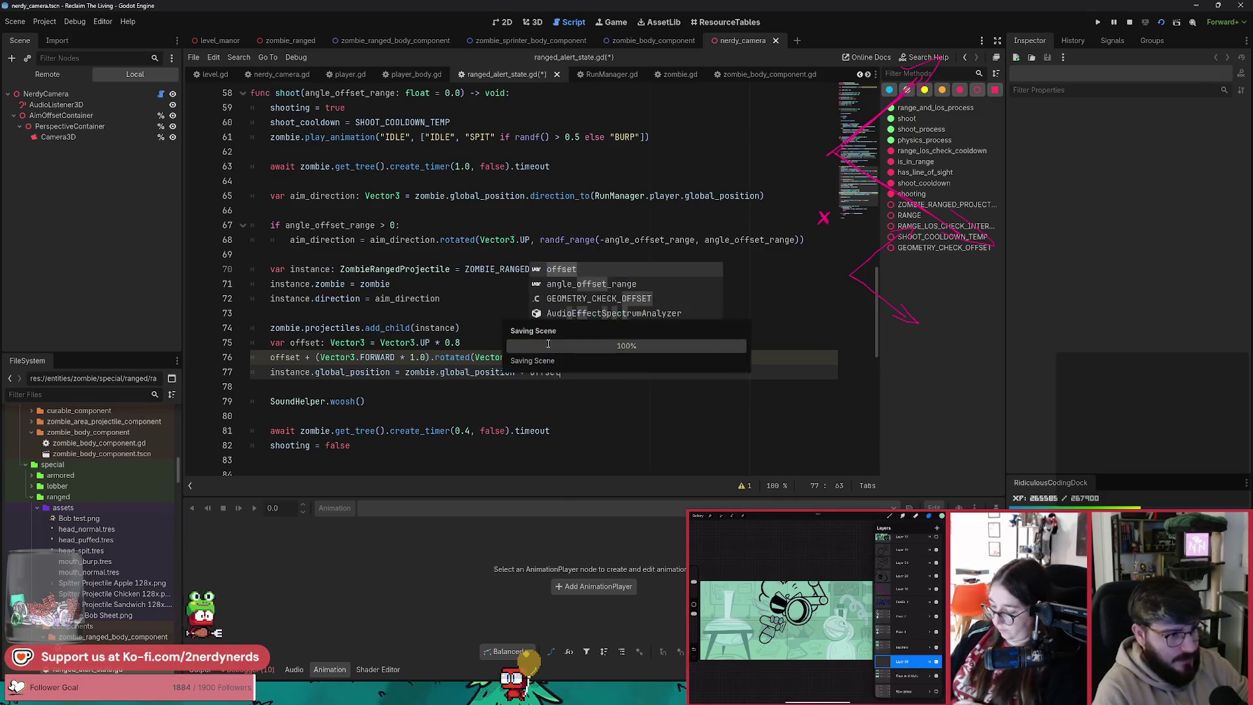
pyautogui.click(514, 321)
pyautogui.hotkey('ctrl', 's')
pyautogui.click(594, 295)
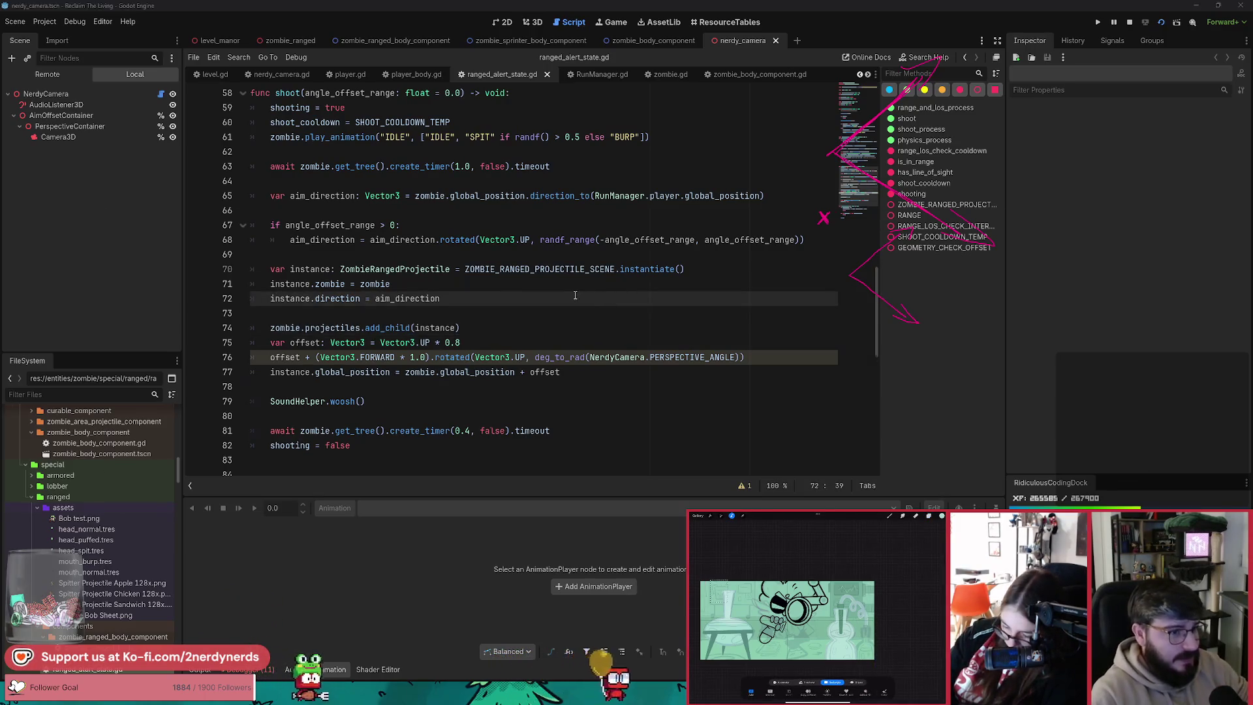
# Step: Walk the player around in the running game, then return to the editor
pyautogui.hotkey('alt', 'Tab')
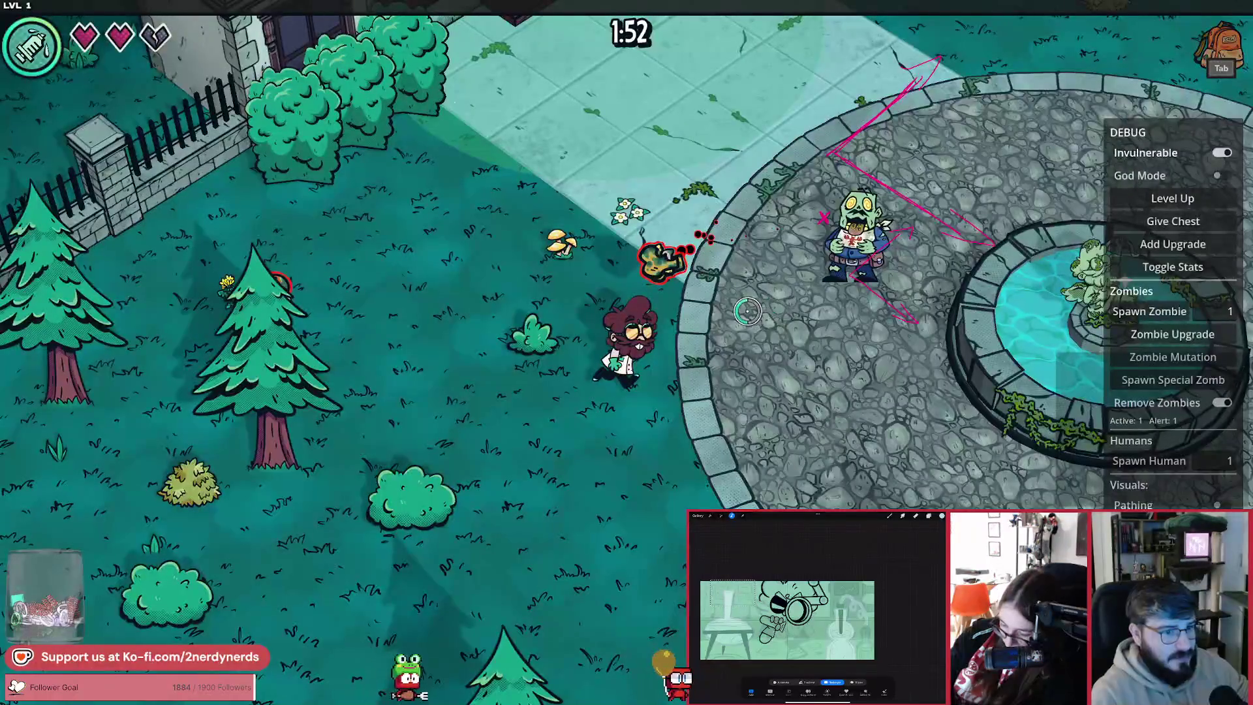
pyautogui.press('a')
pyautogui.press('s')
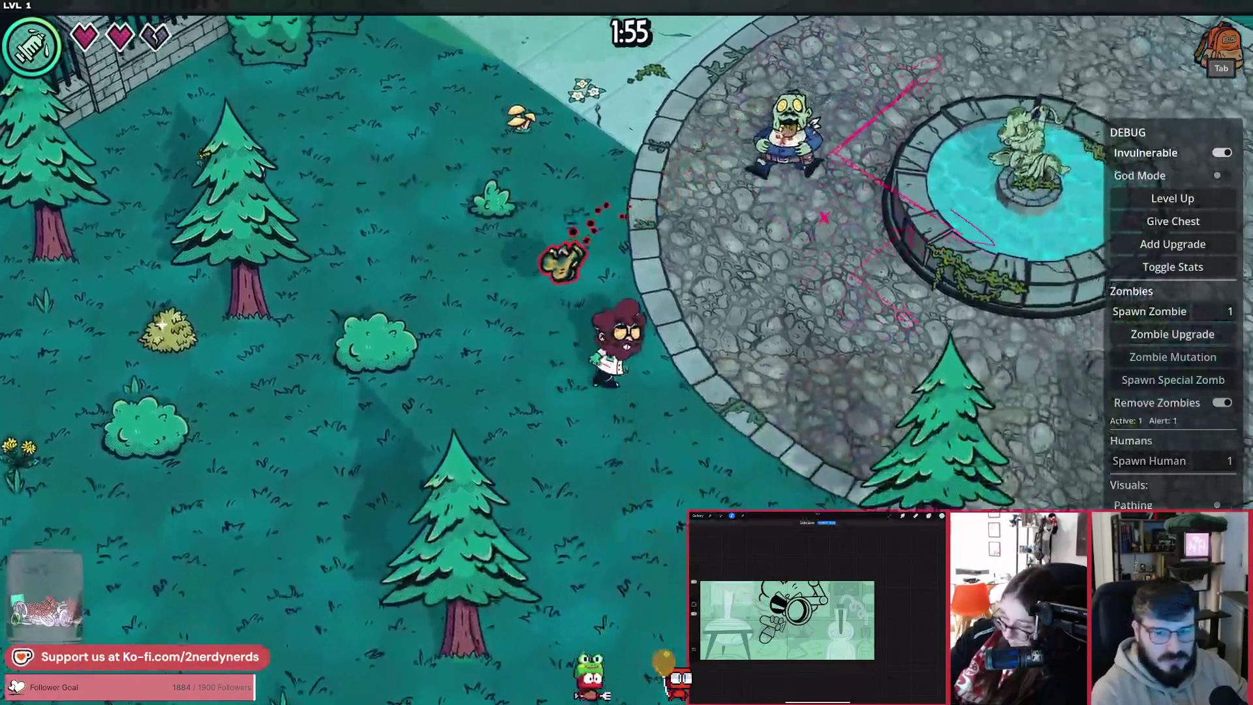
pyautogui.press('w')
pyautogui.press('a')
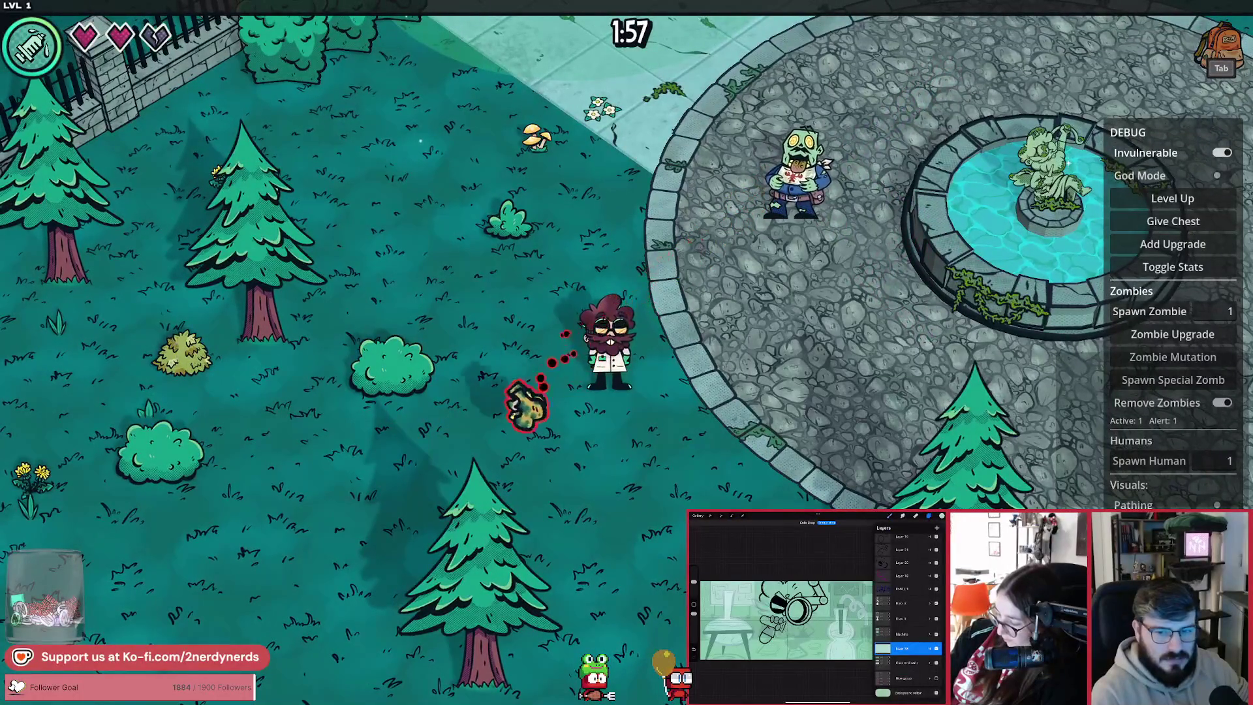
pyautogui.press('w')
pyautogui.press('a')
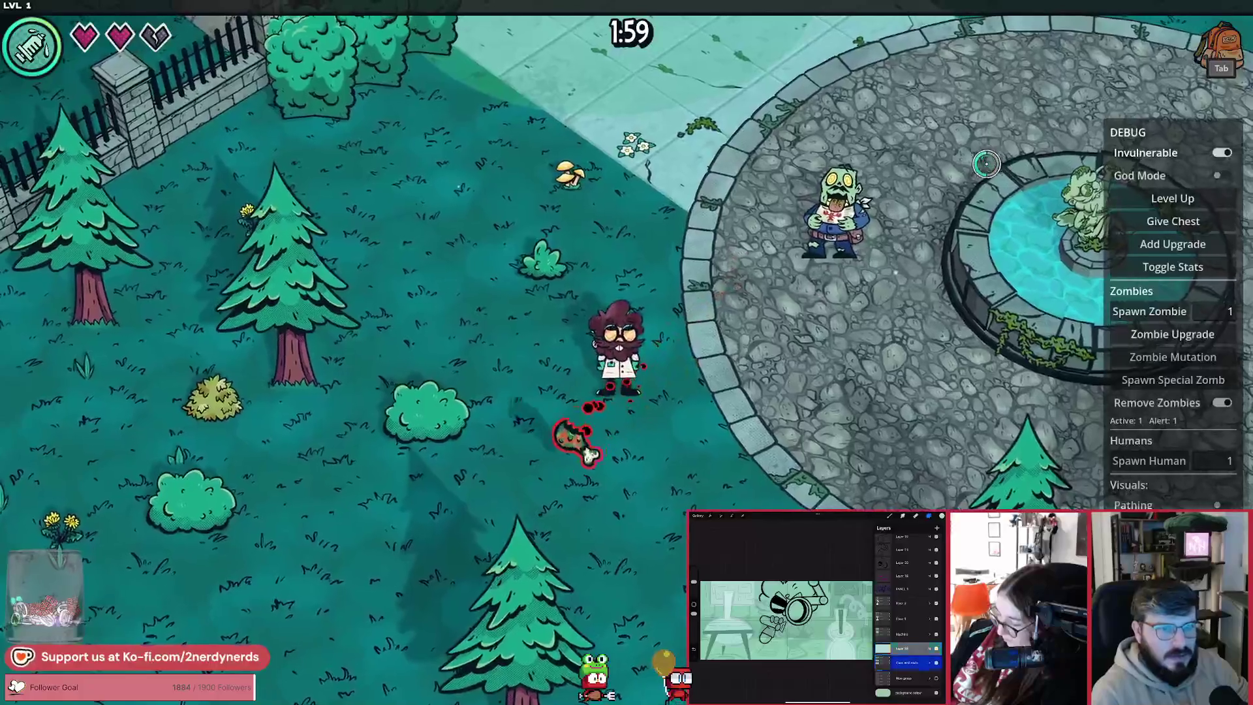
pyautogui.hotkey('alt', 'Tab')
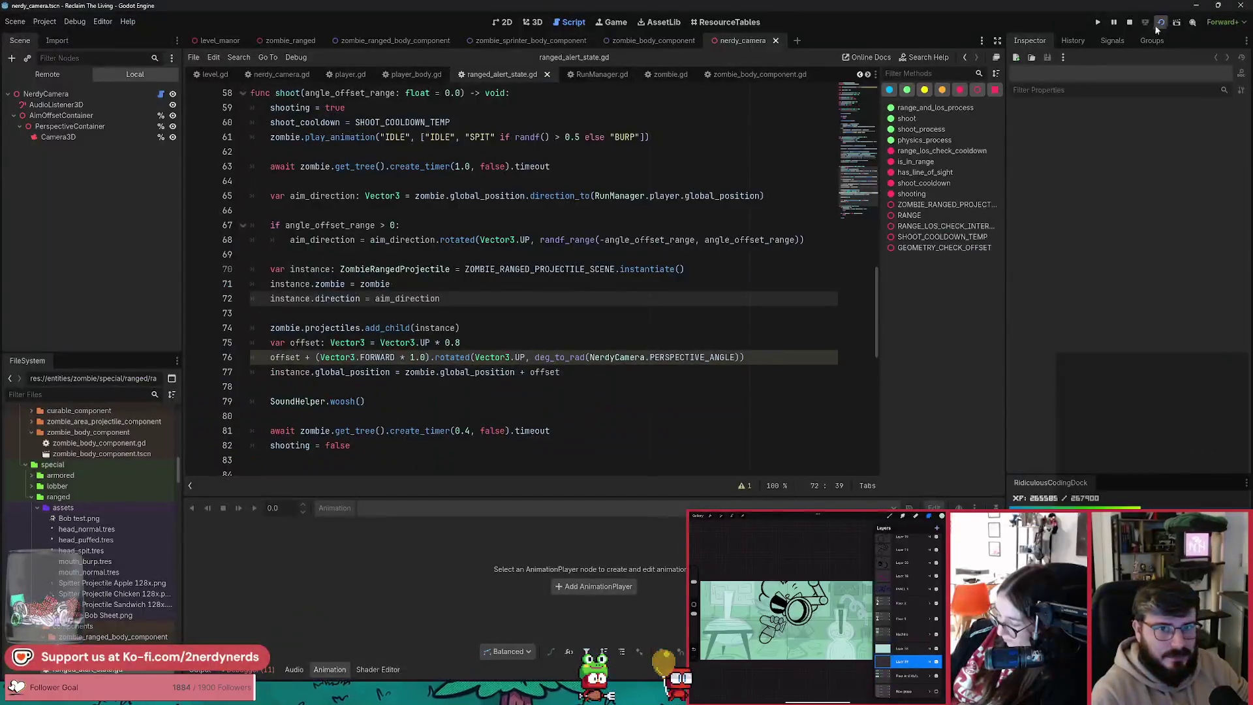
# Step: Relaunch the game, clear zombies, spawn a ranged zombie, and walk around watching its projectiles
pyautogui.click(1157, 26)
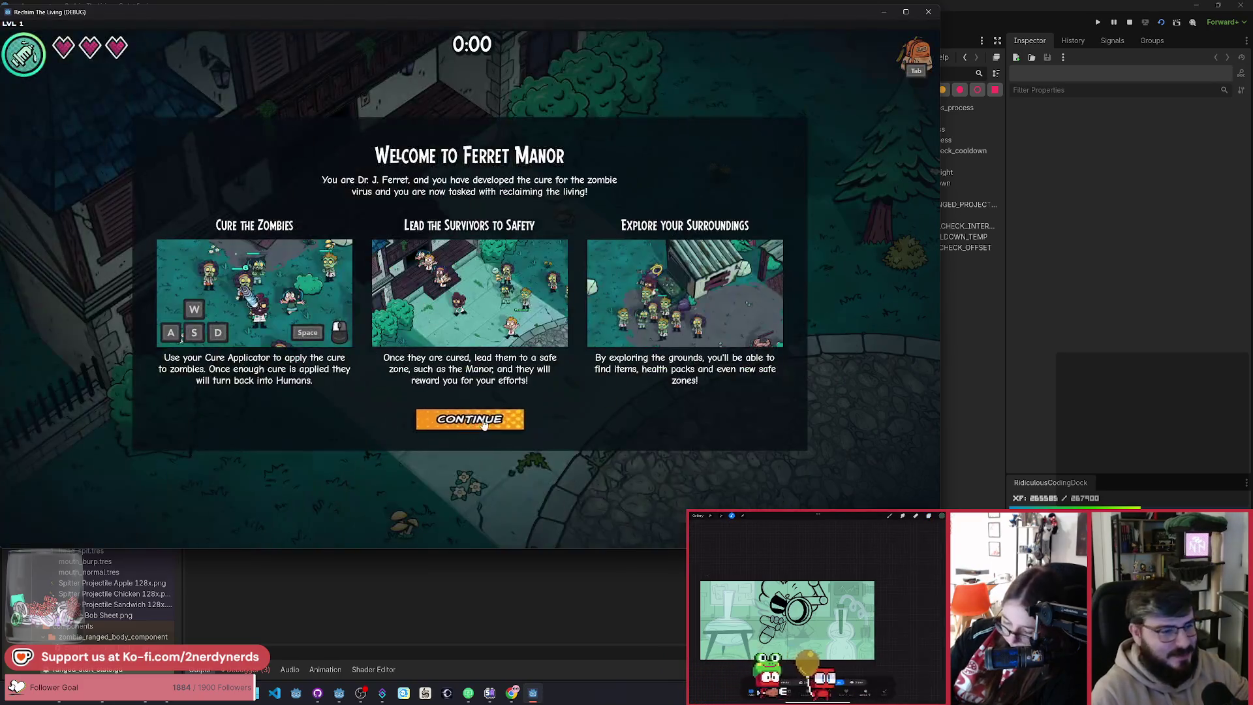
pyautogui.click(471, 417)
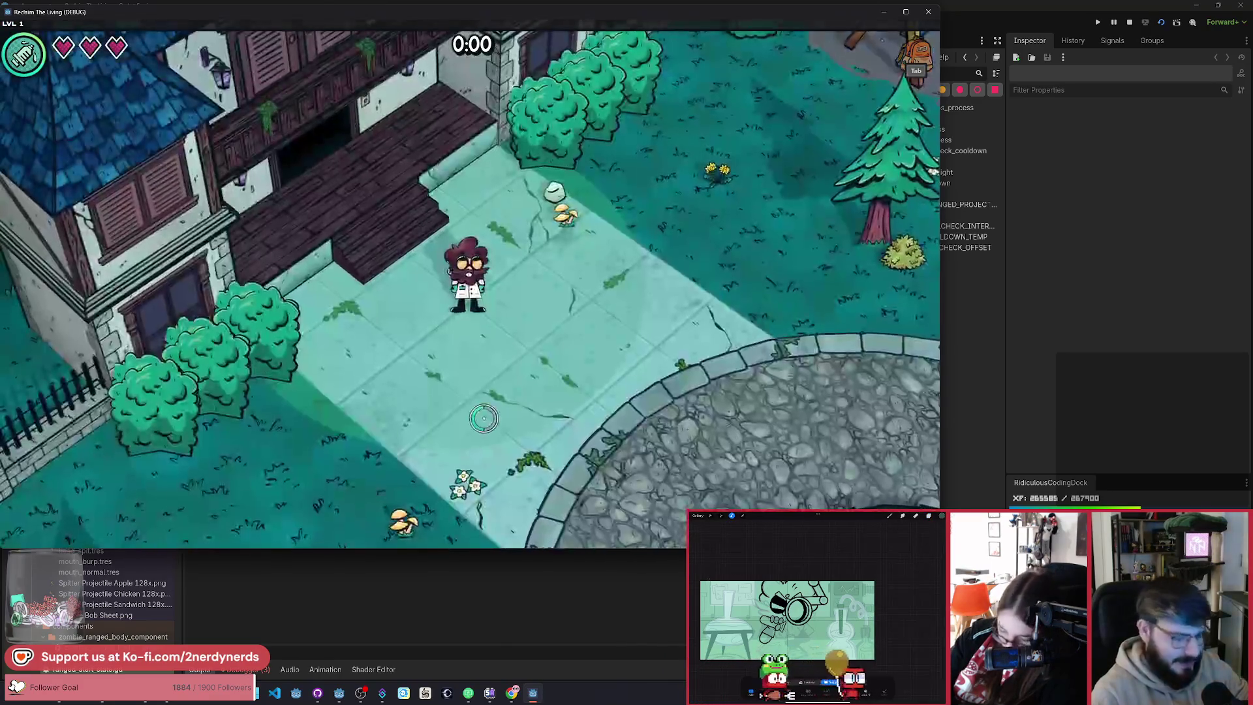
pyautogui.click(909, 322)
pyautogui.press('d')
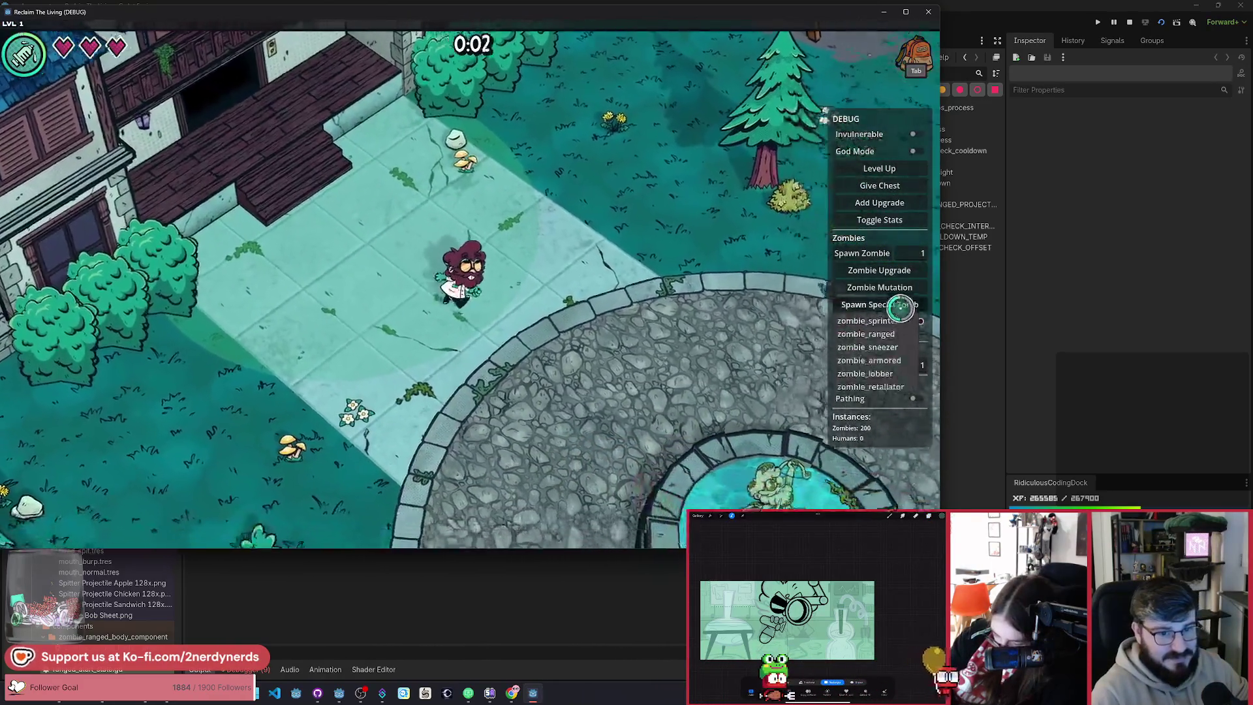
pyautogui.click(894, 305)
pyautogui.click(898, 334)
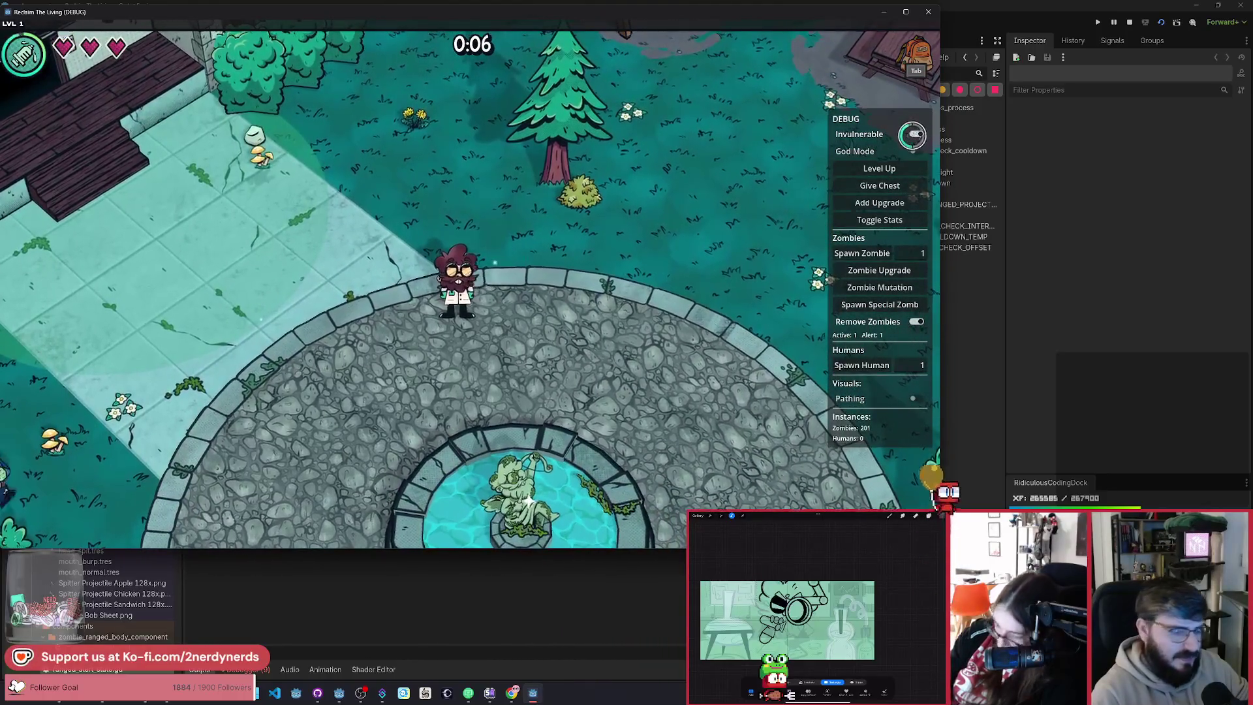
pyautogui.press('a')
pyautogui.press('s')
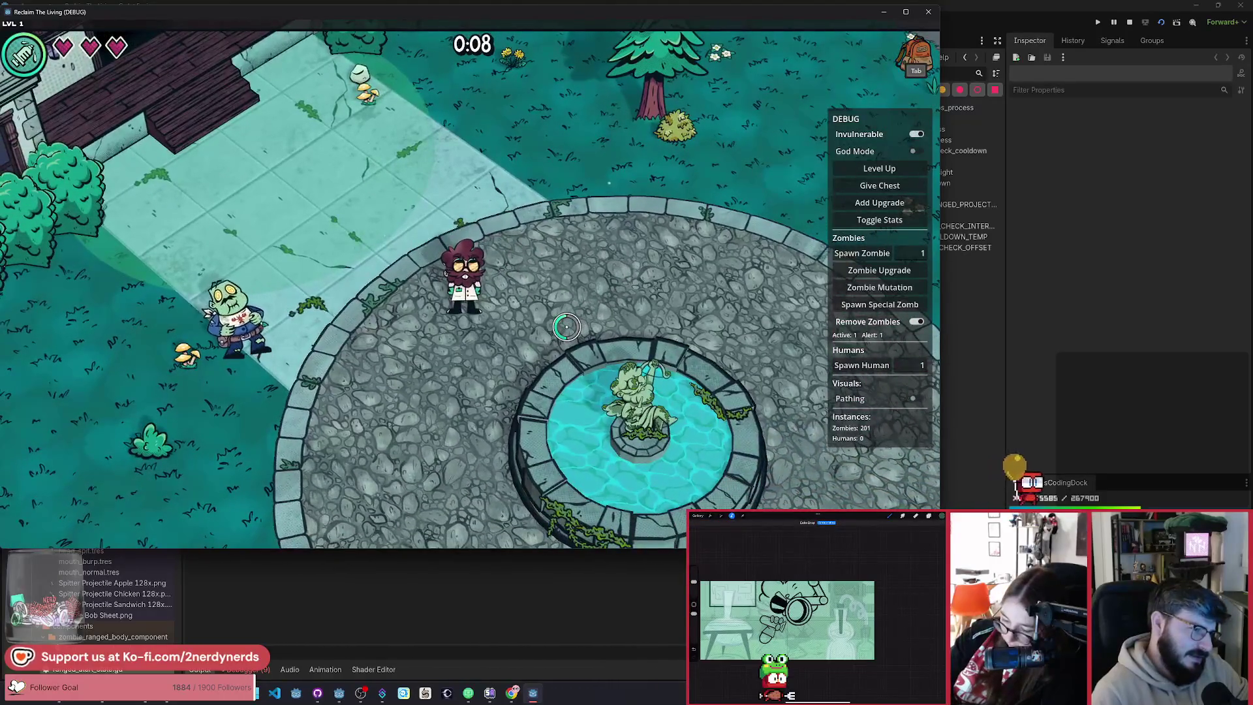
pyautogui.press('s')
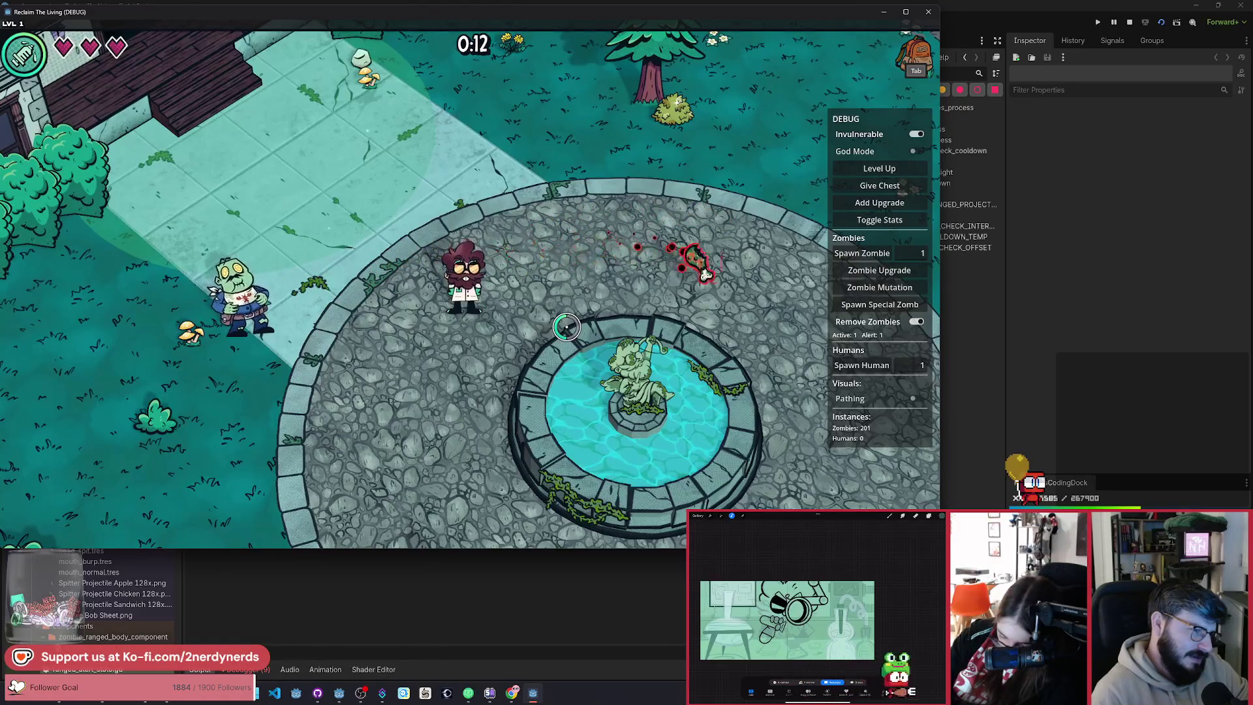
pyautogui.press('a')
pyautogui.press('s')
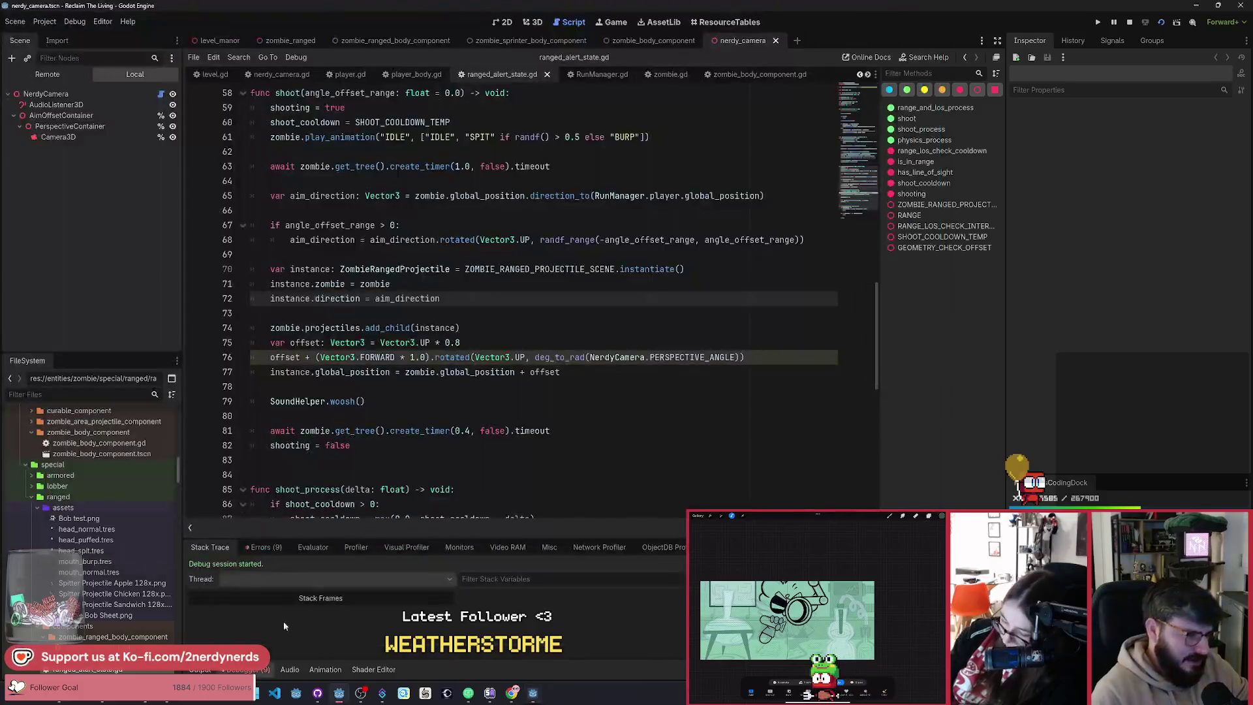
pyautogui.click(263, 548)
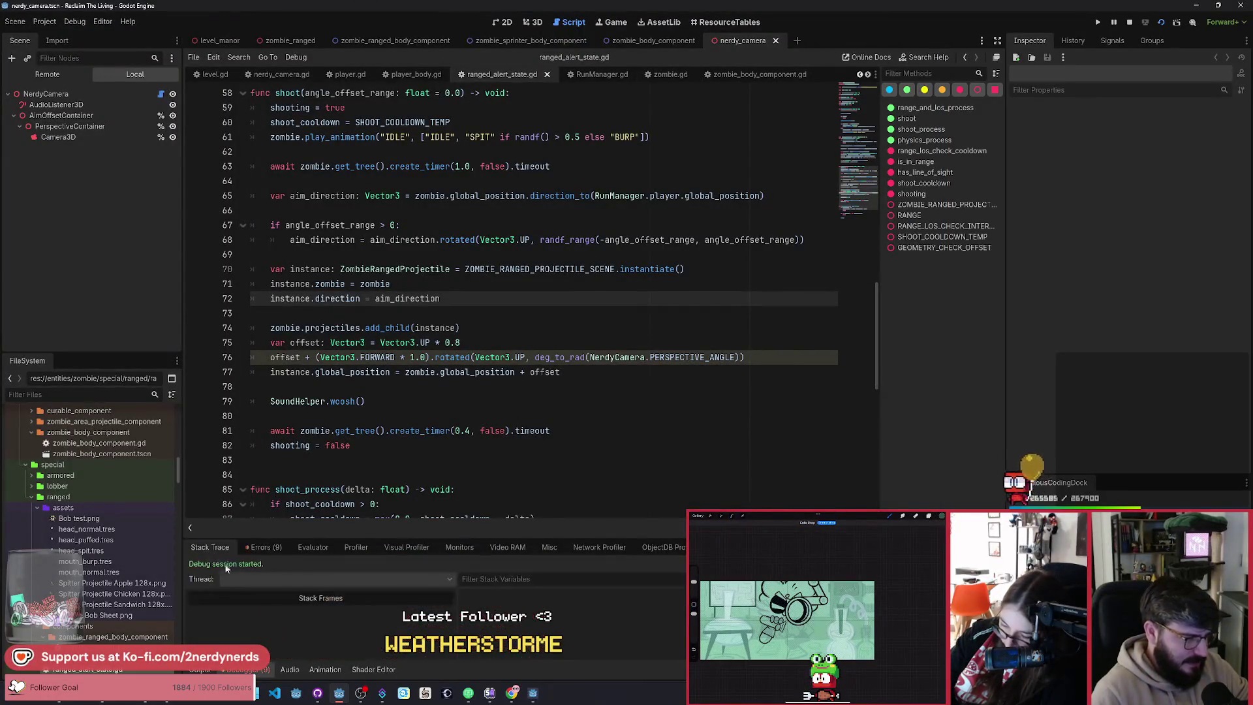
# Step: Change line 76 to Vector3.FORWARD * 2.0, save, and resume the paused game
pyautogui.hotkey('alt', 'Tab')
pyautogui.hotkey('alt', 'Tab')
pyautogui.click(583, 372)
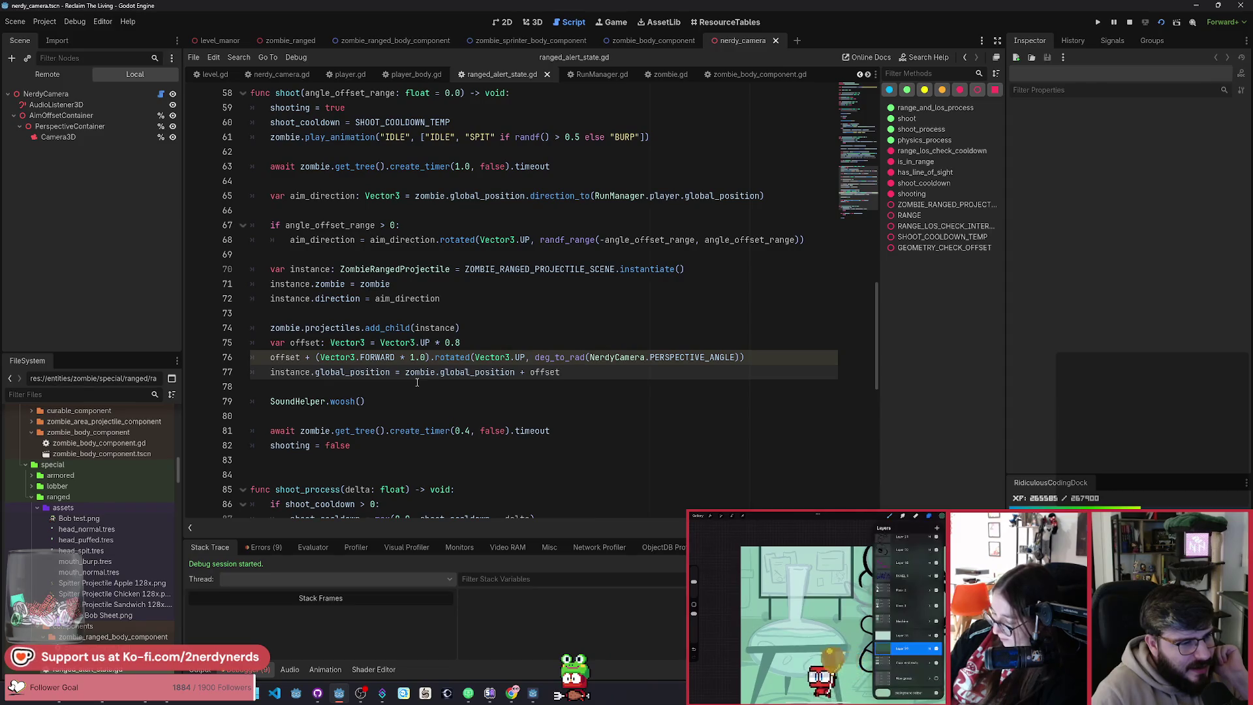
pyautogui.click(416, 357)
pyautogui.press('BackSpace')
pyautogui.write('2')
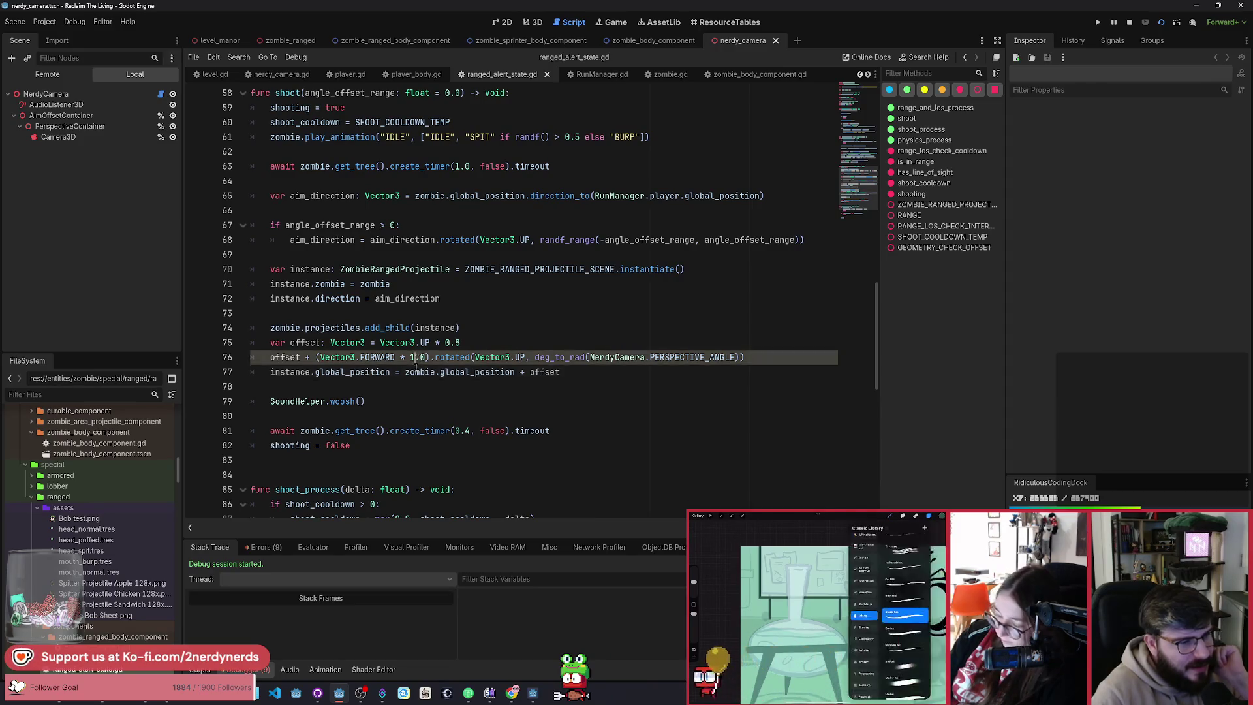
pyautogui.hotkey('ctrl', 's')
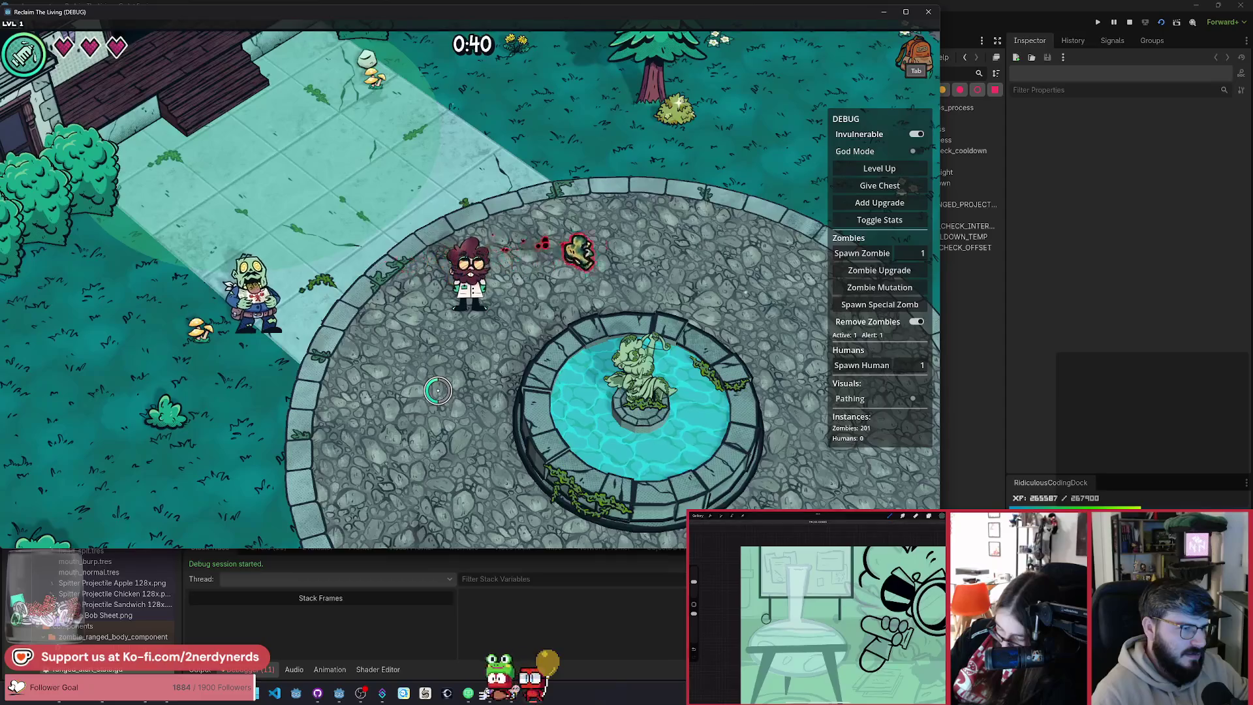
pyautogui.press('F8')
pyautogui.press('F12')
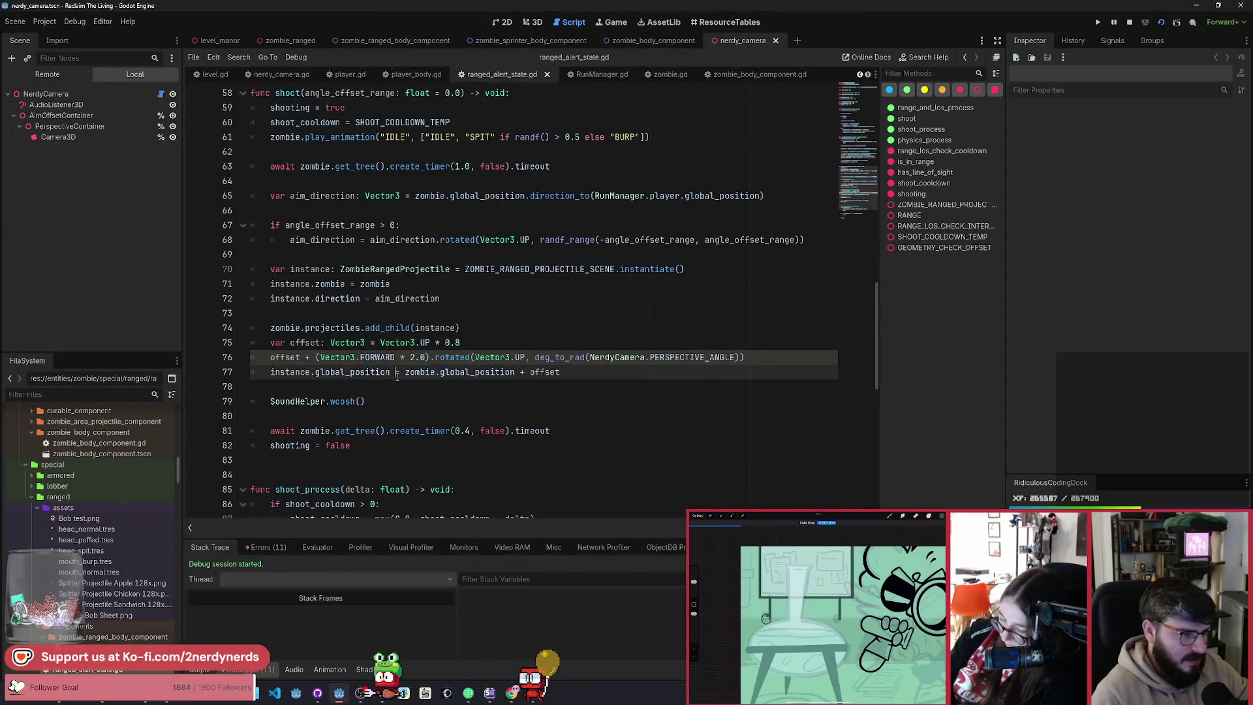
# Step: Make line 76 offset = offset + rotated Vector3.RIGHT * 2.0, save, and run with F5
pyautogui.press('F12')
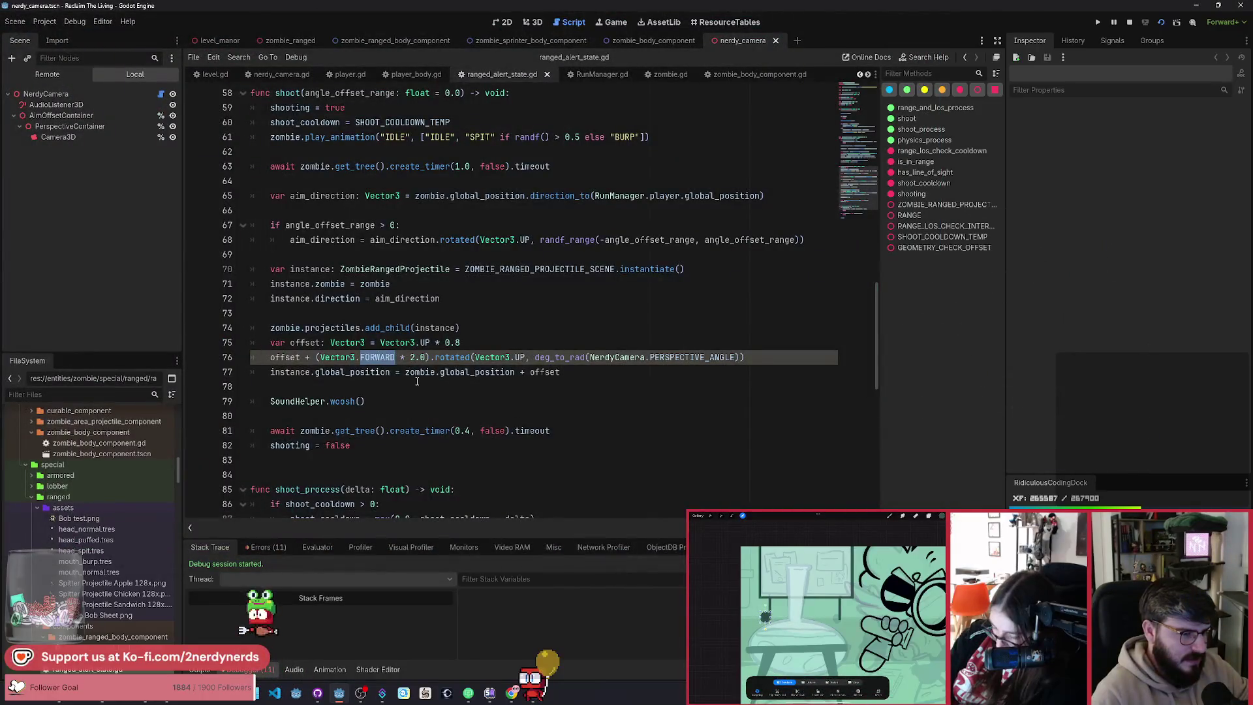
pyautogui.write('RIGHT')
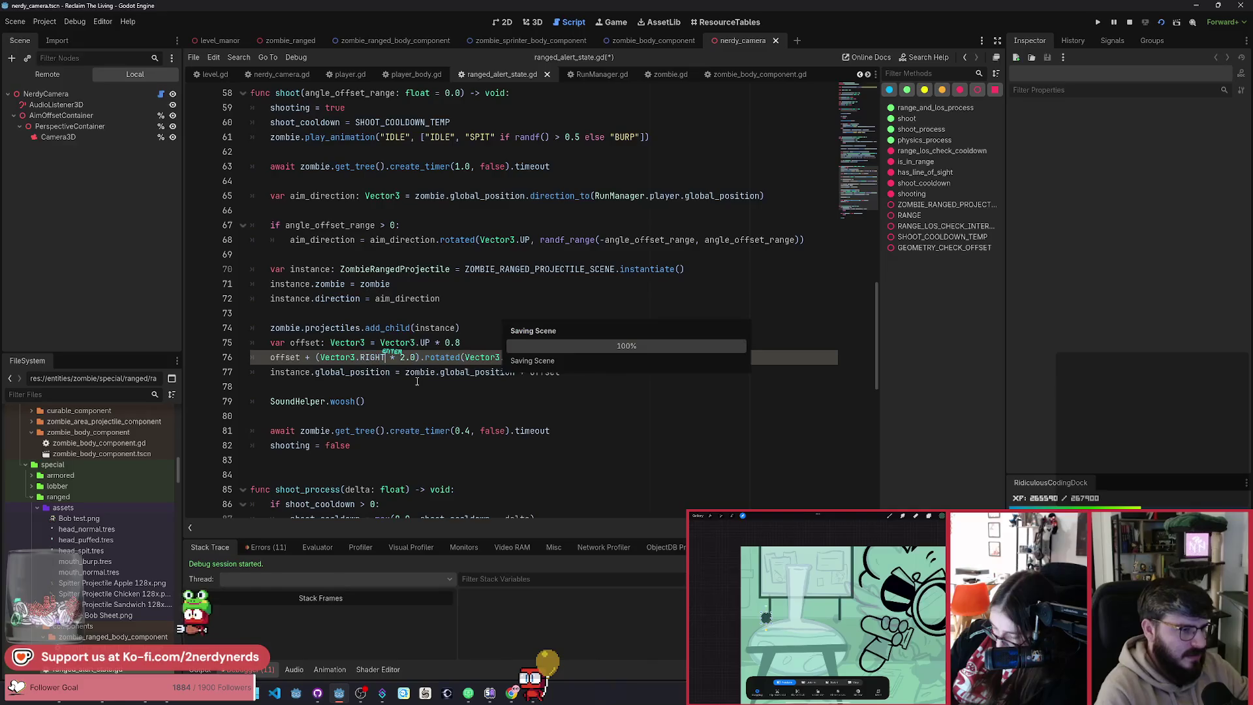
pyautogui.press('F12')
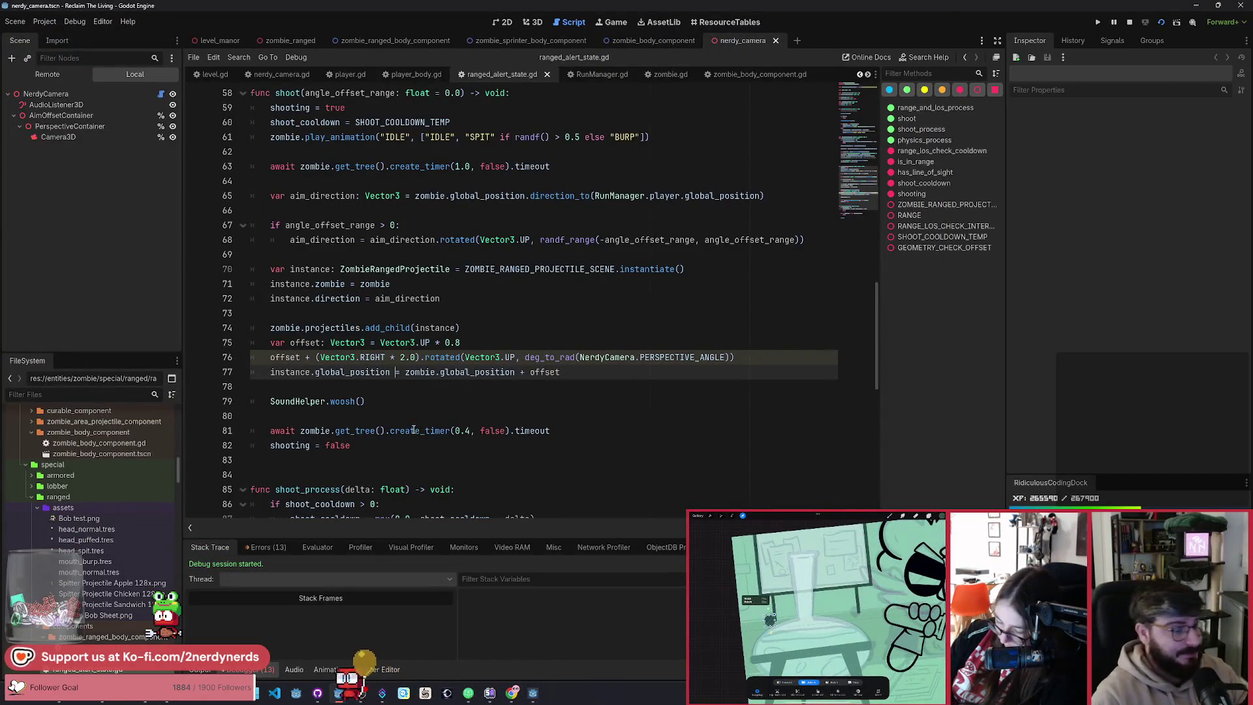
pyautogui.moveTo(431, 428)
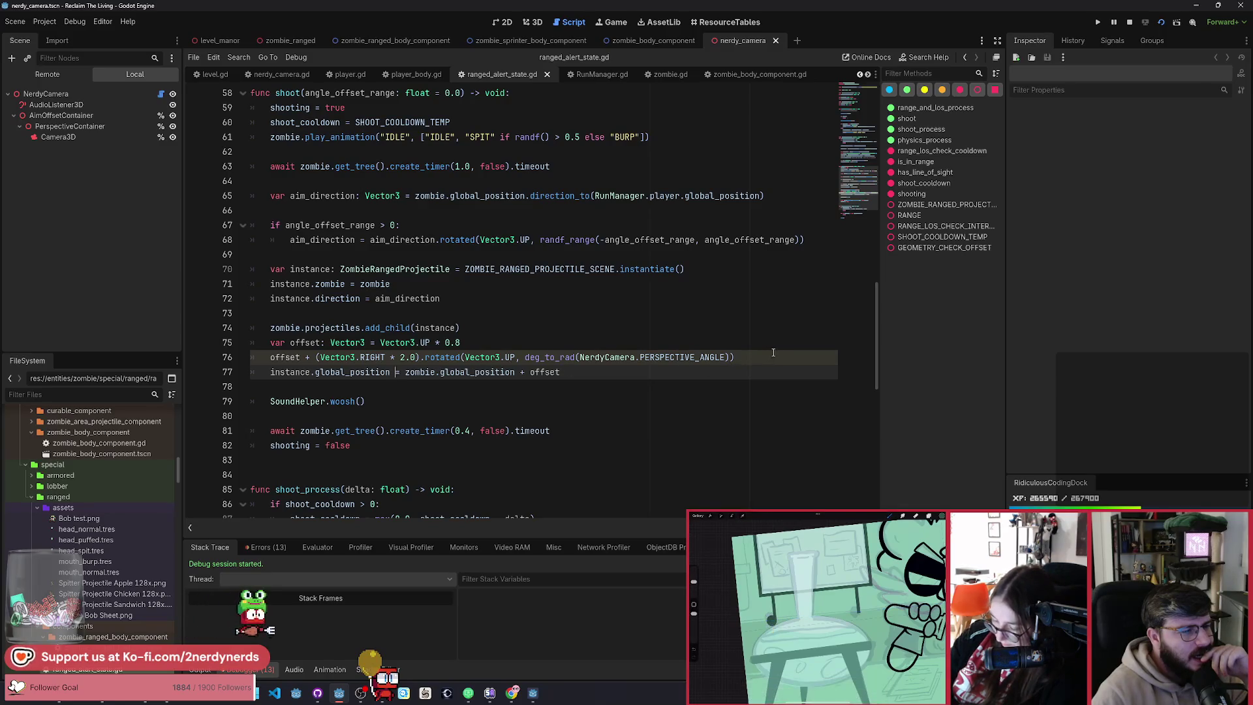
pyautogui.hotkey('ctrl', 'shift', 'd')
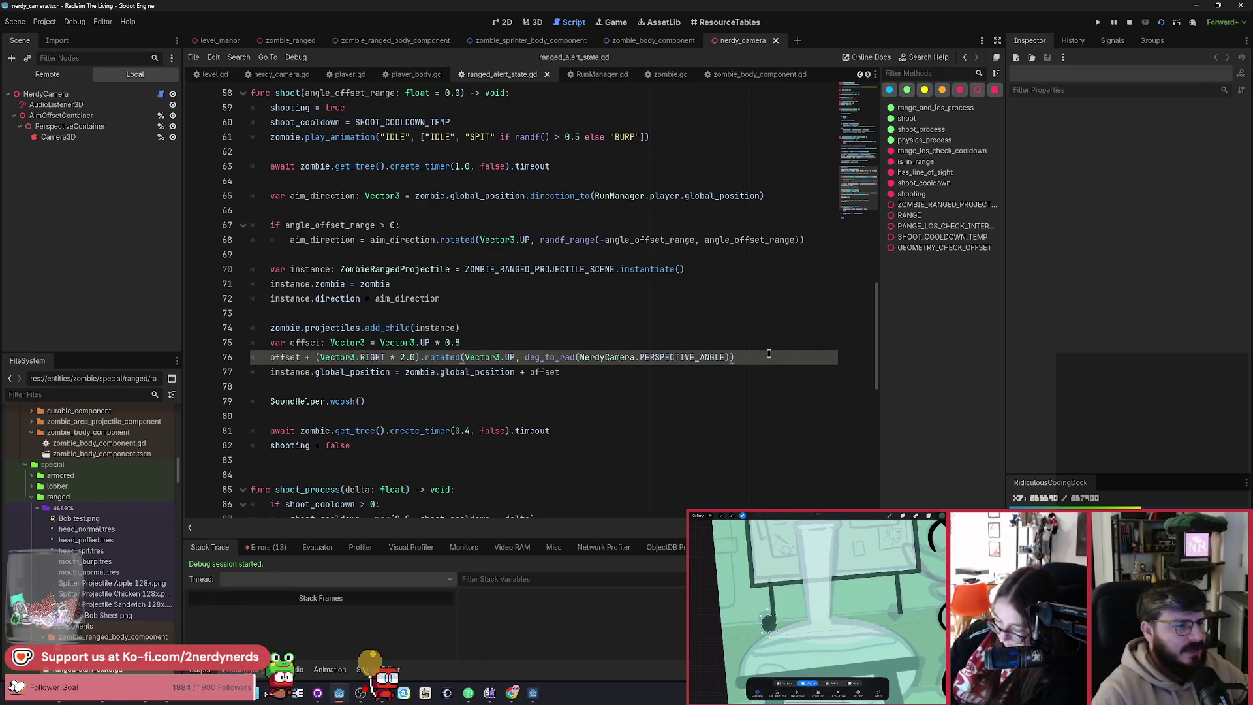
pyautogui.hotkey('ctrl', 'z')
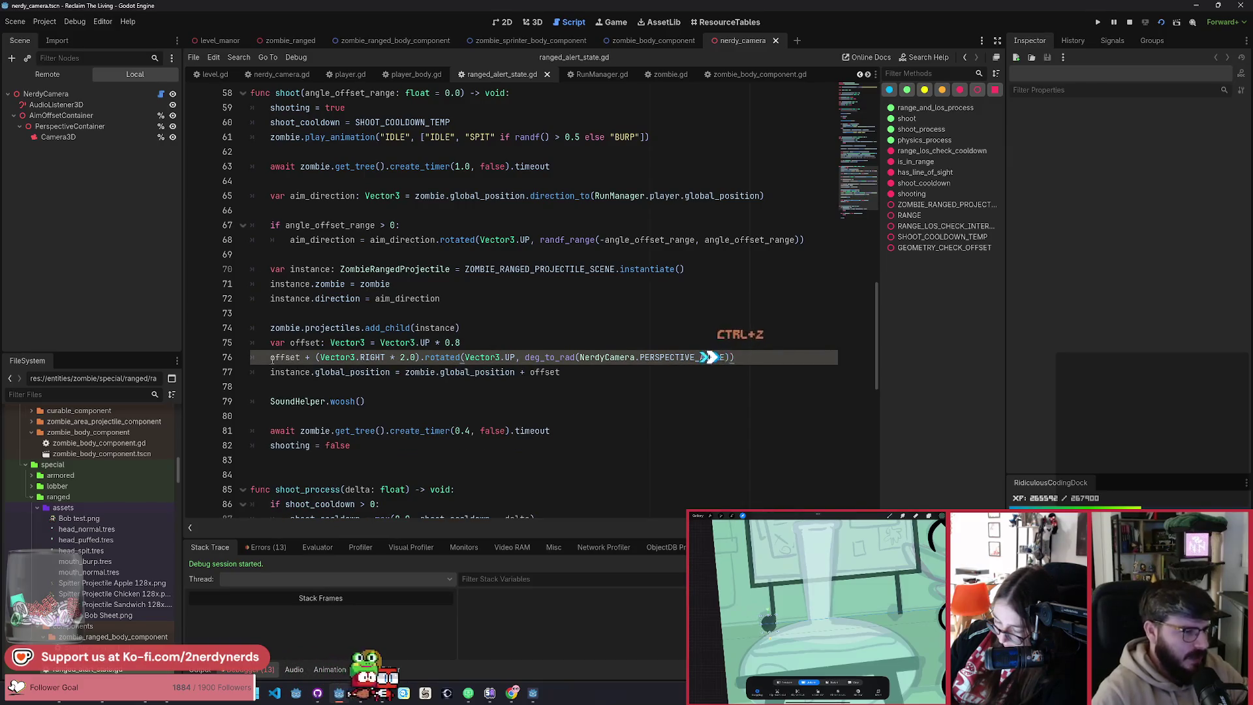
pyautogui.write('off')
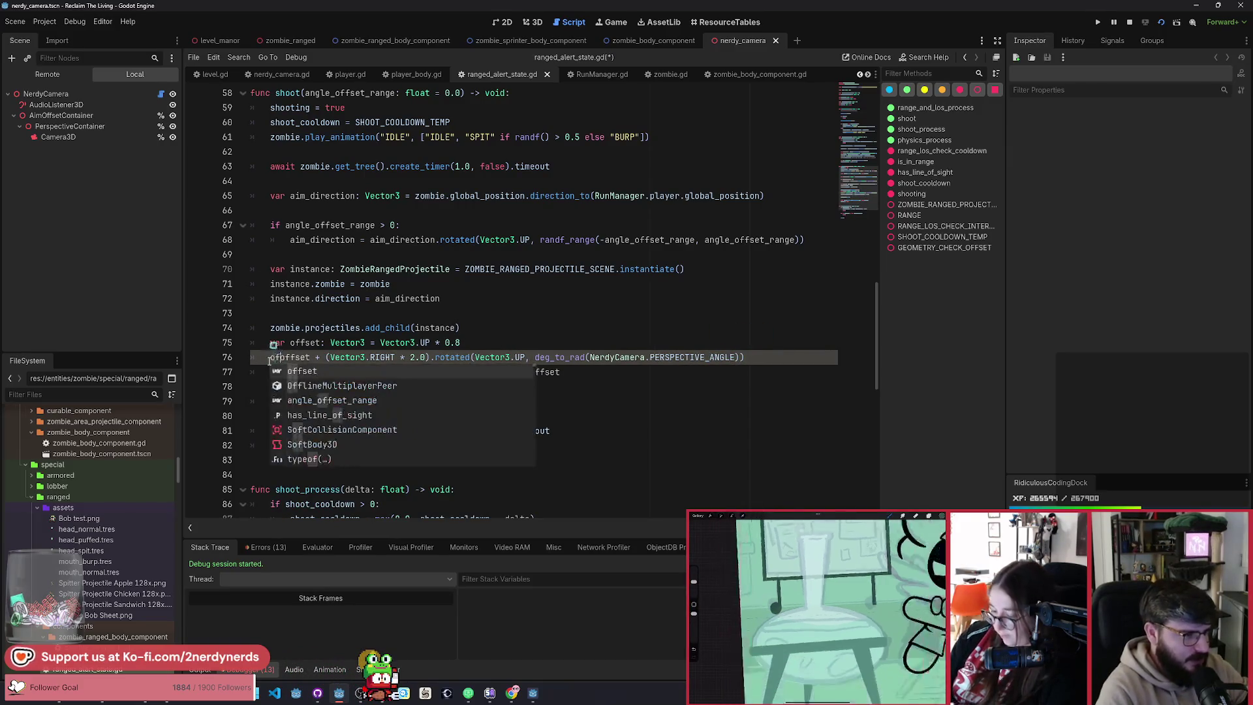
pyautogui.write('set =')
pyautogui.click(461, 342)
pyautogui.hotkey('ctrl', 's')
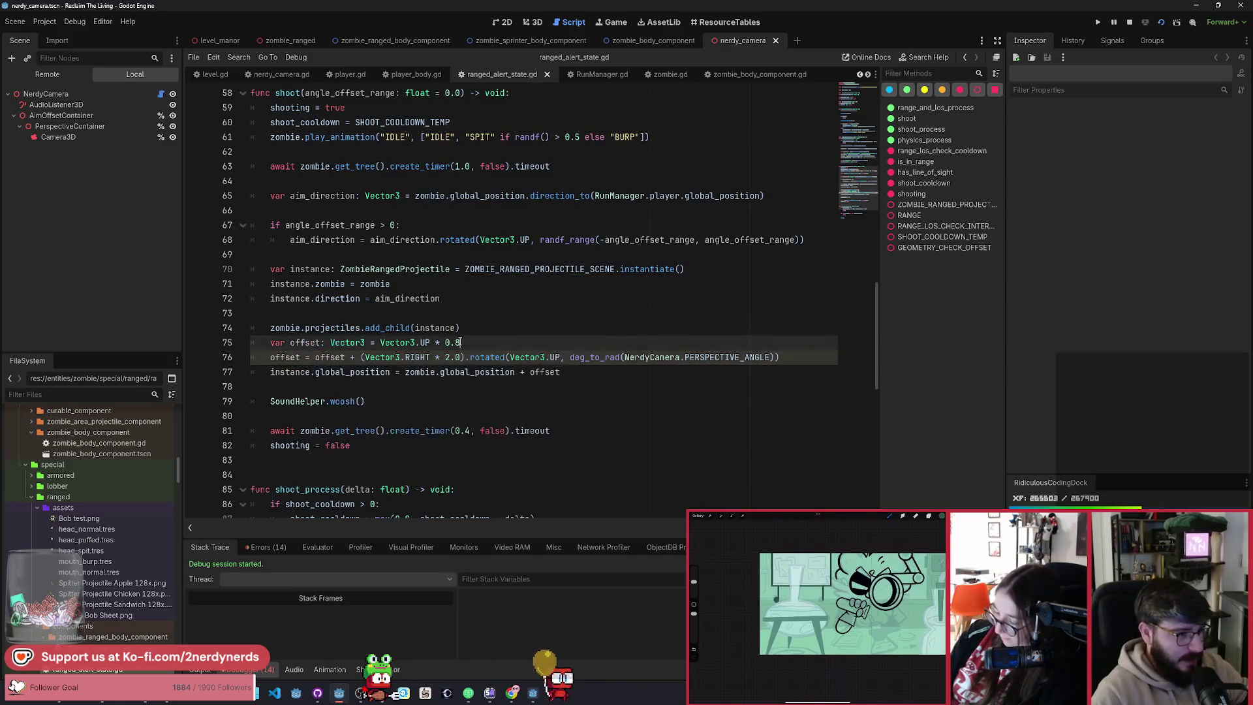
pyautogui.press('F5')
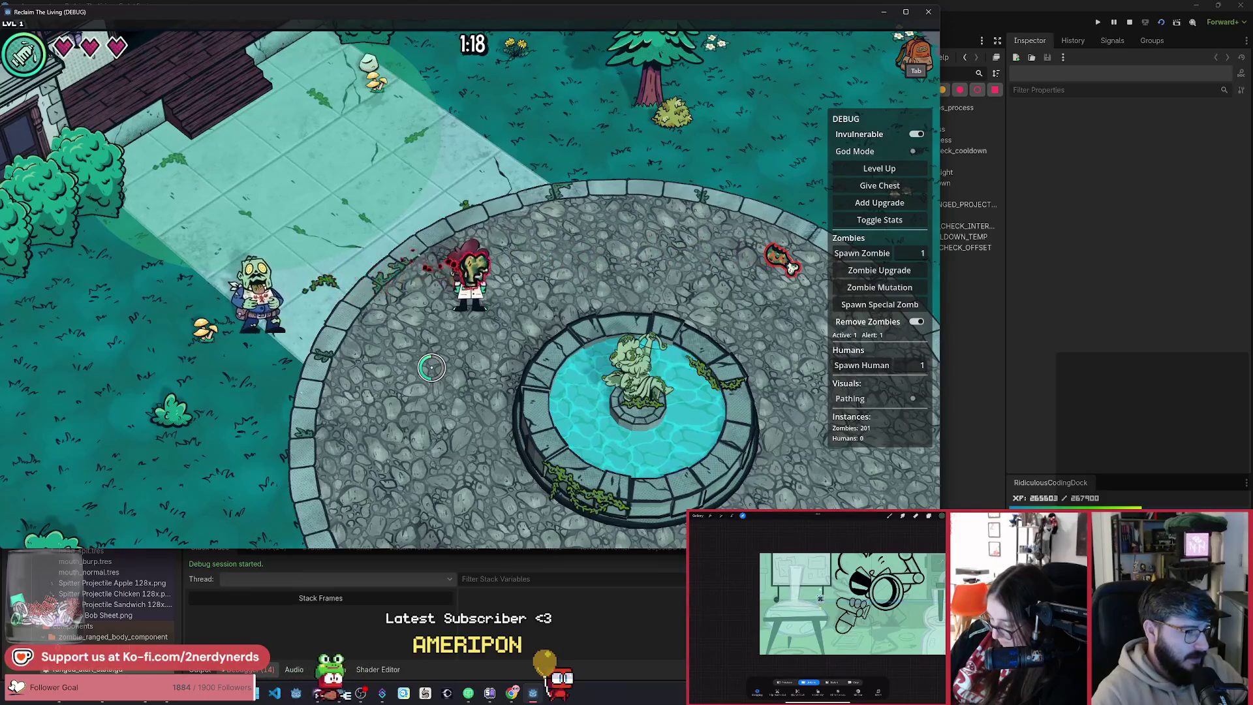
# Step: Walk the player around the spitting ranged zombie and dismiss the virus mutation card
pyautogui.press('a')
pyautogui.press('s')
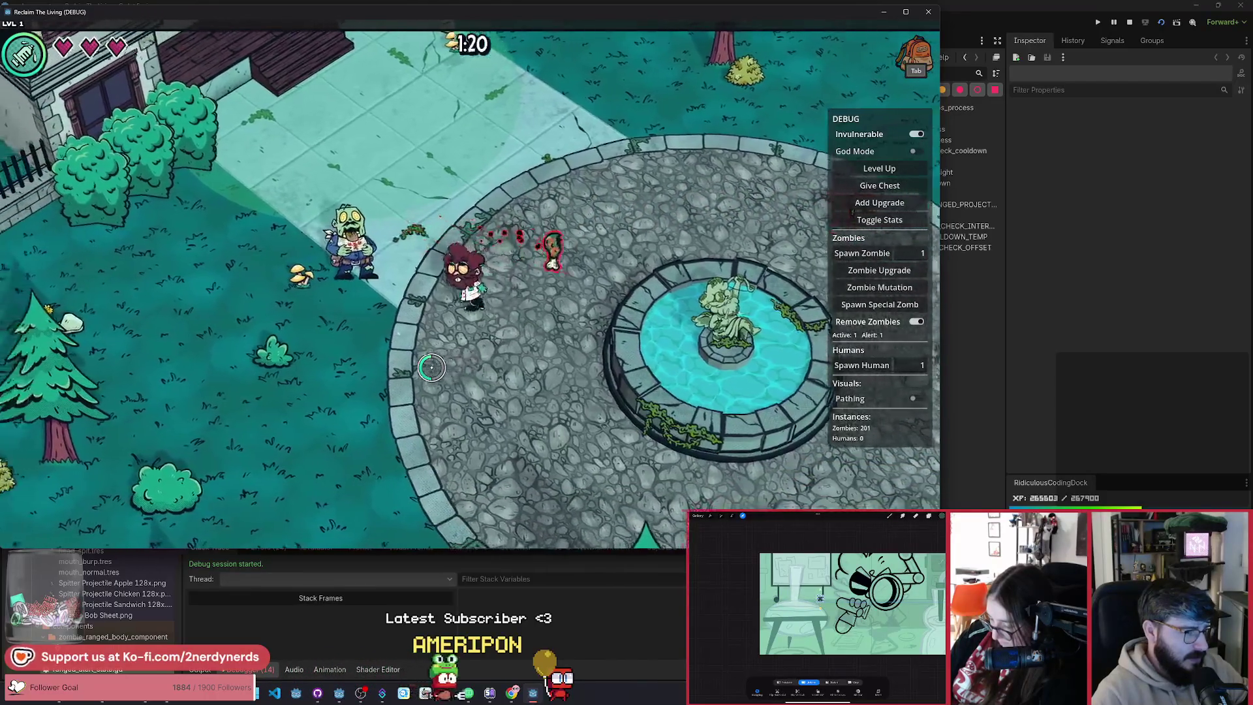
pyautogui.press('a')
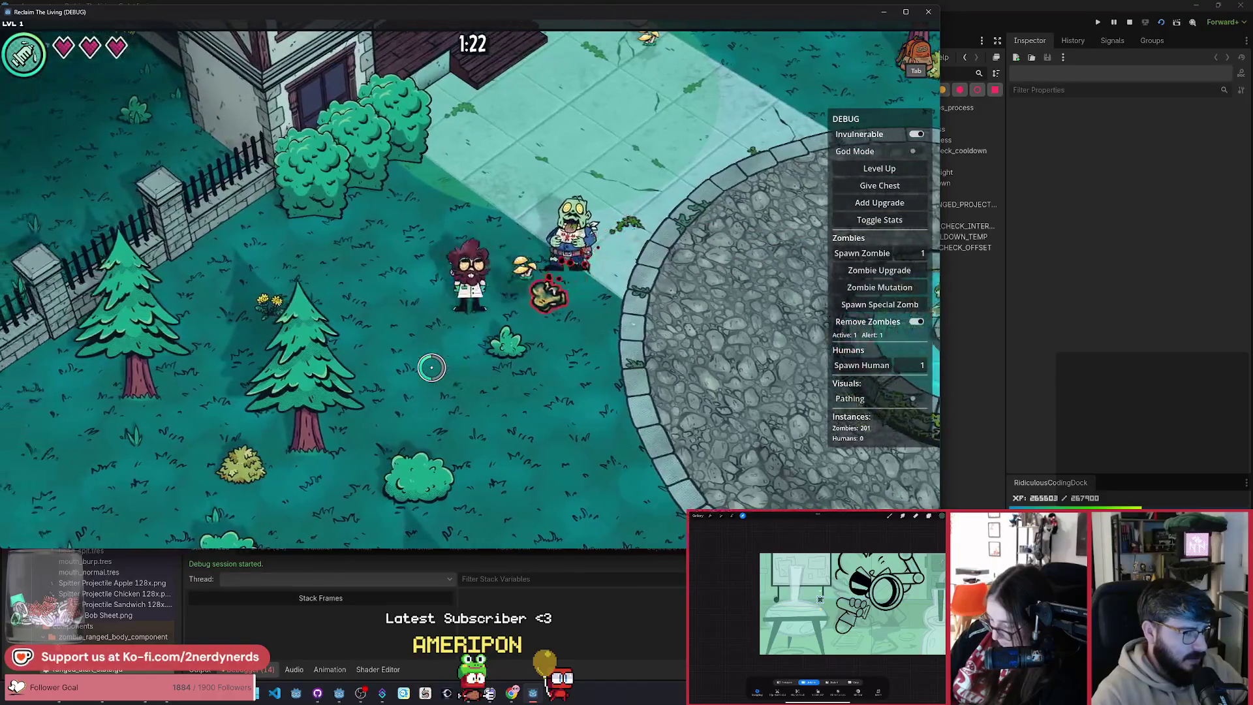
pyautogui.press('d')
pyautogui.press('s')
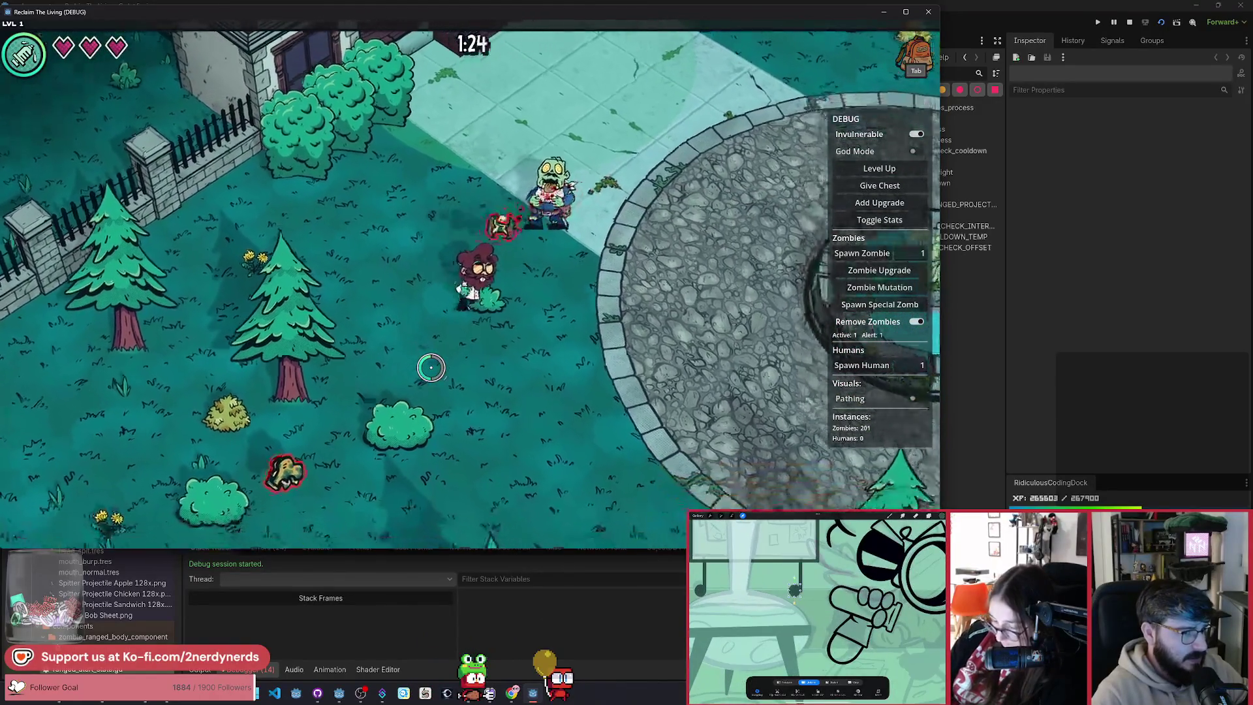
pyautogui.press('d')
pyautogui.press('w')
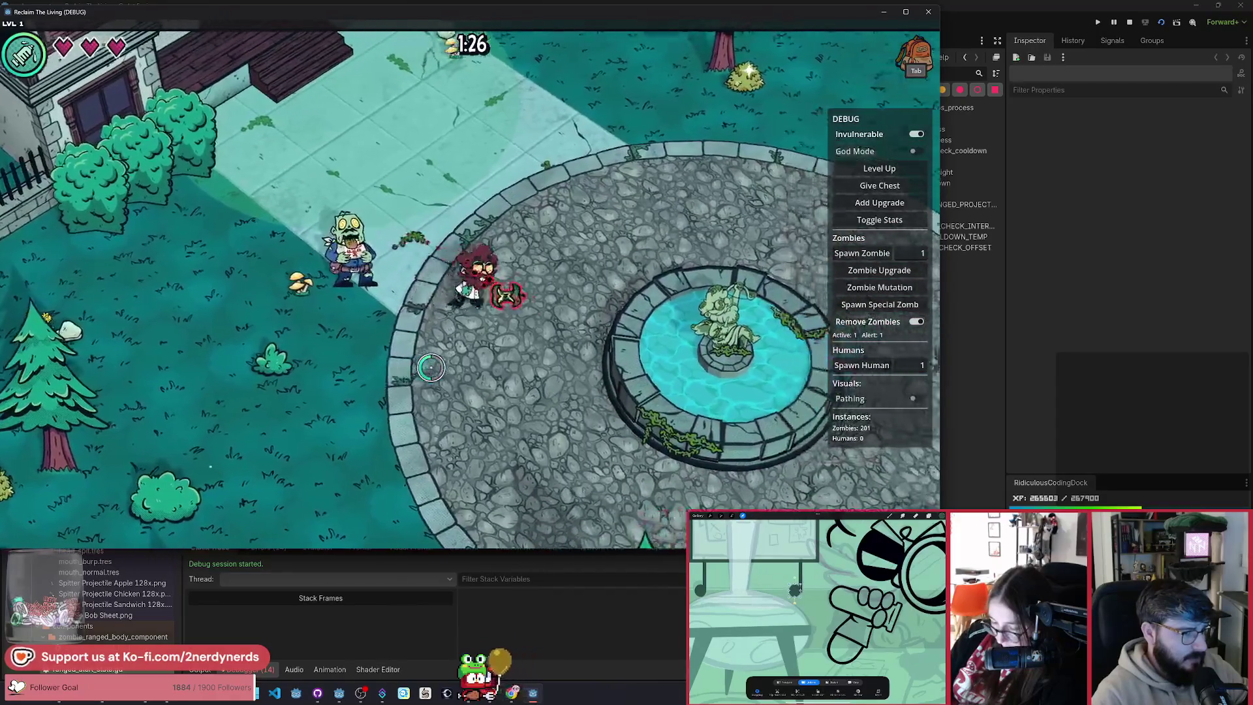
pyautogui.press('s')
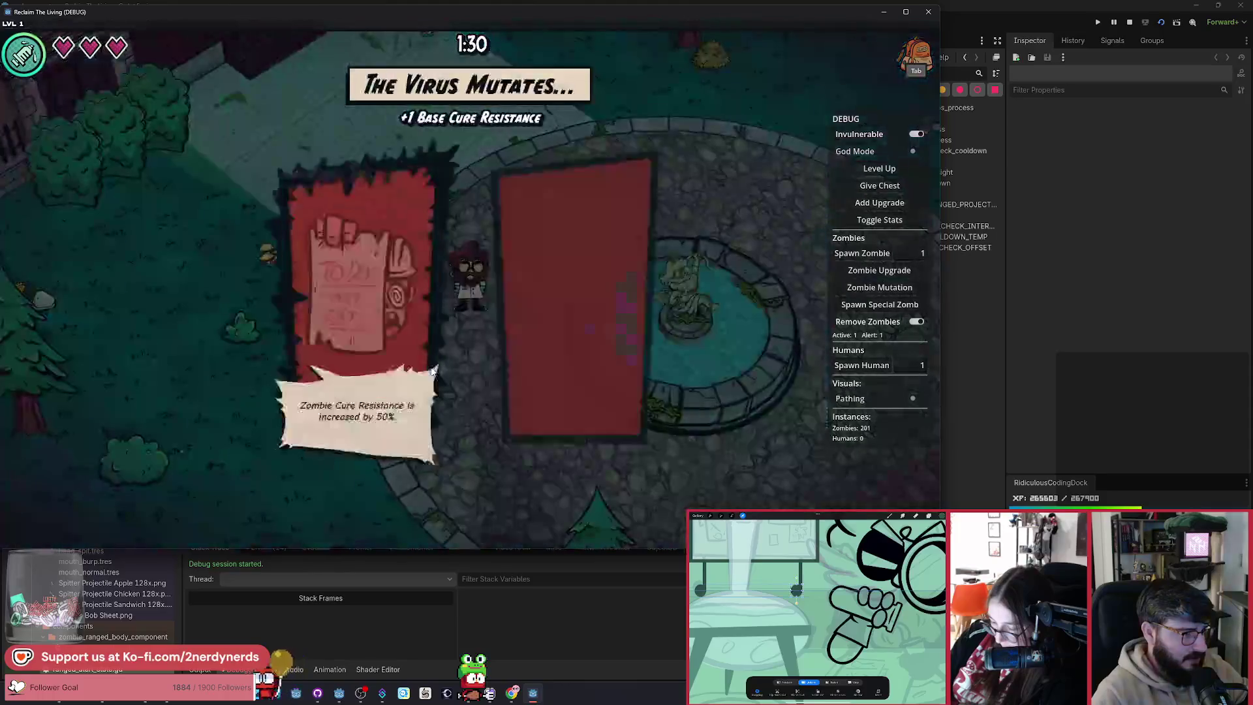
pyautogui.click(358, 449)
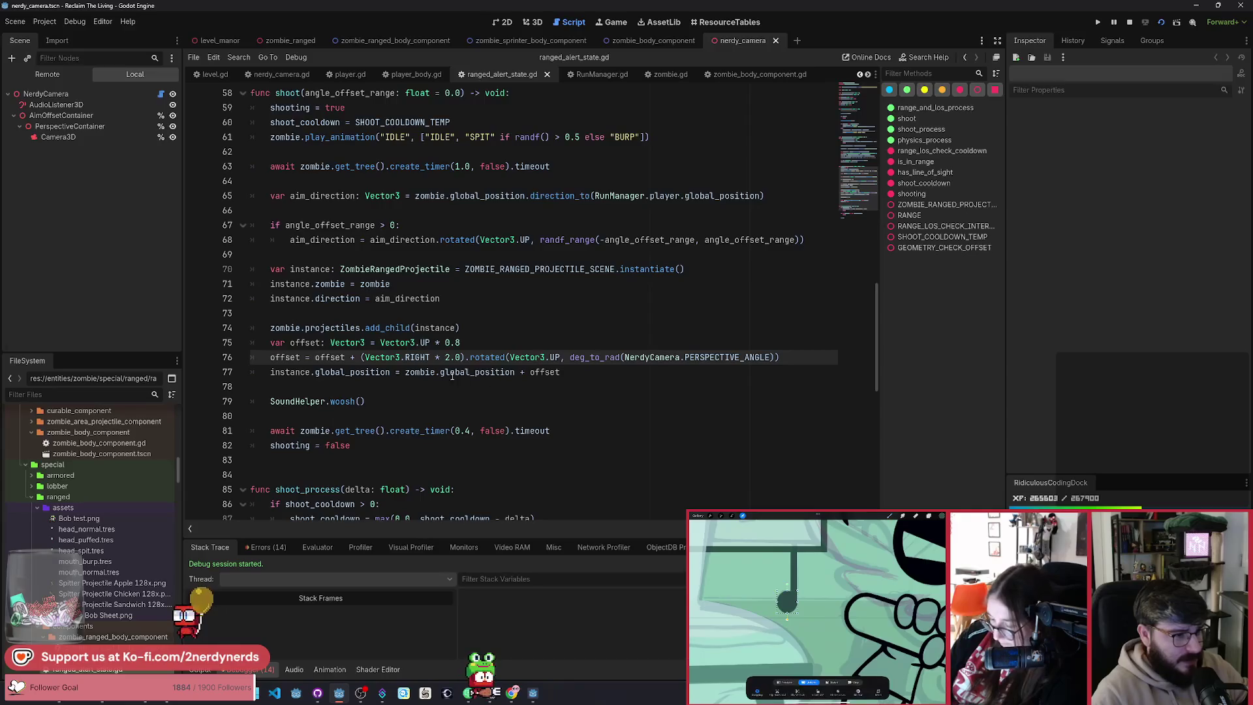
# Step: Replace RIGHT with zombie.zombie_body_component.direction in the side offset and save
pyautogui.moveTo(444, 373)
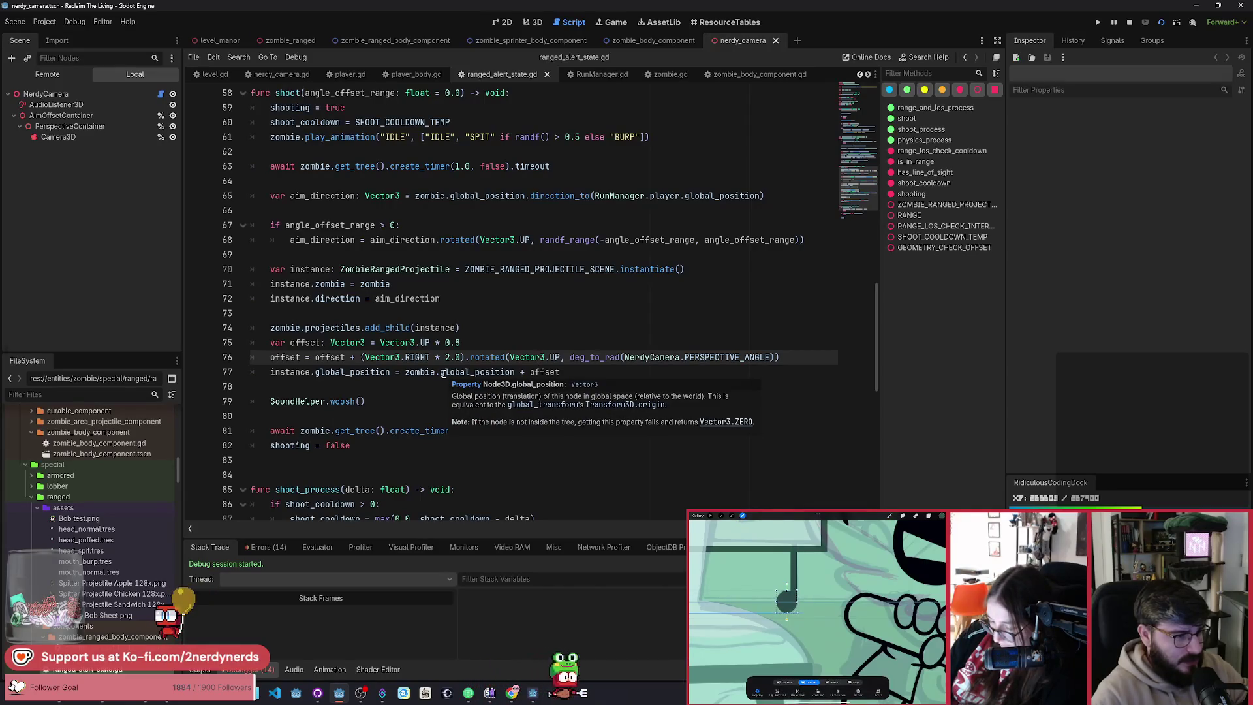
pyautogui.doubleClick(419, 358)
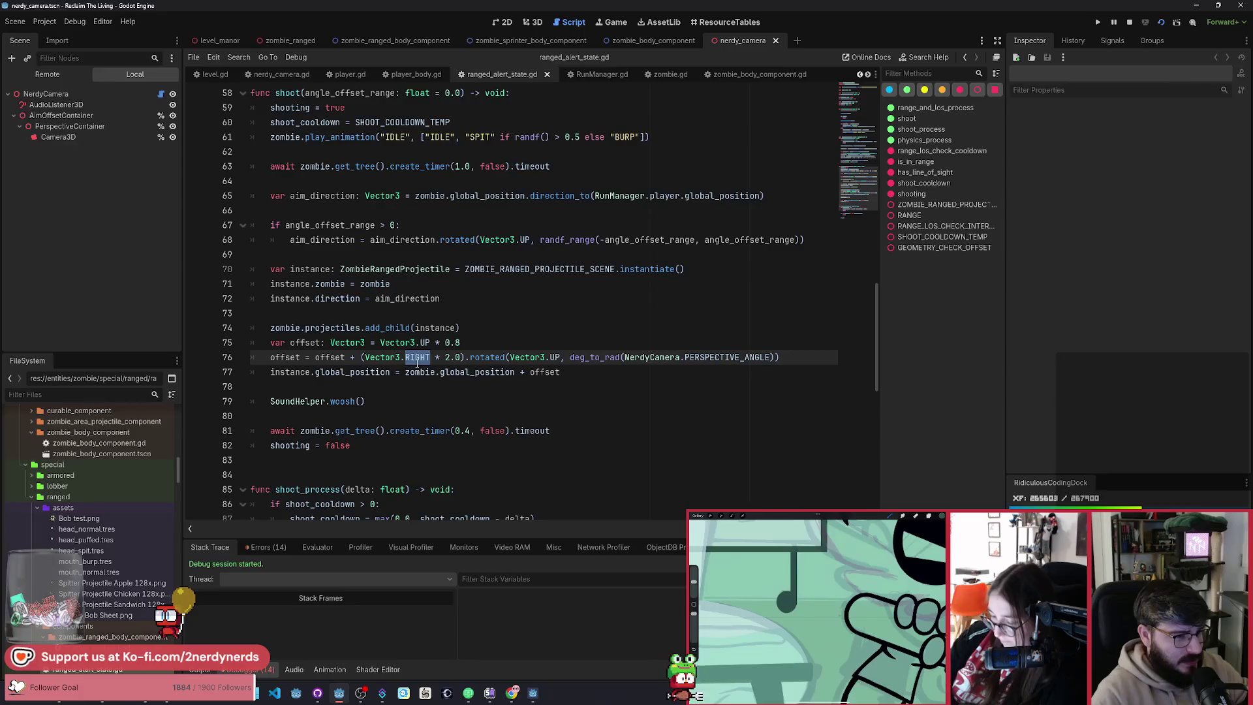
pyautogui.moveTo(418, 363)
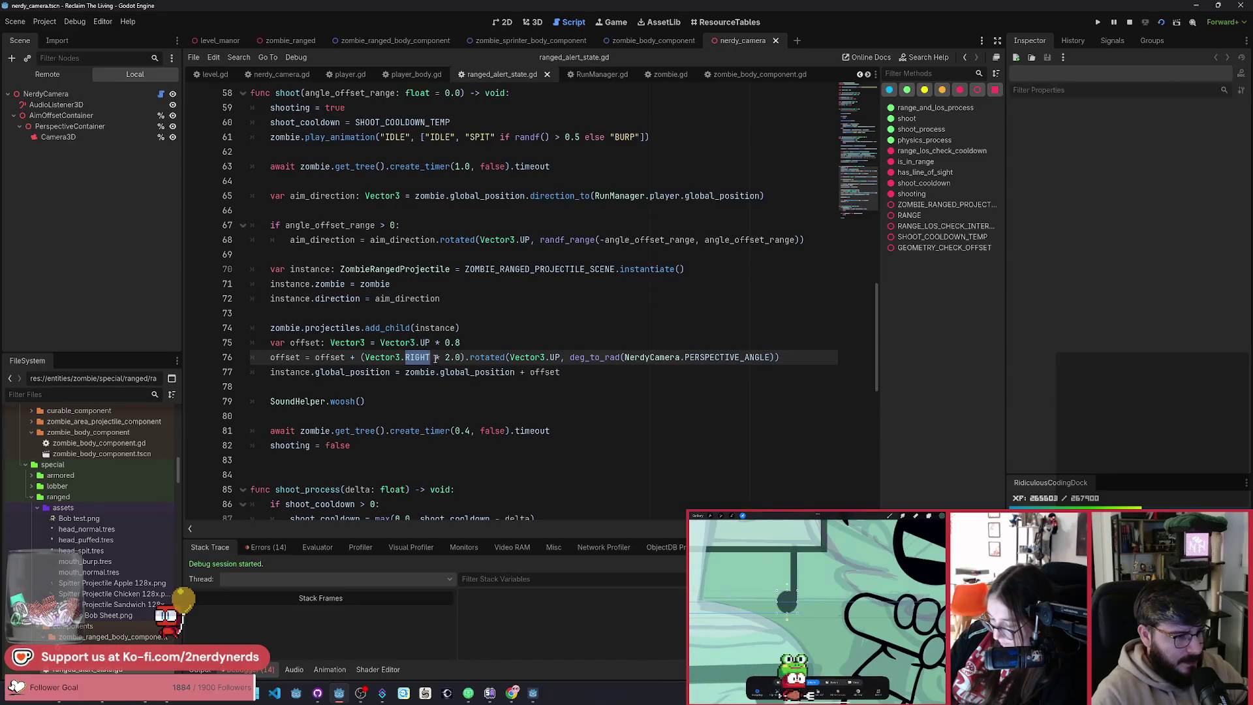
pyautogui.write('zombie.b')
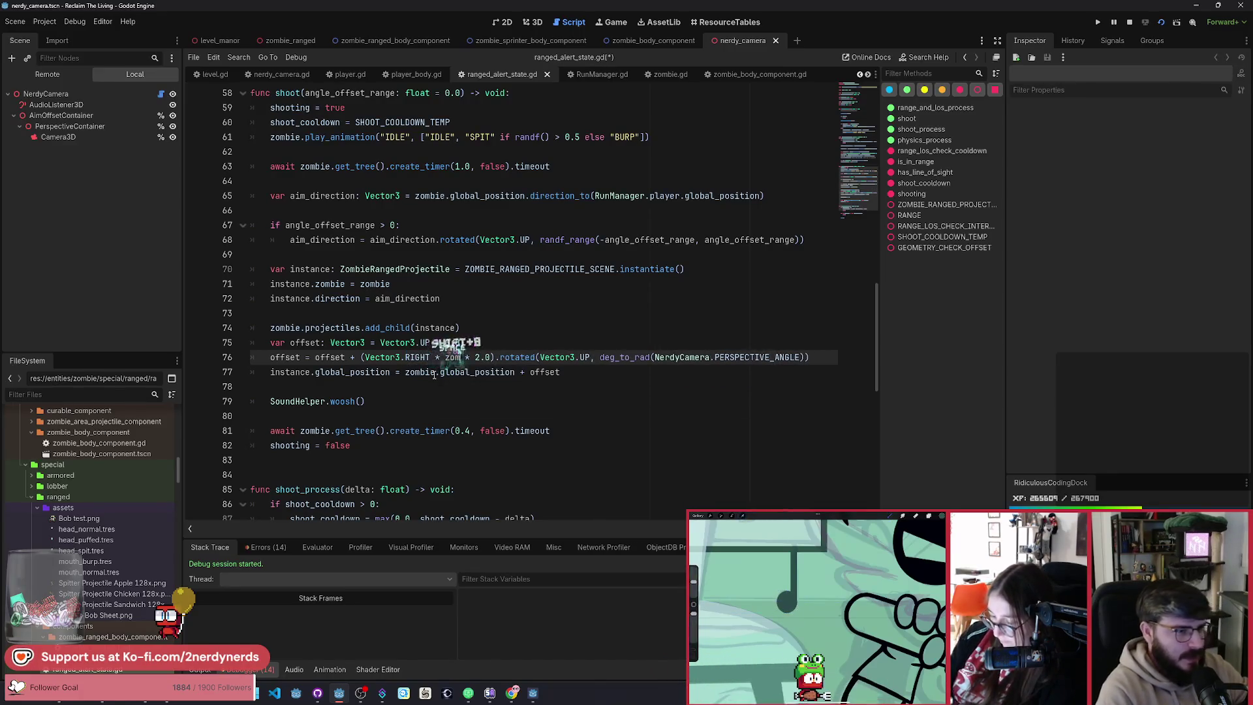
pyautogui.write('o')
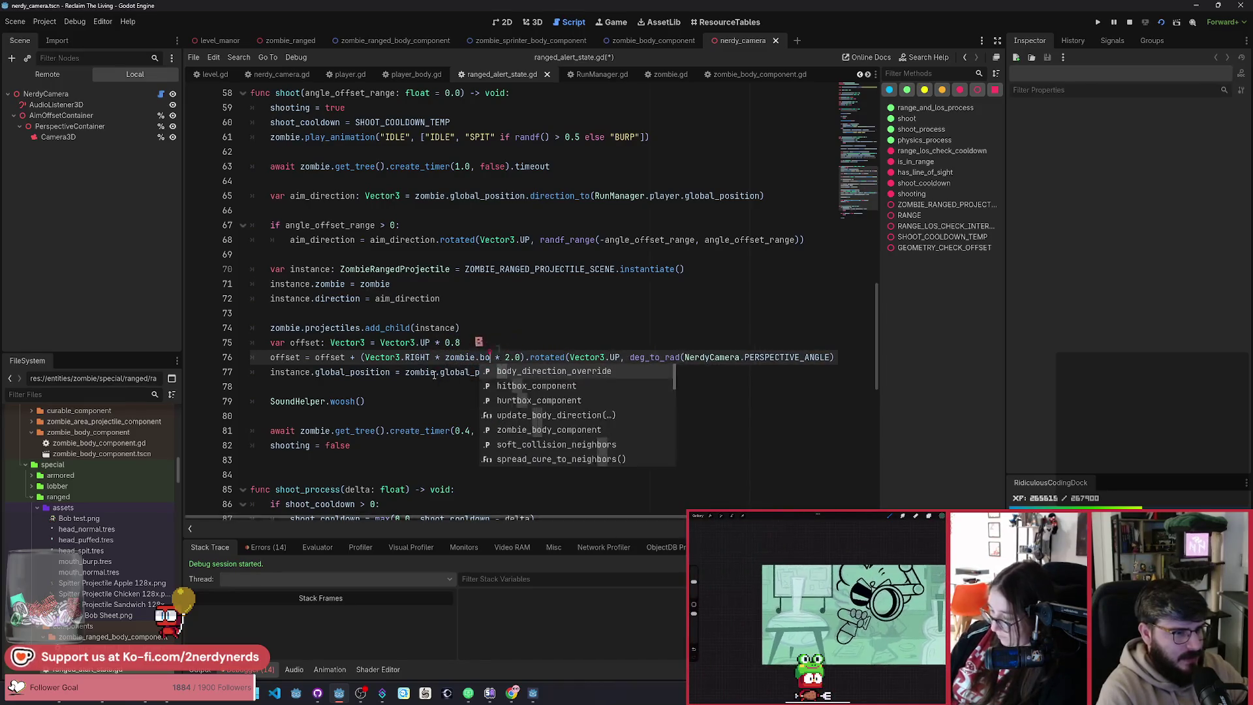
pyautogui.write('dyh')
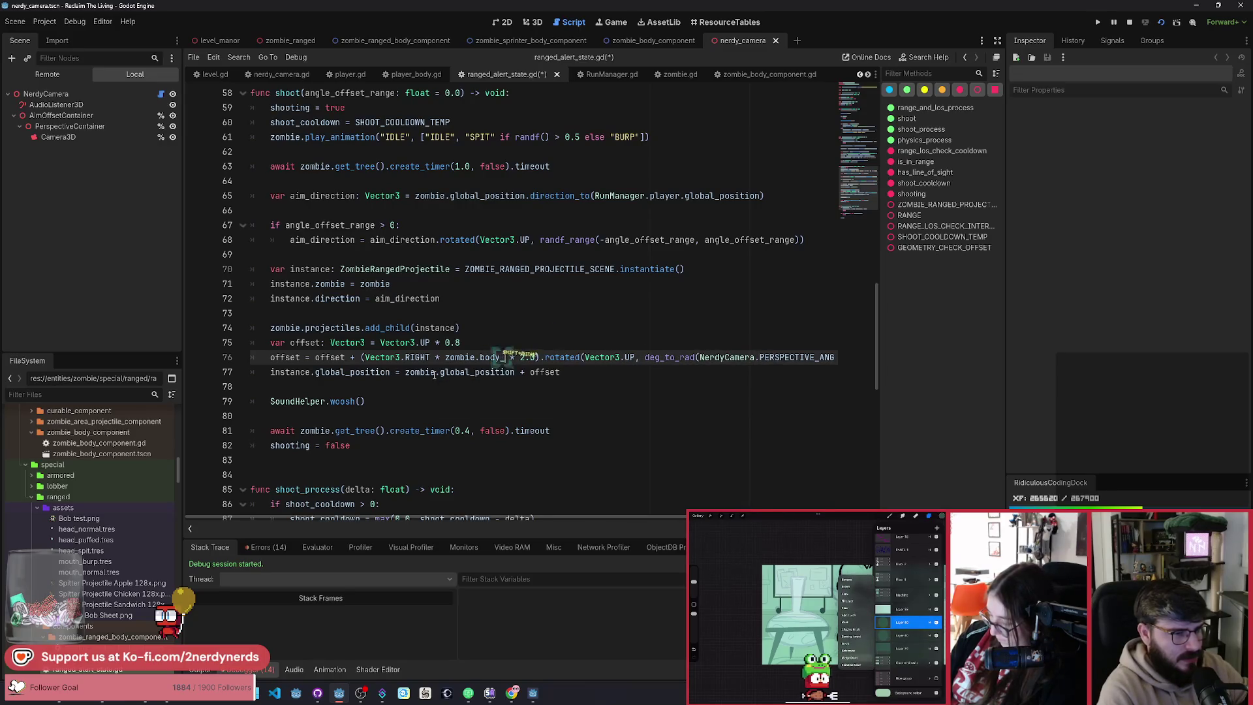
pyautogui.write('_')
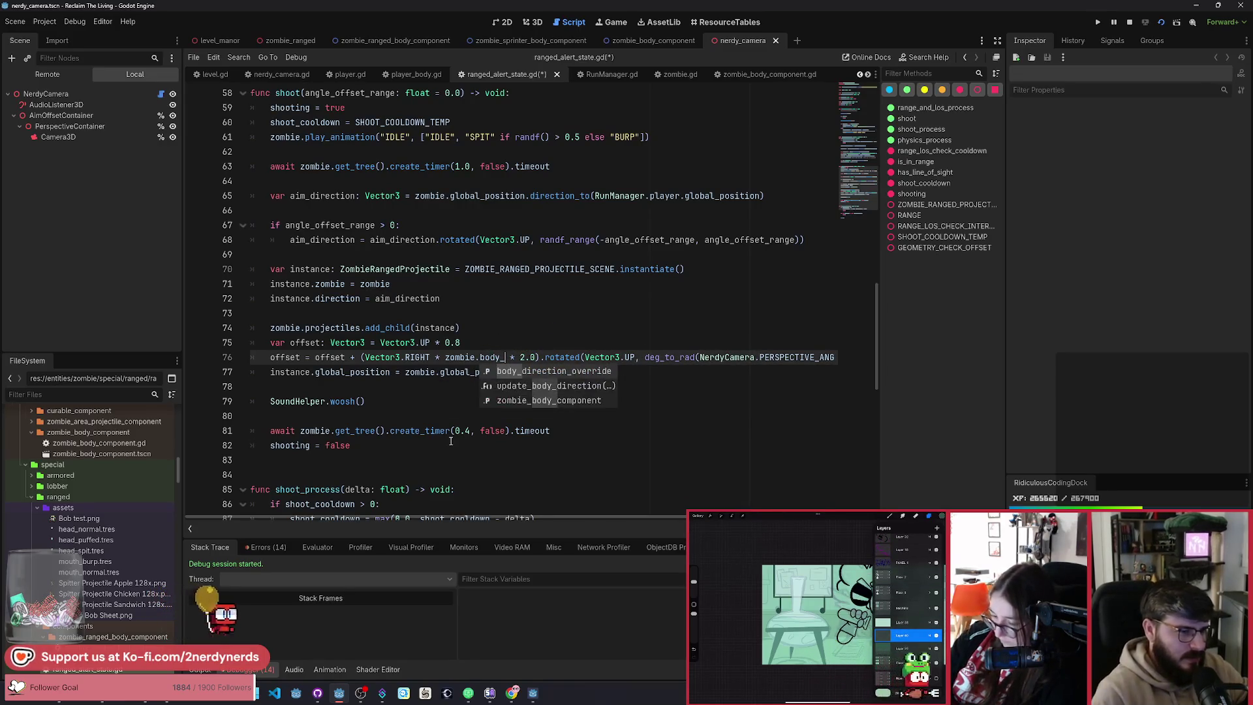
pyautogui.press('Down')
pyautogui.press('Down')
pyautogui.press('Return')
pyautogui.write('.dir')
pyautogui.press('Return')
pyautogui.hotkey('ctrl', 's')
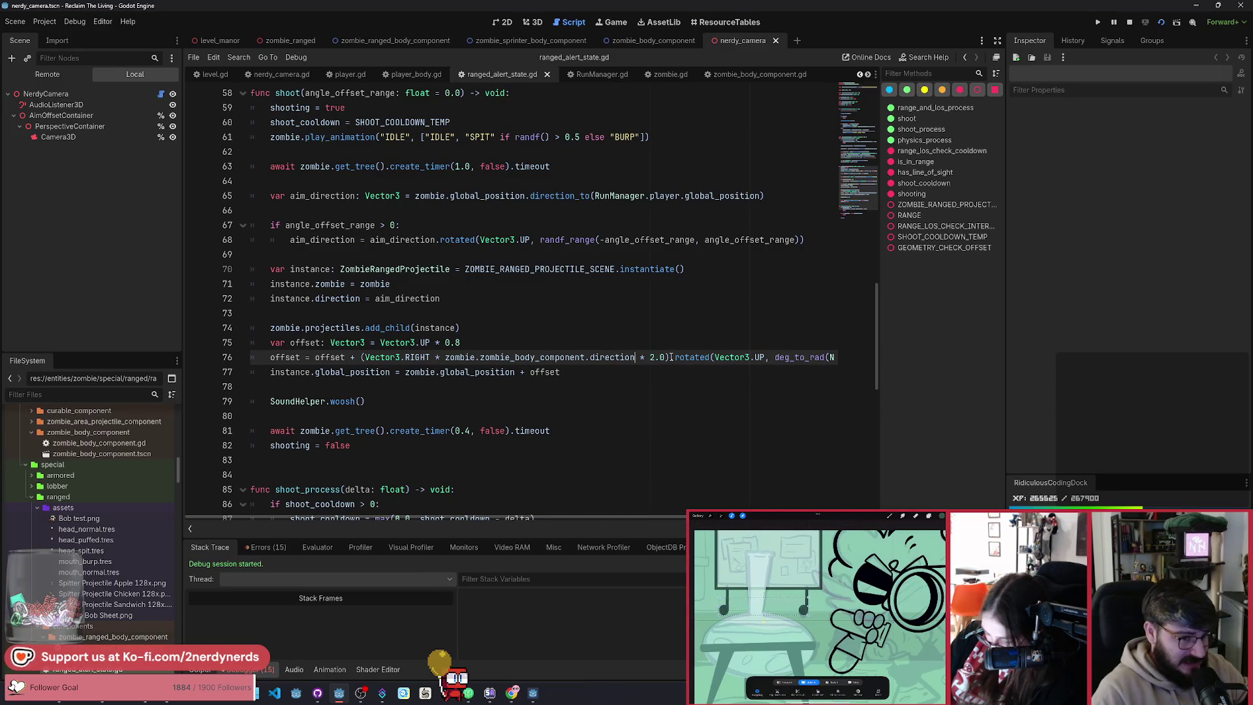
# Step: Move the rotation onto its own offset = offset.rotated(...) line and save
pyautogui.press('Return')
pyautogui.write('offset = ')
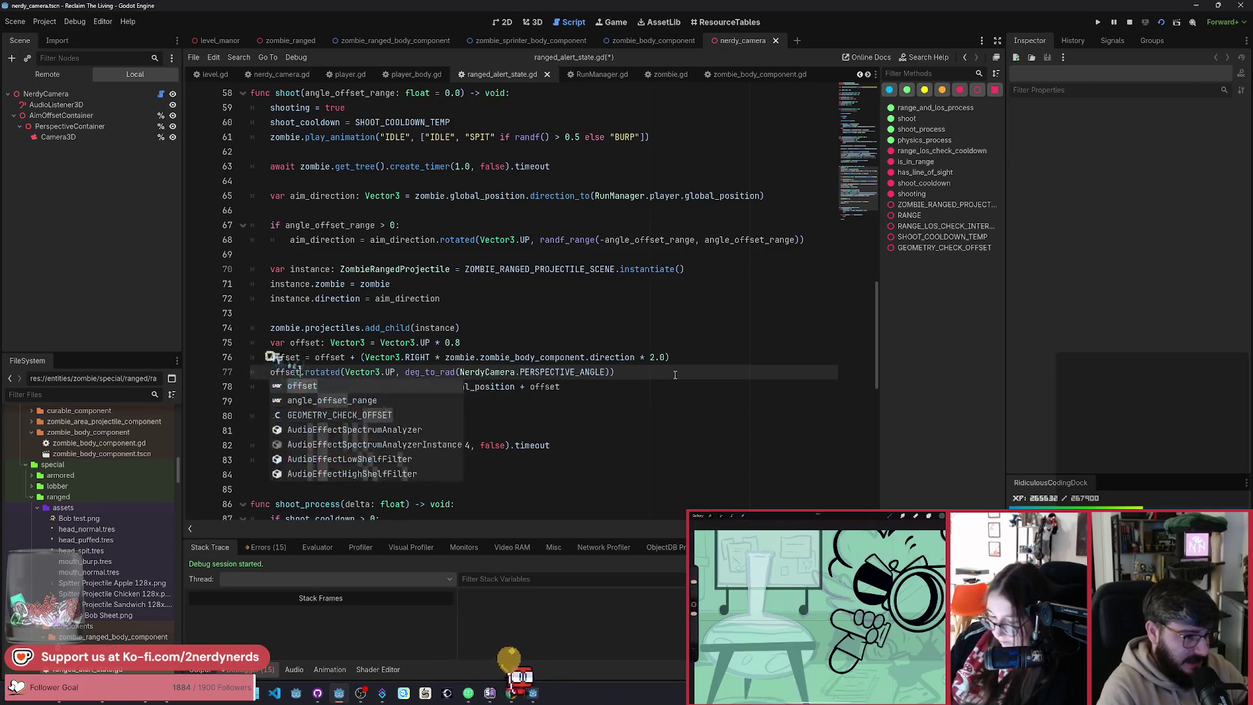
pyautogui.write('offset')
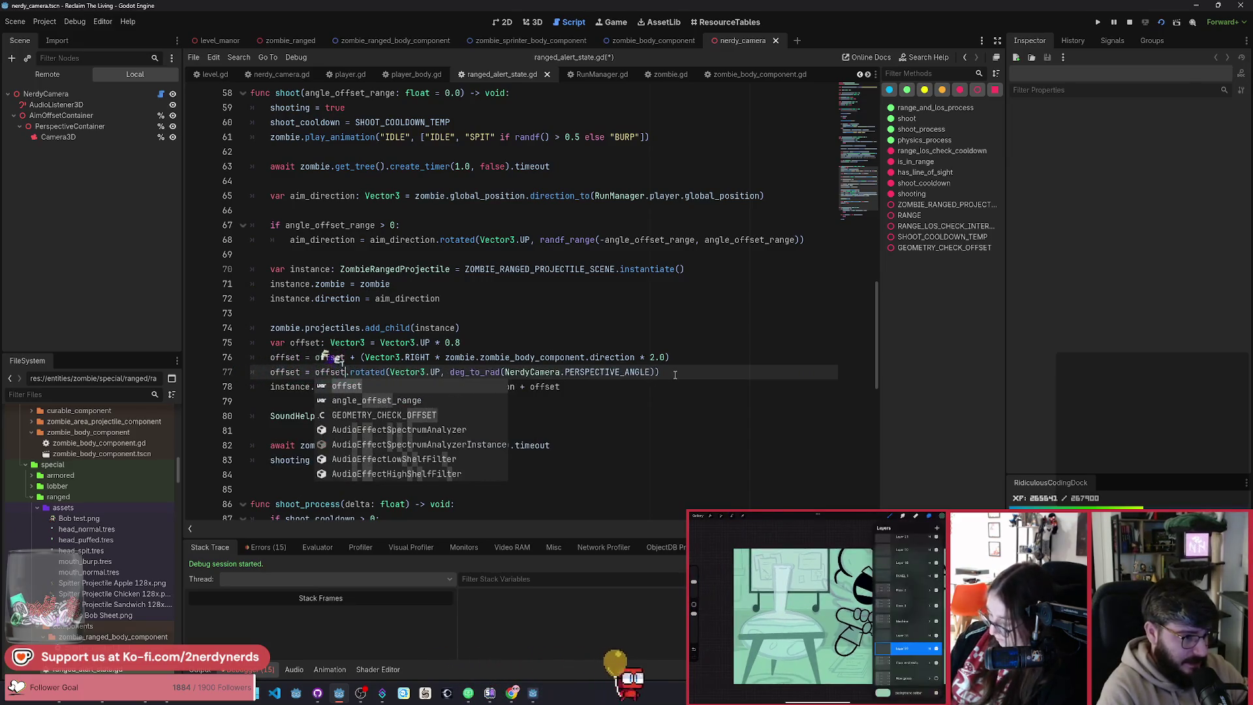
pyautogui.hotkey('ctrl', 's')
pyautogui.click(613, 385)
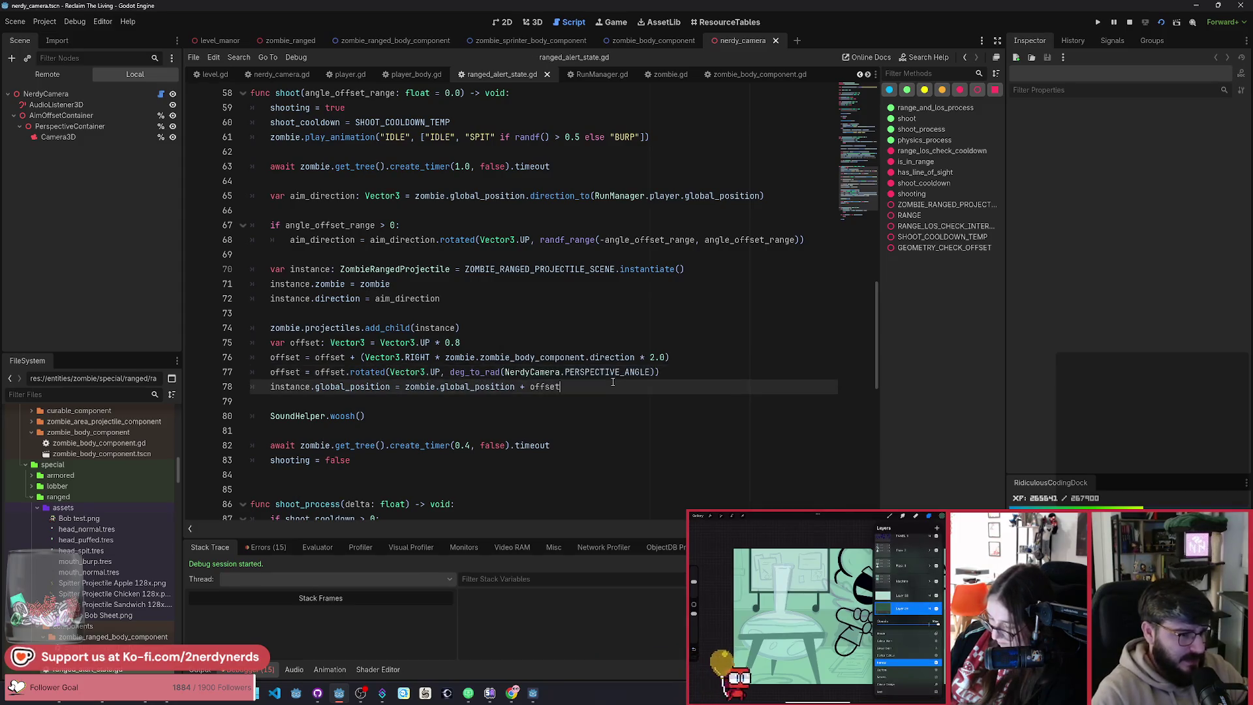
# Step: Change the side offset multiplier from 2.0 to 1.0, save, and resume the game
pyautogui.click(656, 358)
pyautogui.press('BackSpace')
pyautogui.write('1')
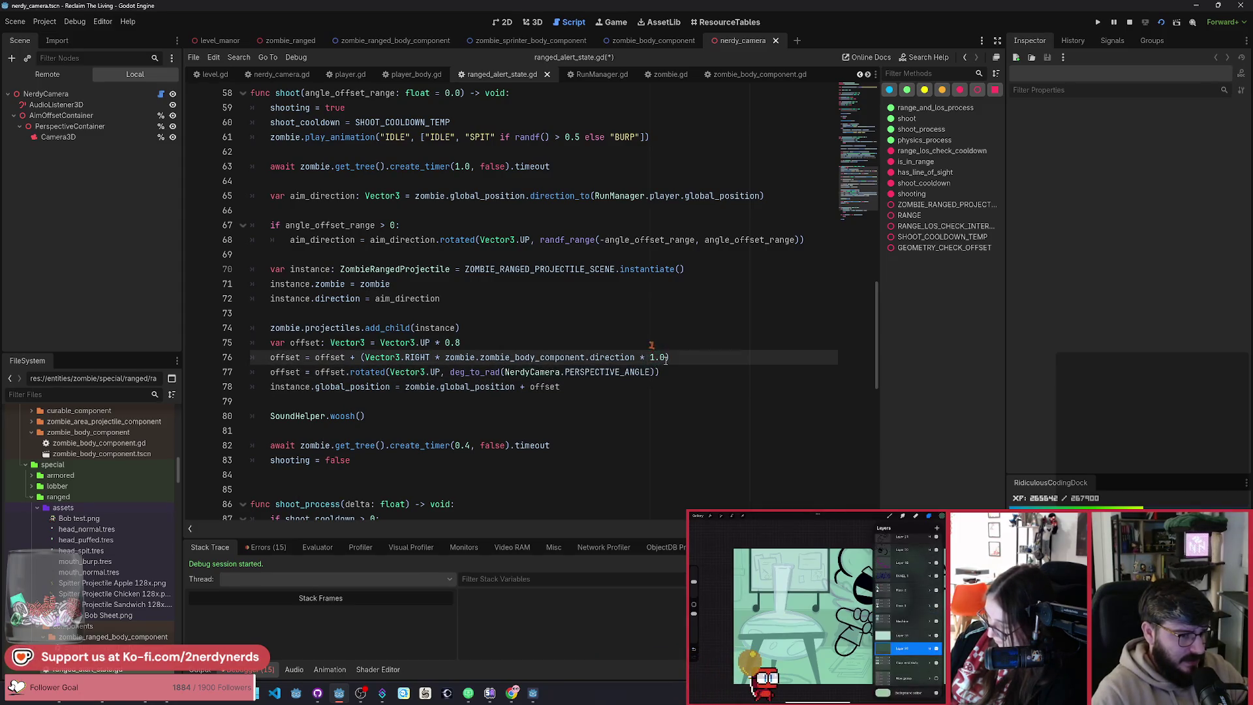
pyautogui.hotkey('ctrl', 's')
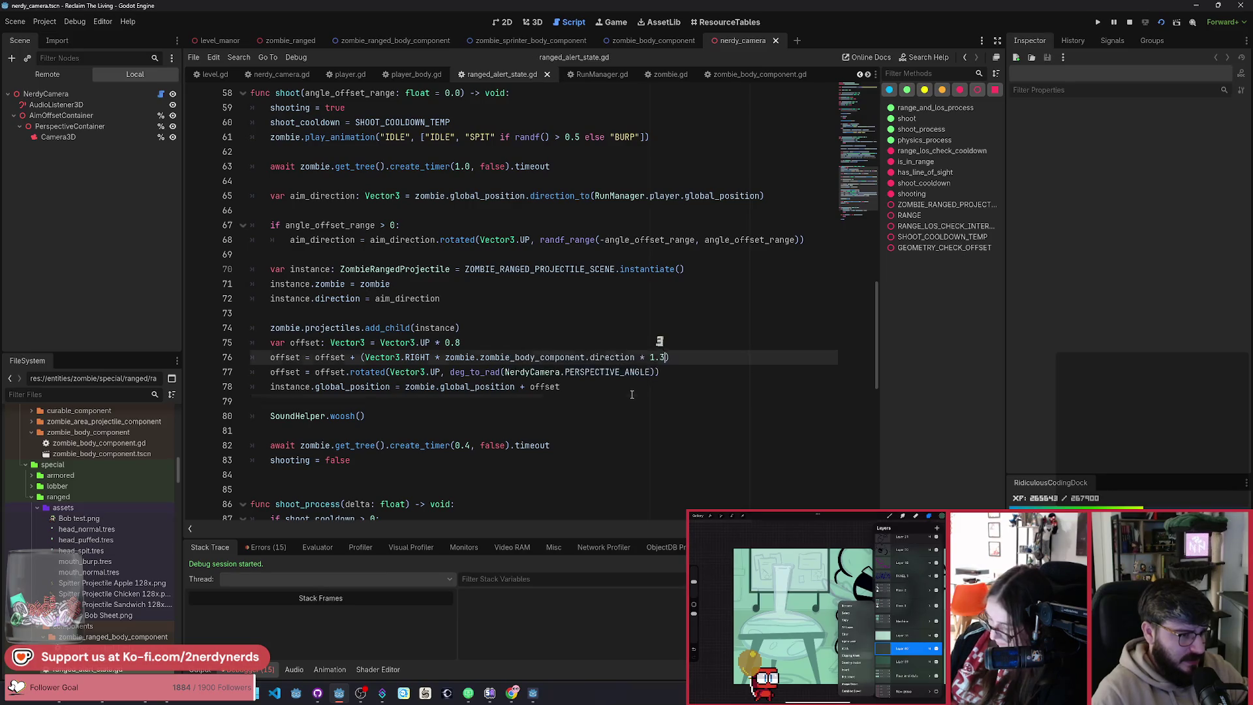
pyautogui.hotkey('alt', 'Tab')
pyautogui.click(505, 348)
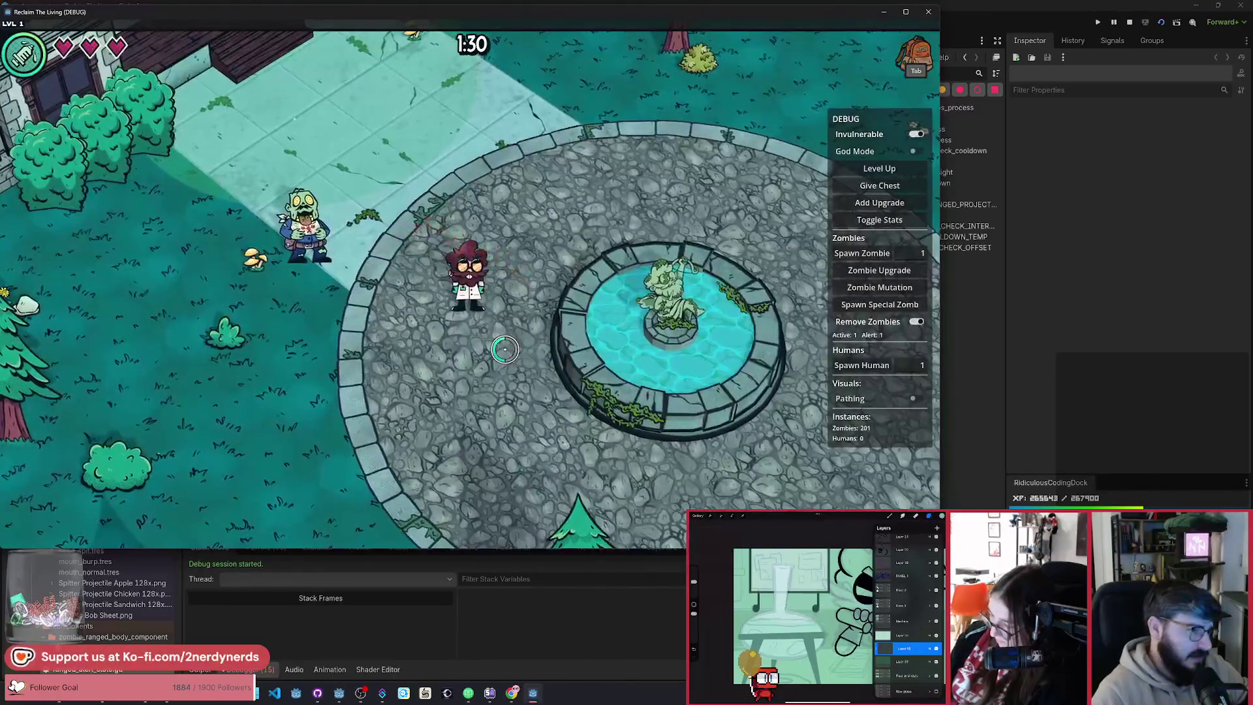
# Step: Walk the player left, down and right across the plaza to watch the projectiles, then stop the game
pyautogui.press('a')
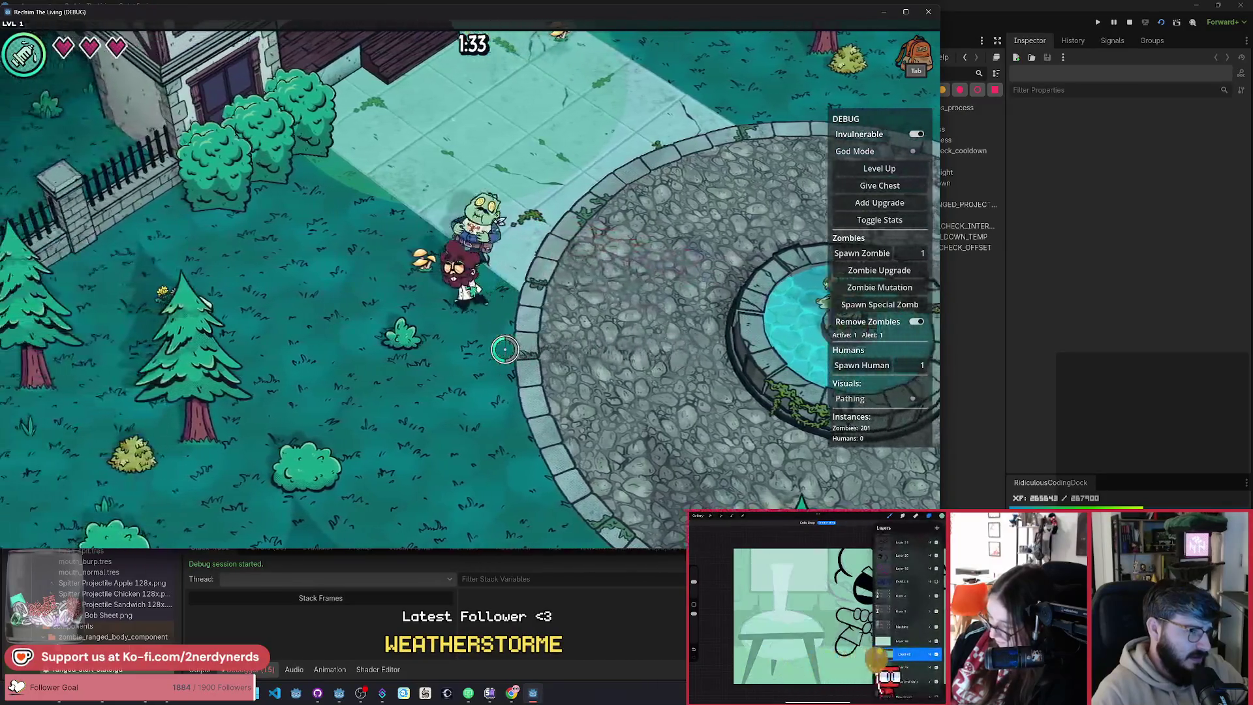
pyautogui.press('a')
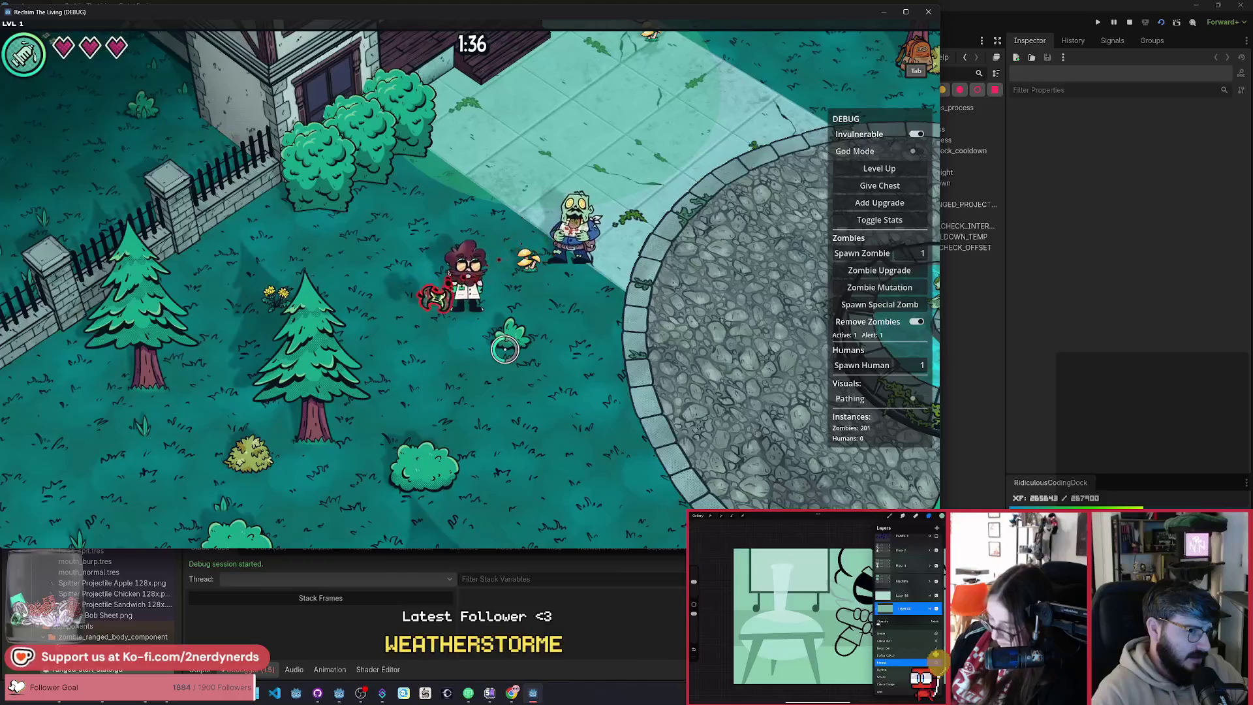
pyautogui.press('s')
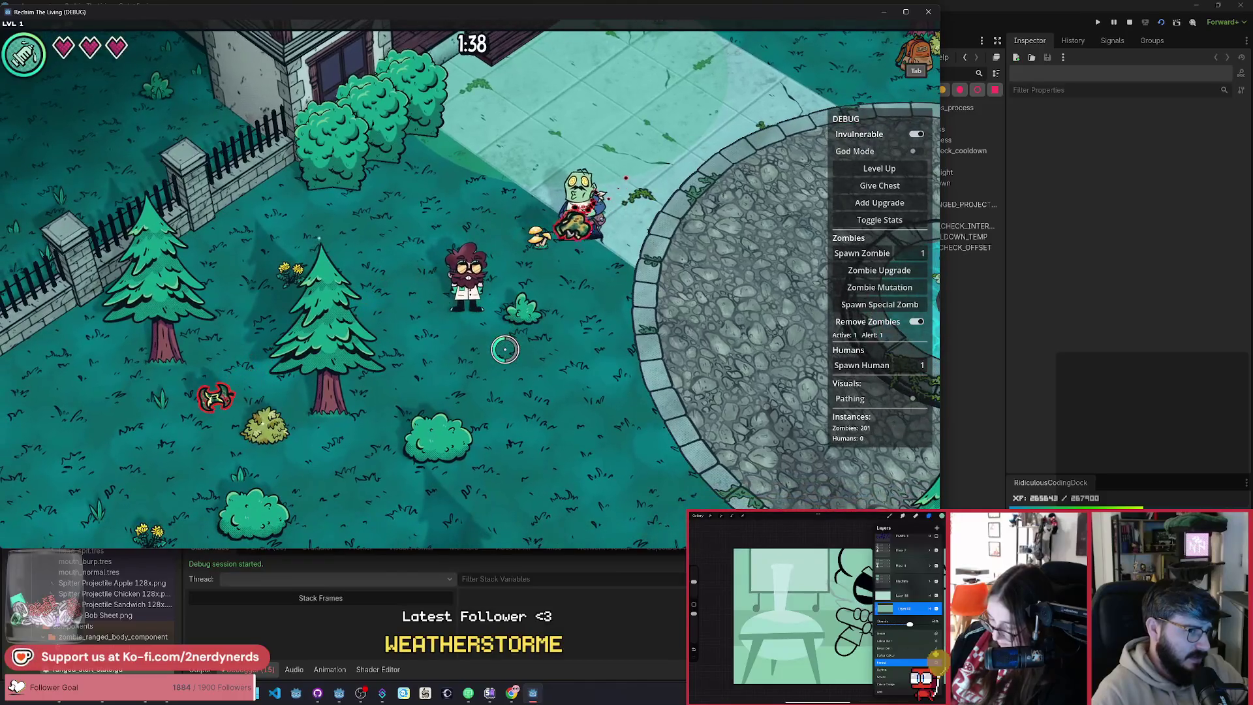
pyautogui.press('d')
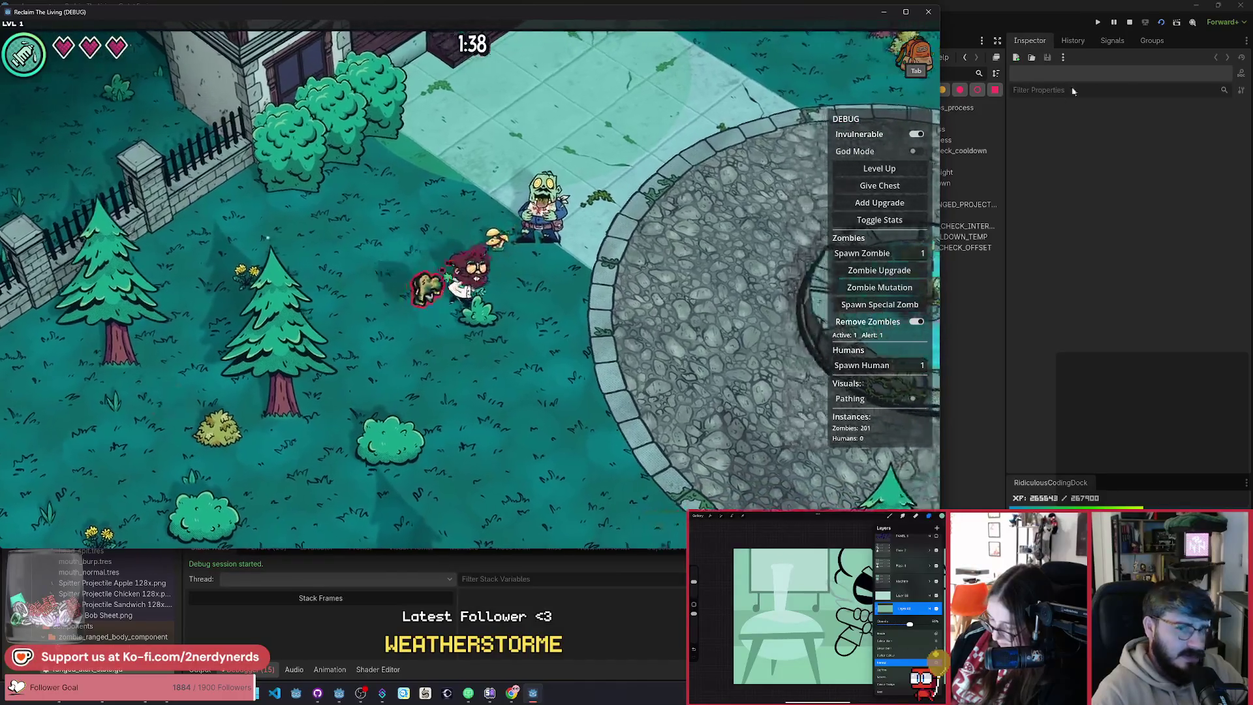
pyautogui.press('F8')
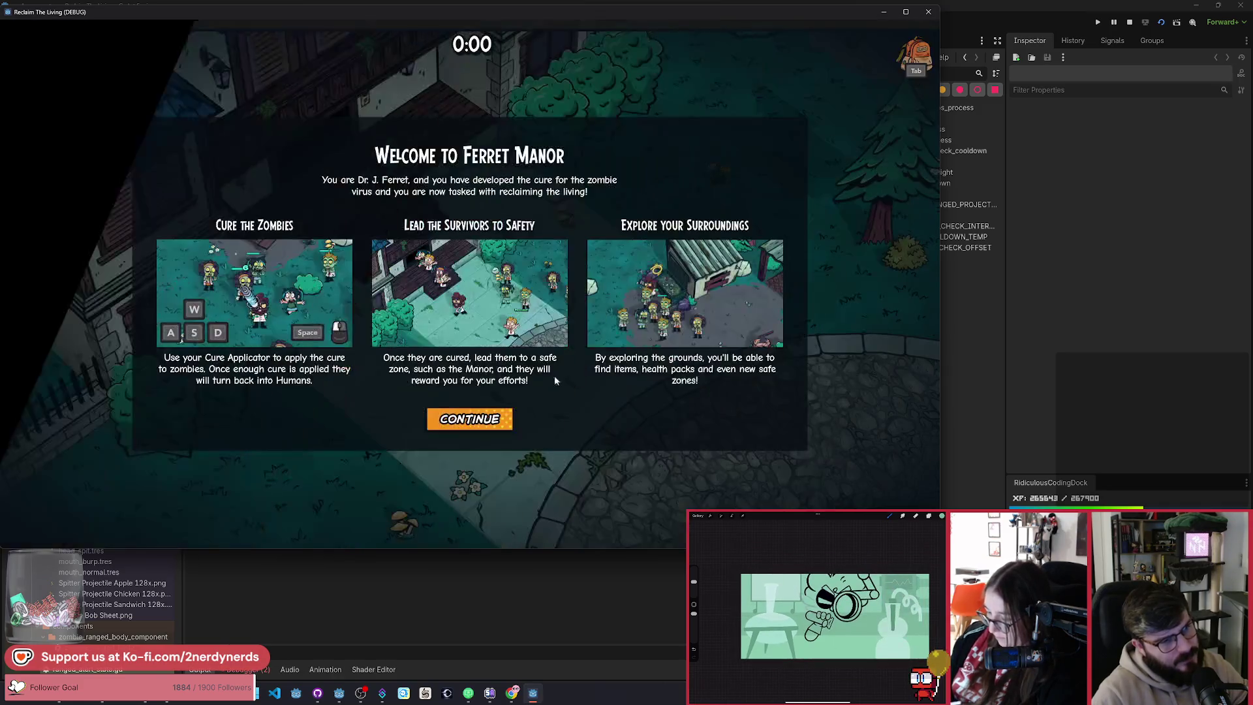
# Step: Dismiss the welcome dialog, turn on zombie removal and make the player invulnerable
pyautogui.click(470, 416)
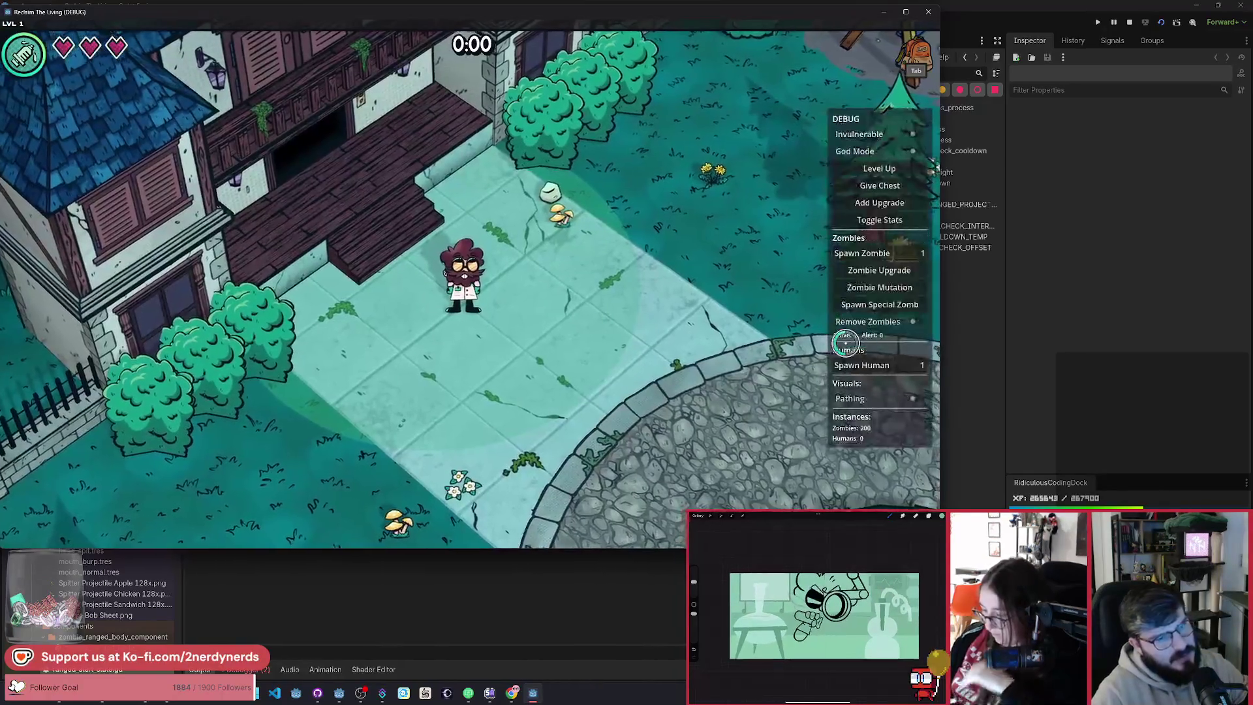
pyautogui.click(914, 321)
pyautogui.click(849, 305)
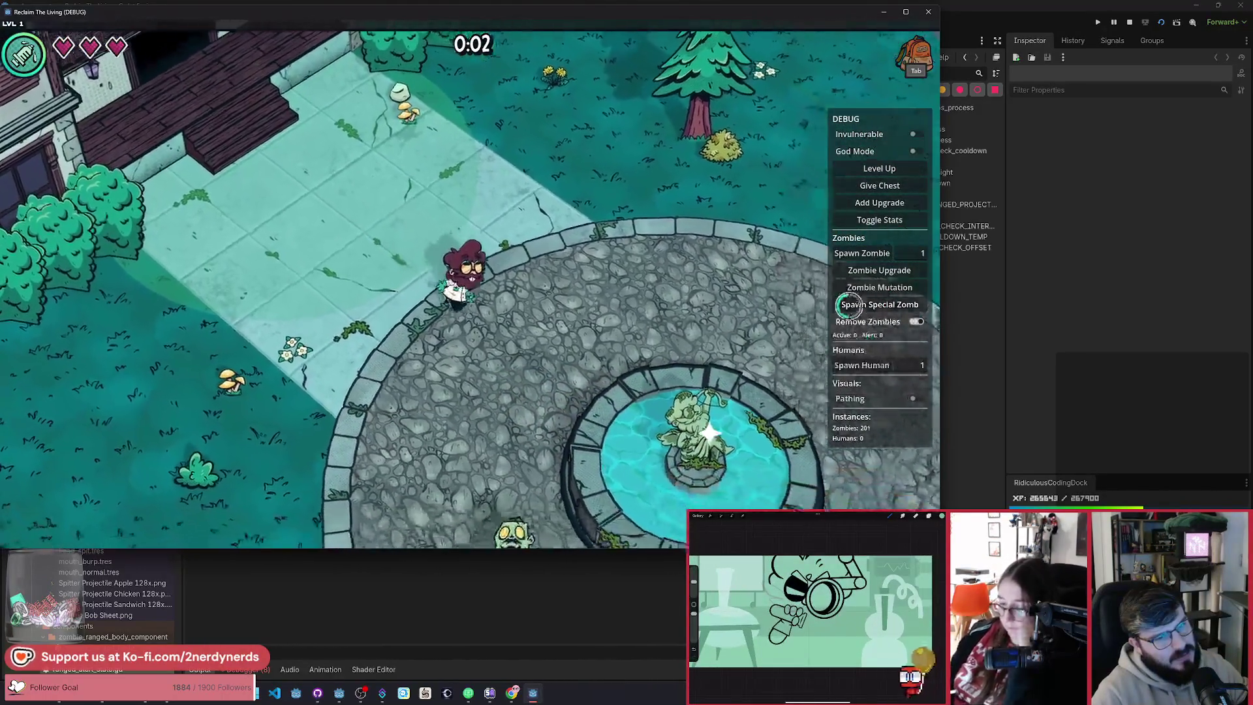
pyautogui.click(917, 133)
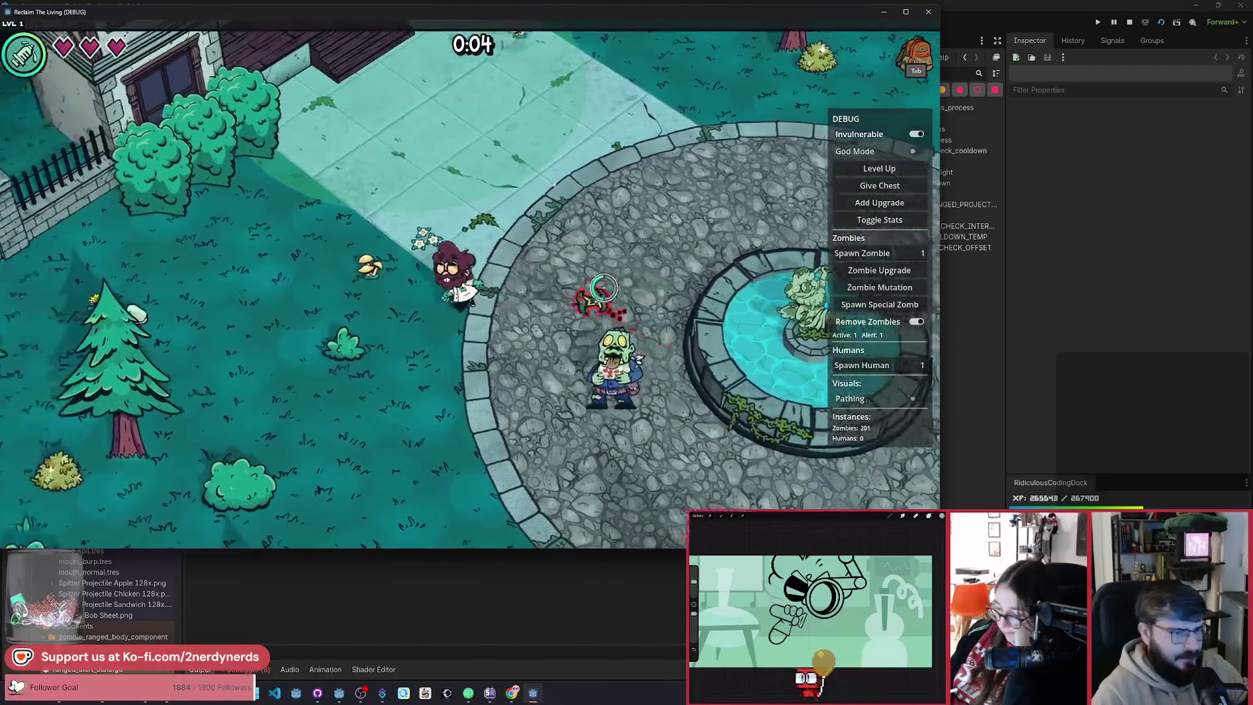
# Step: Walk the scientist down and right toward the fountain, then pause and close the game
pyautogui.press('s')
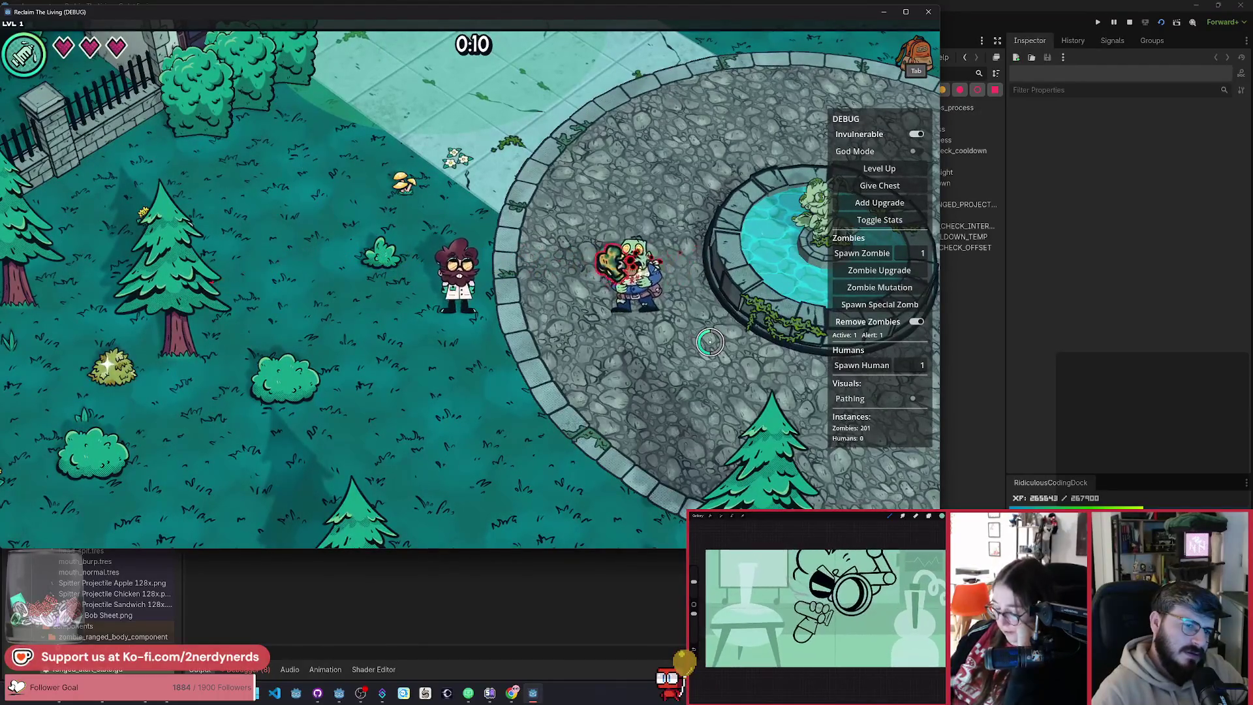
pyautogui.press('s')
pyautogui.press('d')
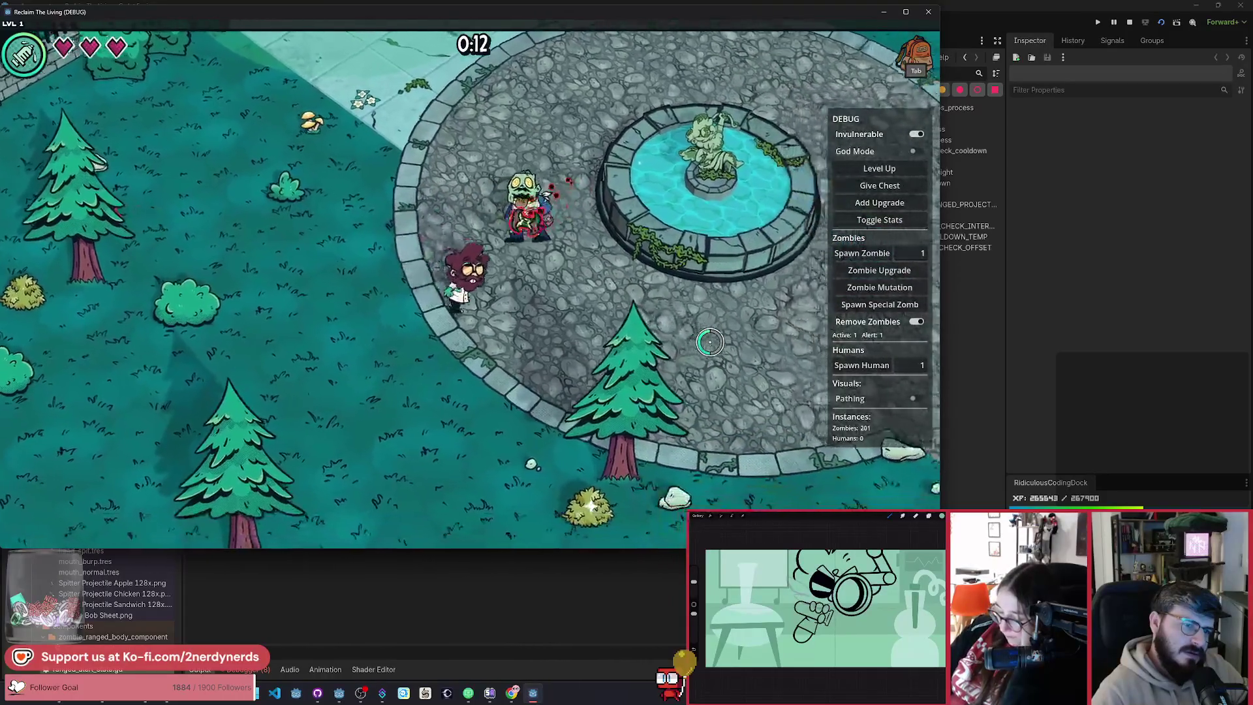
pyautogui.press('d')
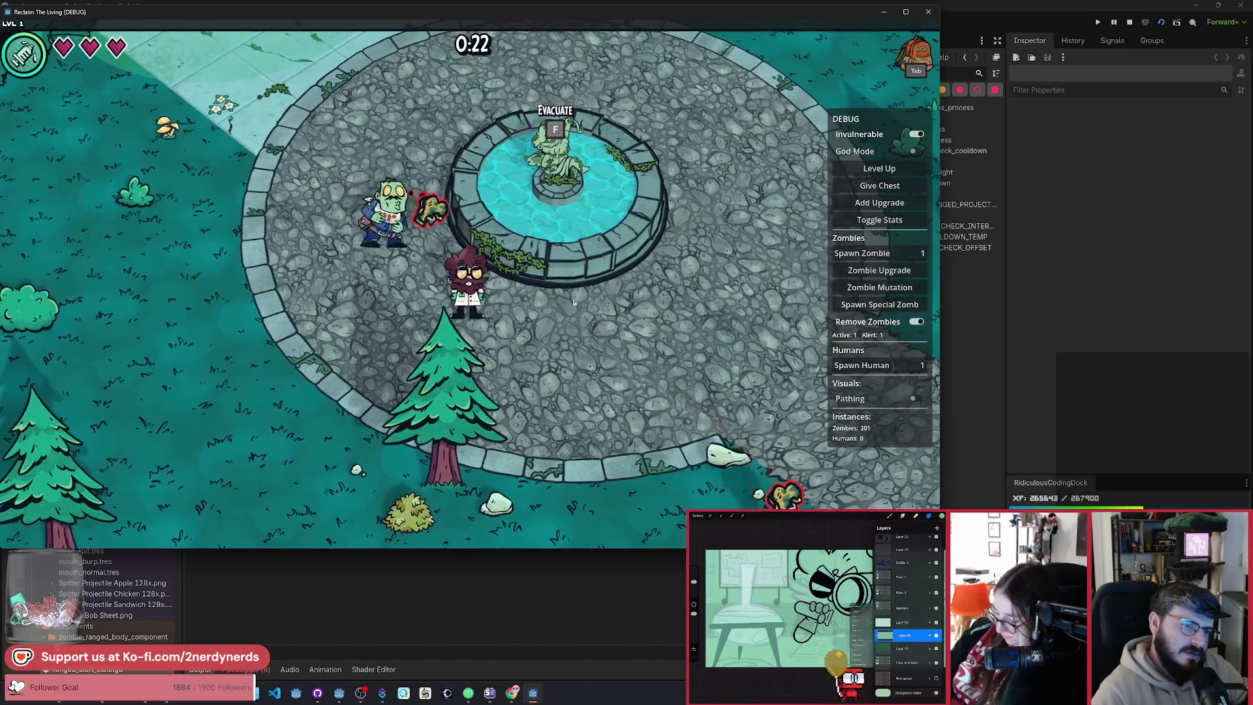
pyautogui.press('Escape')
pyautogui.click(484, 354)
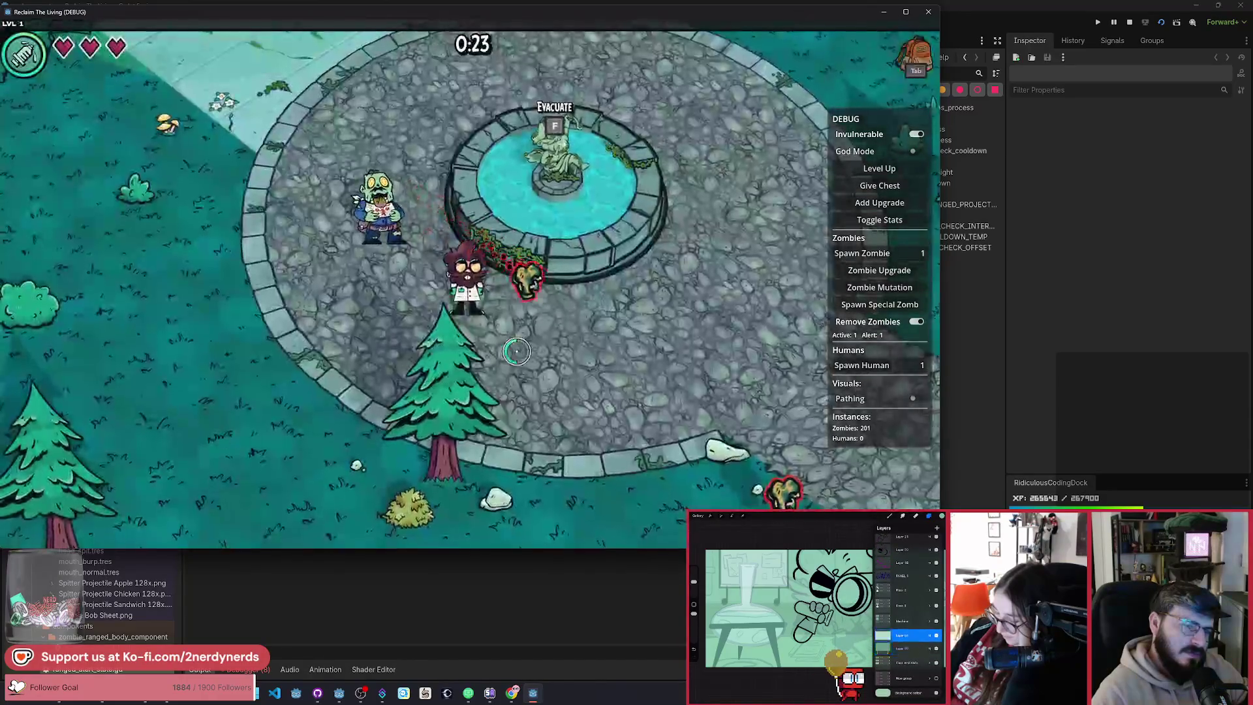
pyautogui.hotkey('alt', 'F4')
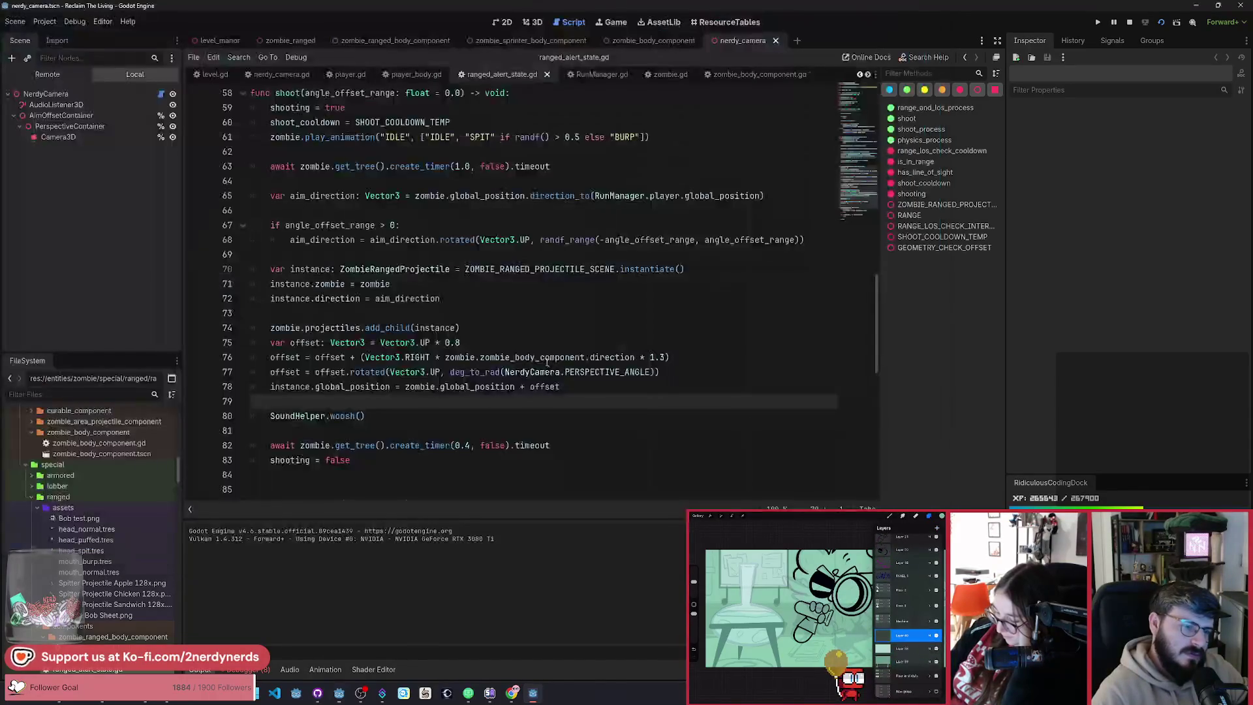
# Step: Change Vector3.RIGHT to Vector3.LEFT in line 76's offset and test-run the game
pyautogui.doubleClick(417, 358)
pyautogui.write('LEFT')
pyautogui.press('F5')
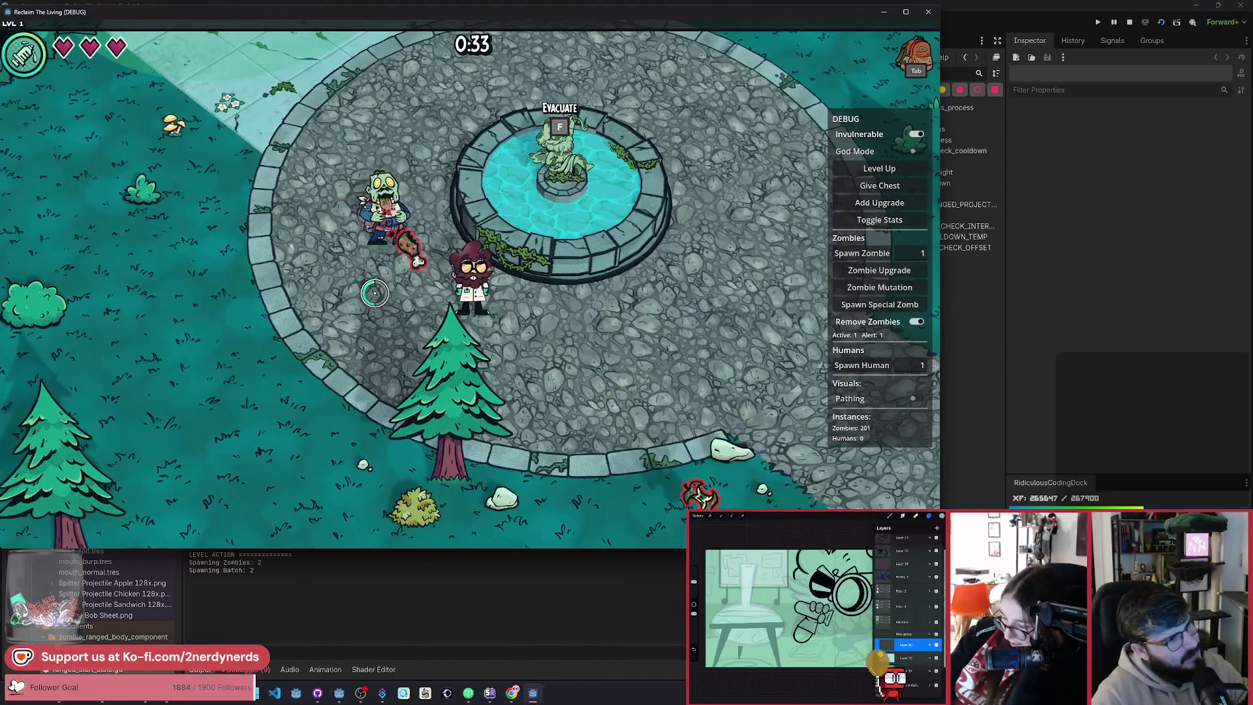
pyautogui.press('F8')
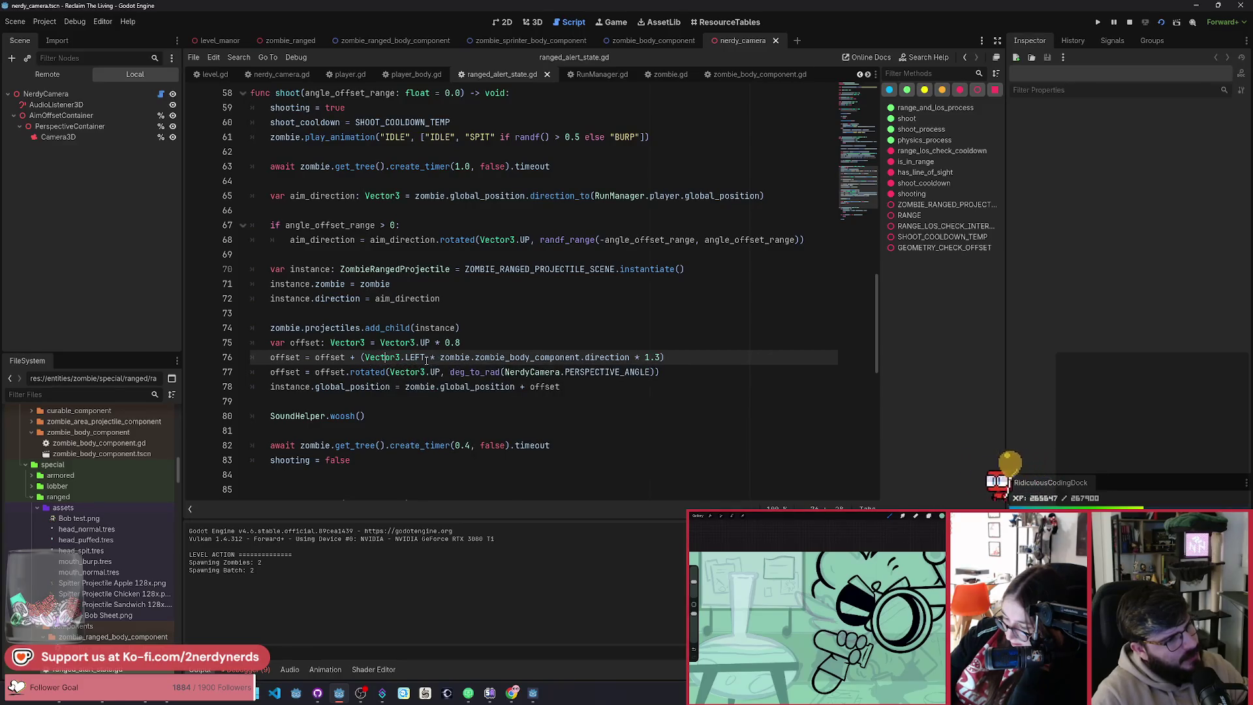
# Step: Make line 76 use (Vector3.LEFT if direction == 1 else Vector3.RIGHT), save, and run the game
pyautogui.write('if')
pyautogui.hotkey('ctrl', 'Right')
pyautogui.hotkey('ctrl', 'Right')
pyautogui.hotkey('ctrl', 'Right')
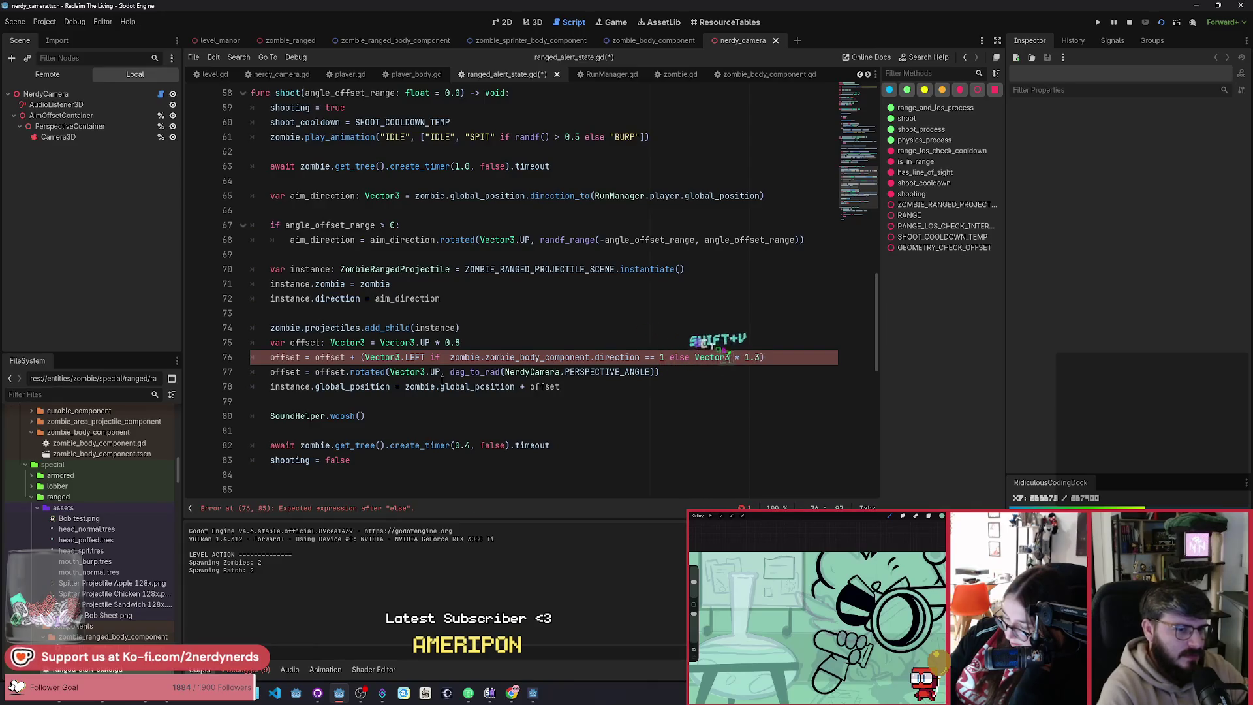
pyautogui.write('.RIGHT')
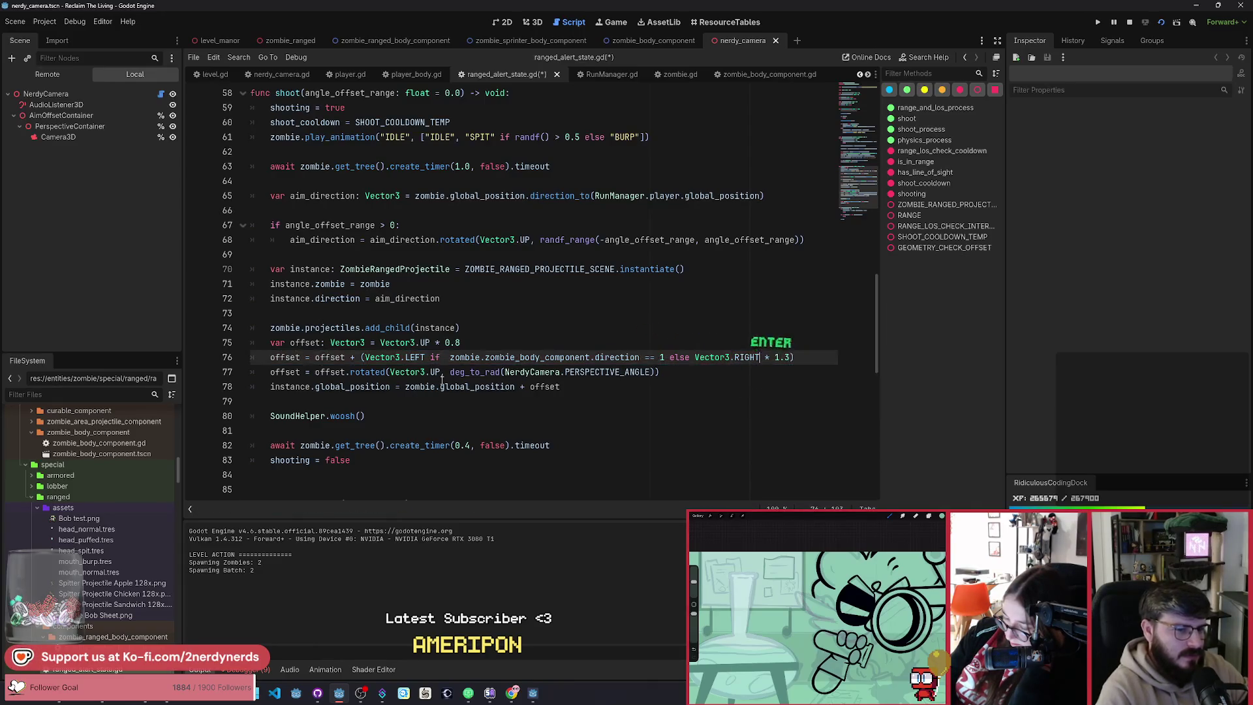
pyautogui.hotkey('ctrl', 's')
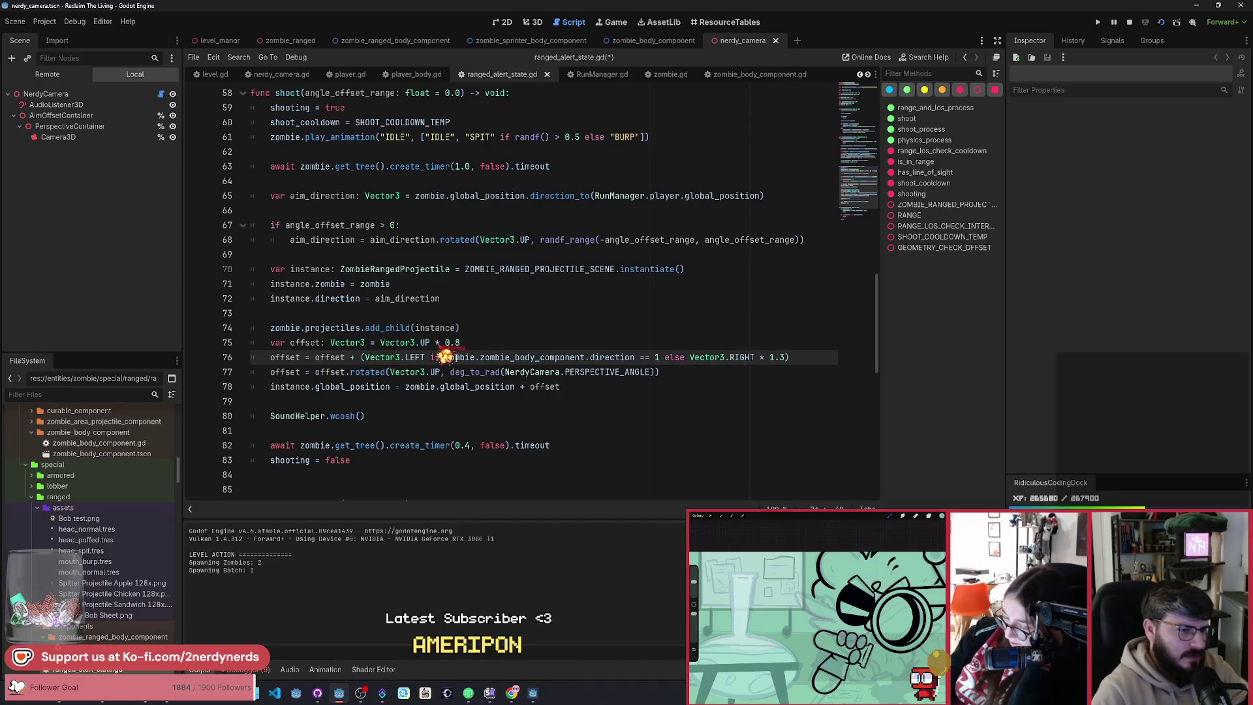
pyautogui.hotkey('ctrl', 's')
pyautogui.write(')')
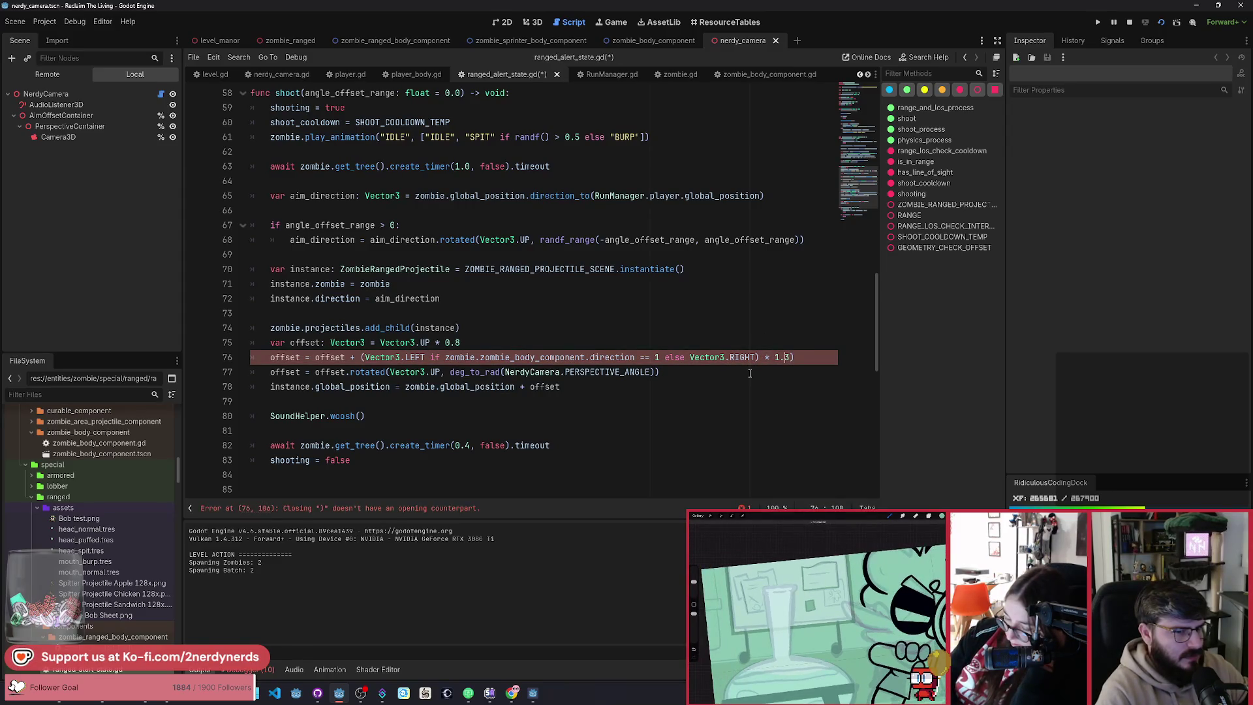
pyautogui.write('(')
pyautogui.hotkey('ctrl', 's')
pyautogui.hotkey('ctrl', 's')
pyautogui.press('F5')
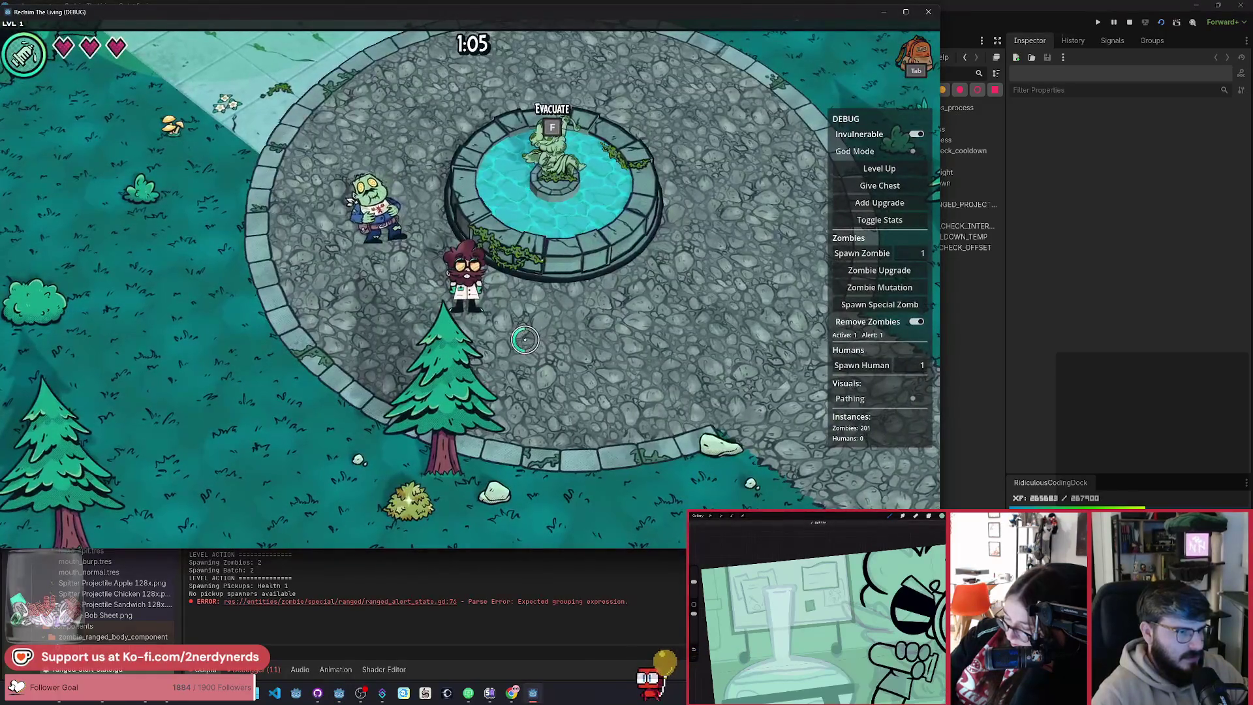
# Step: Walk the scientist left and right to draw zombie fire, then stop the game
pyautogui.press('a')
pyautogui.press('a')
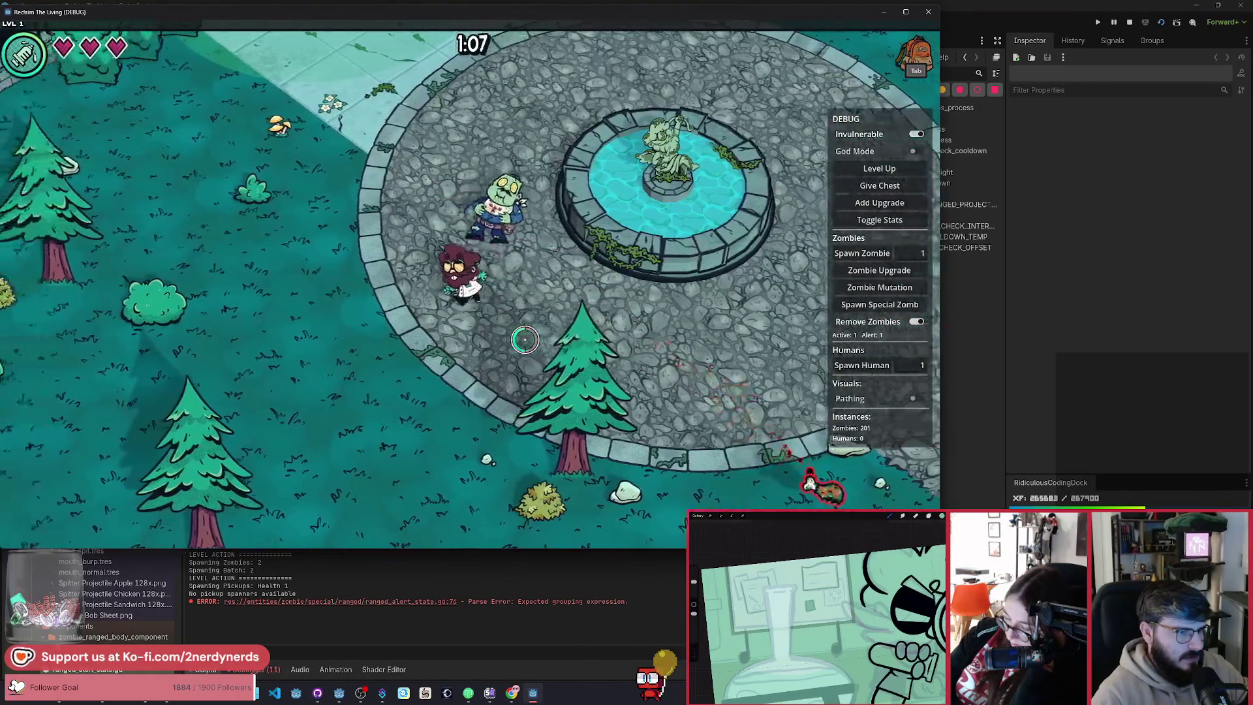
pyautogui.press('d')
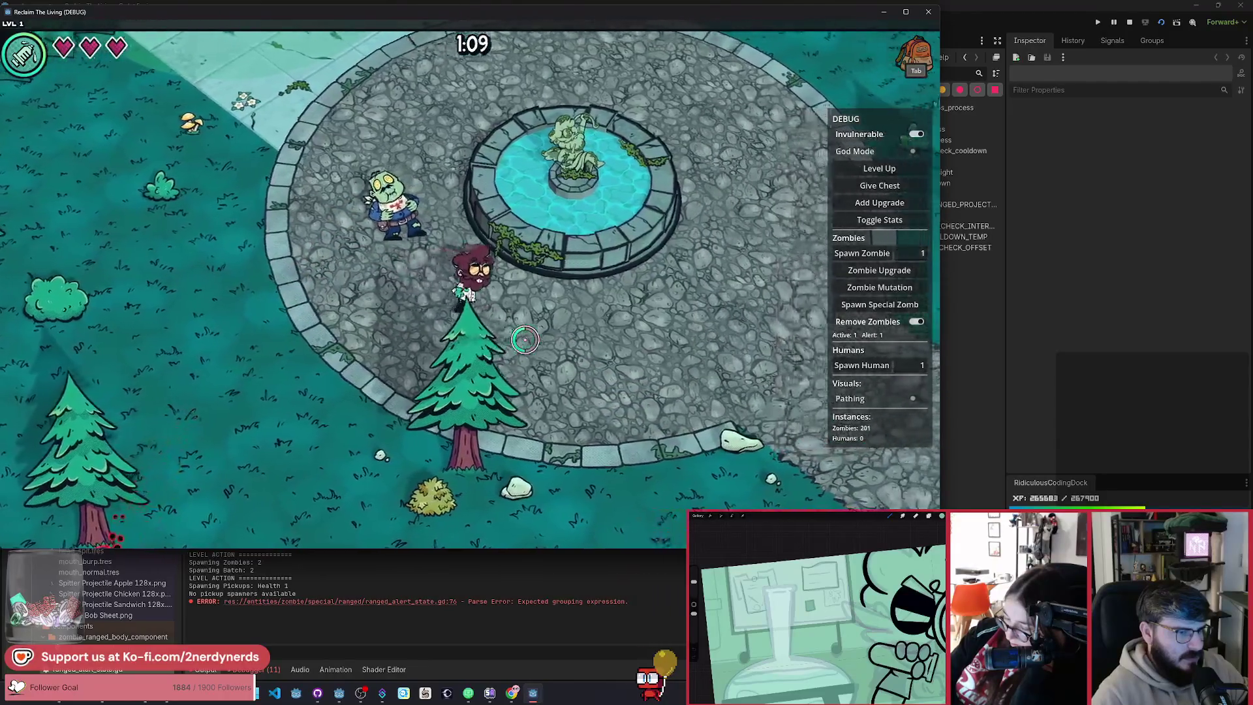
pyautogui.press('F8')
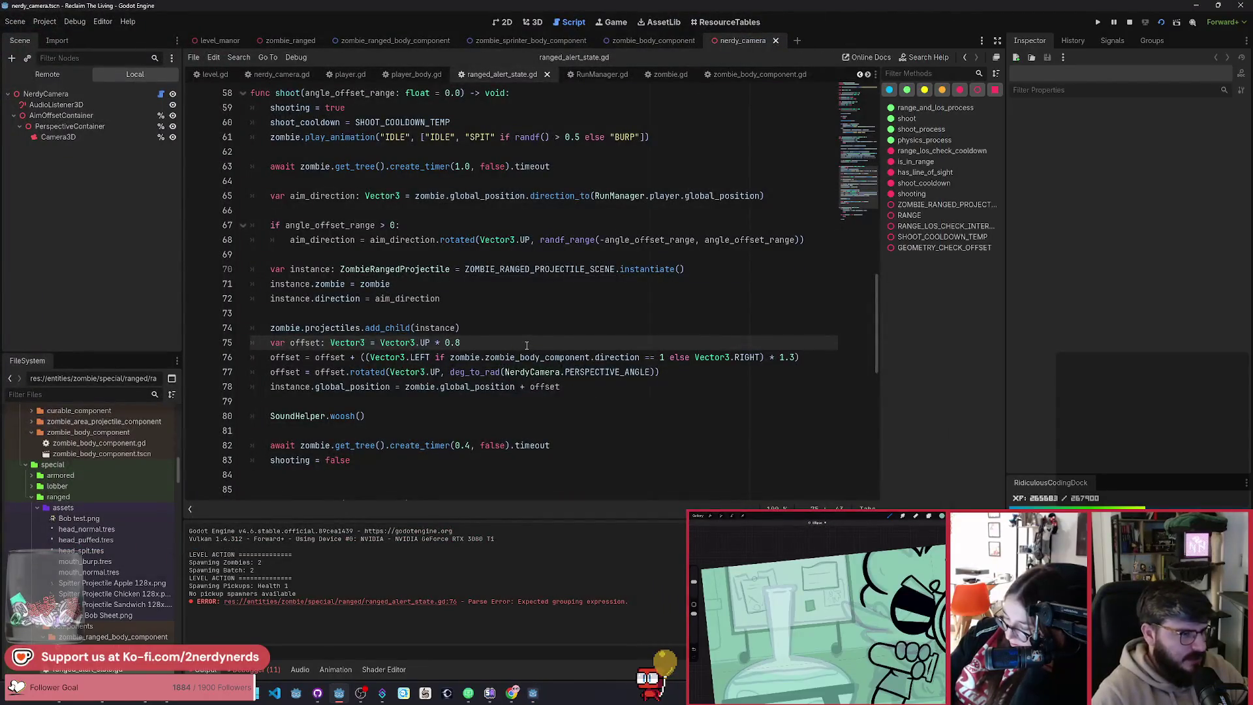
# Step: Add a prints('direction', ...) line with the zombie body's direction above the offset, and run the game
pyautogui.press('Return')
pyautogui.write("prints('direction', )")
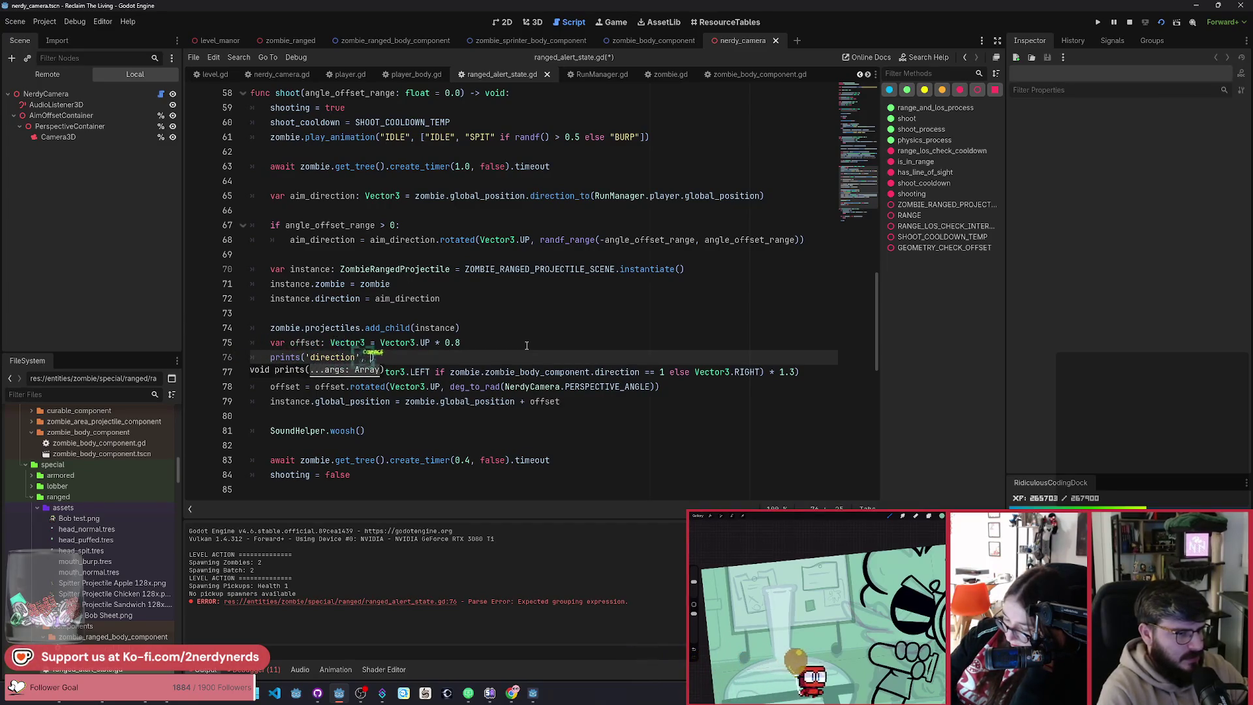
pyautogui.moveTo(459, 379); pyautogui.dragTo(450, 372)
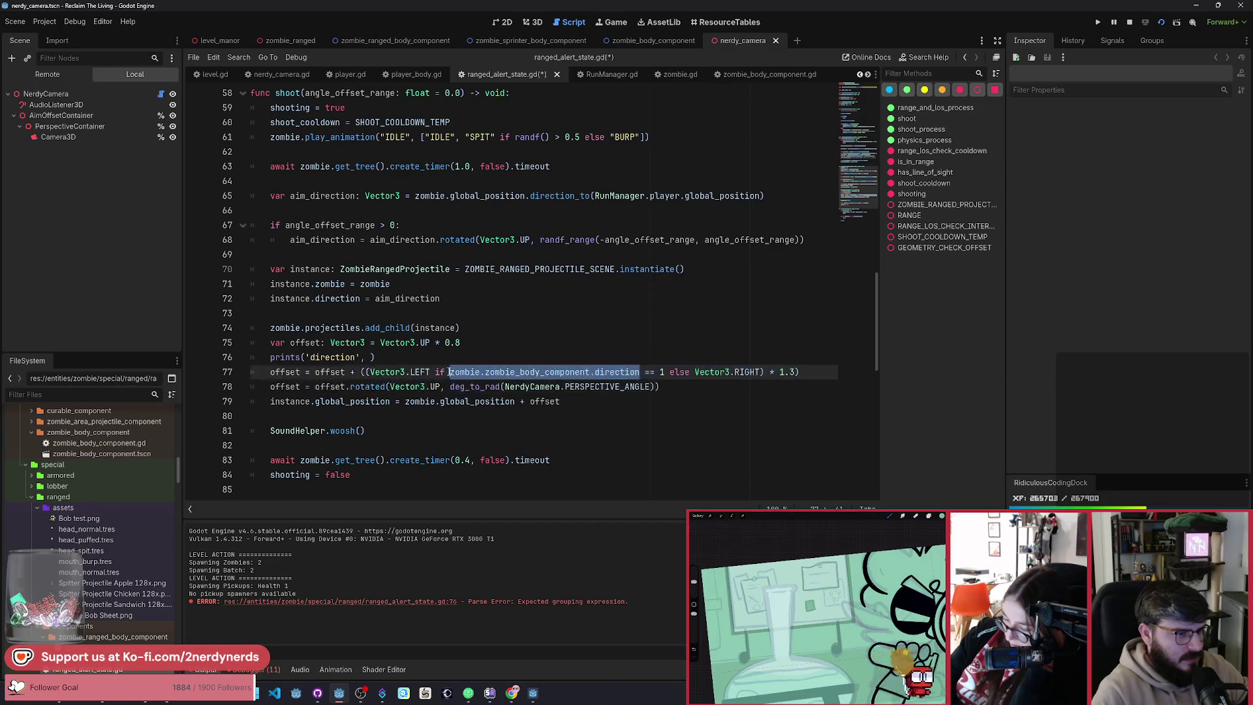
pyautogui.hotkey('ctrl', 'c')
pyautogui.click(372, 358)
pyautogui.hotkey('ctrl', 'v')
pyautogui.press('F5')
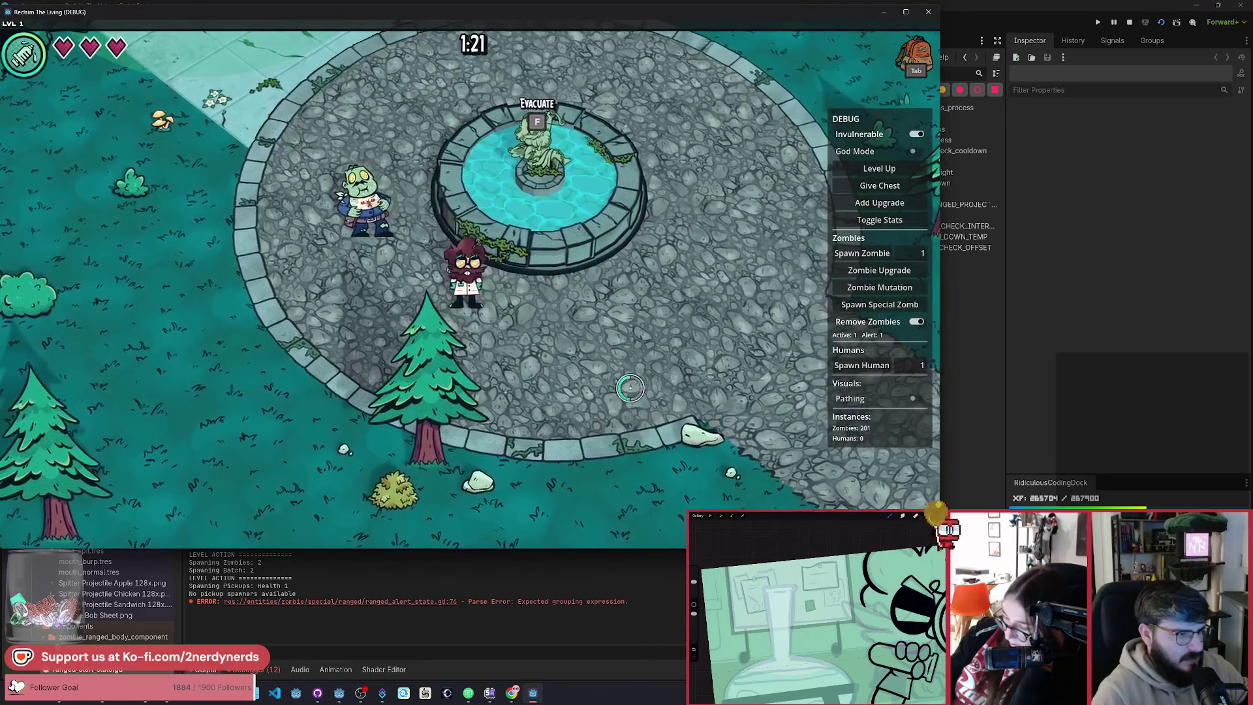
# Step: Walk the scientist around the fountain to log the direction, then switch to zombie.gd
pyautogui.press('a')
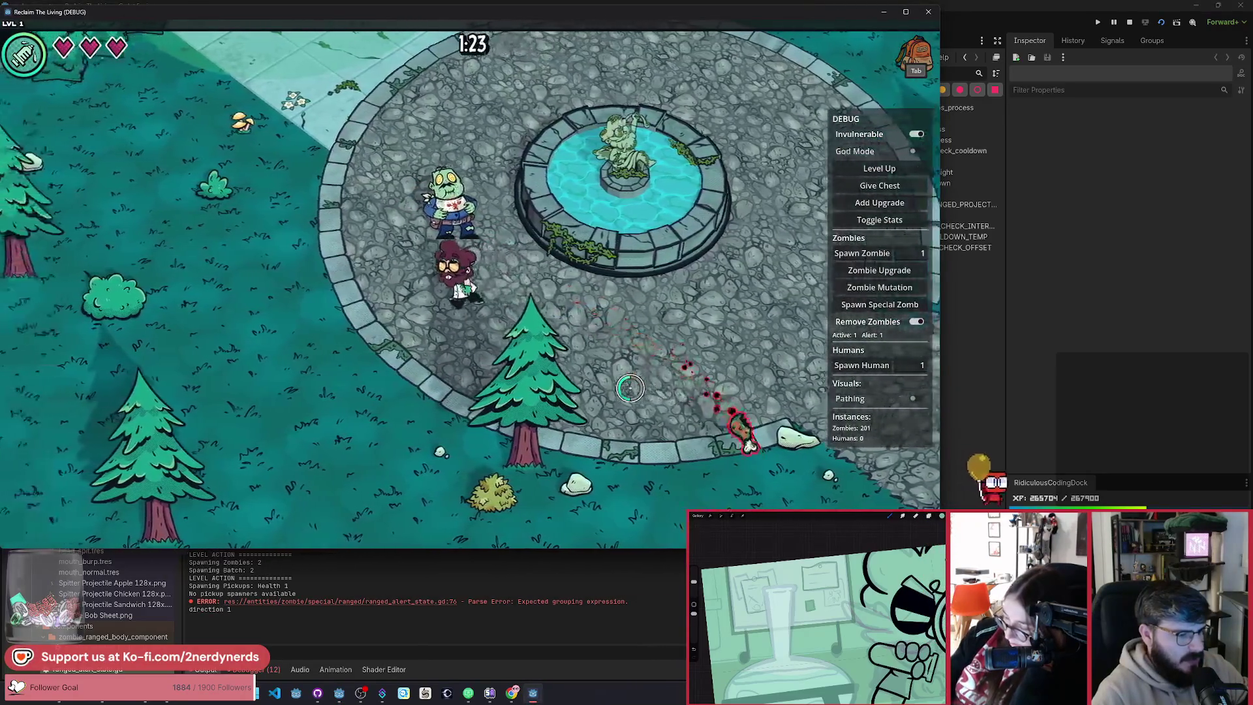
pyautogui.press('w')
pyautogui.press('a')
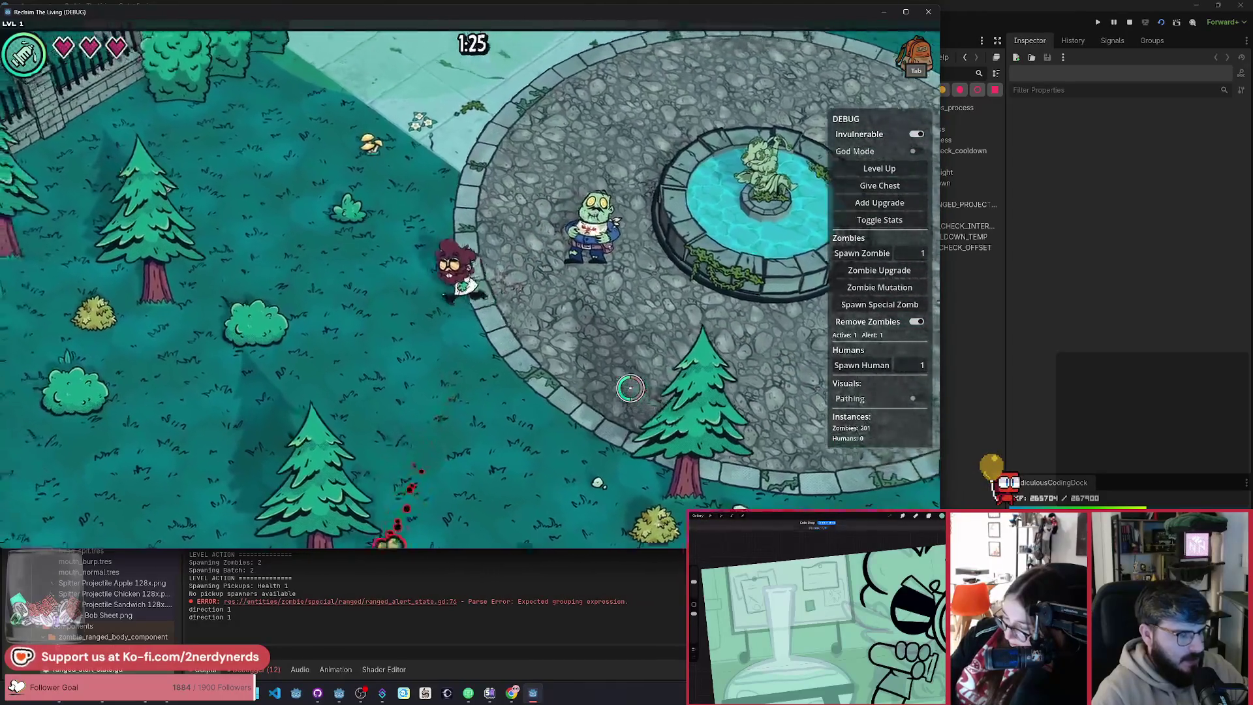
pyautogui.press('w')
pyautogui.press('d')
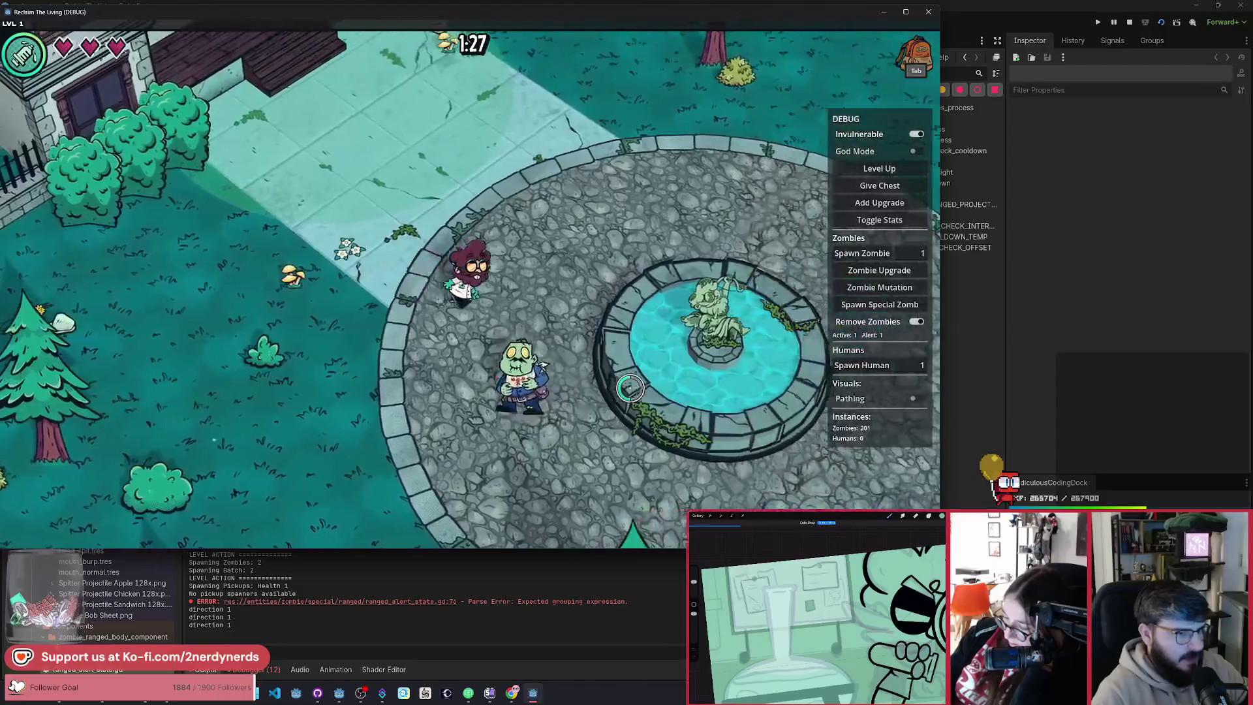
pyautogui.press('w')
pyautogui.press('d')
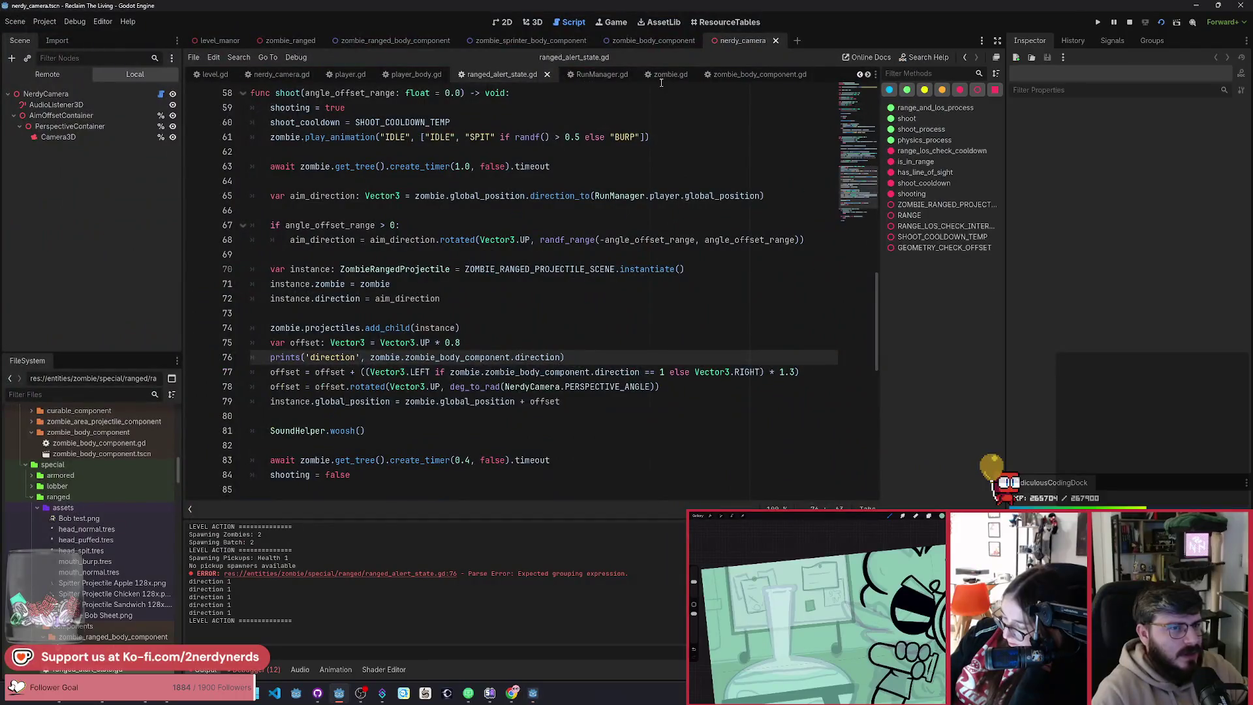
pyautogui.click(664, 75)
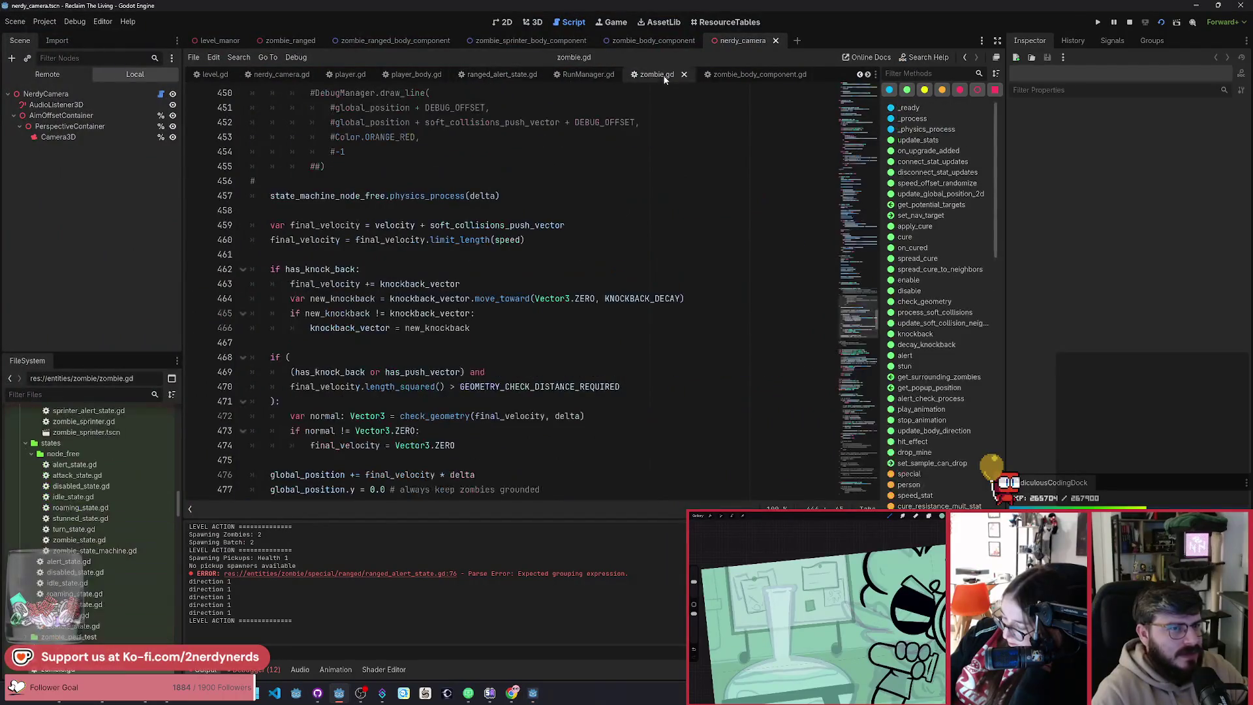
# Step: Jump to _physics_process in zombie.gd and search the script for 'face_'
pyautogui.click(562, 290)
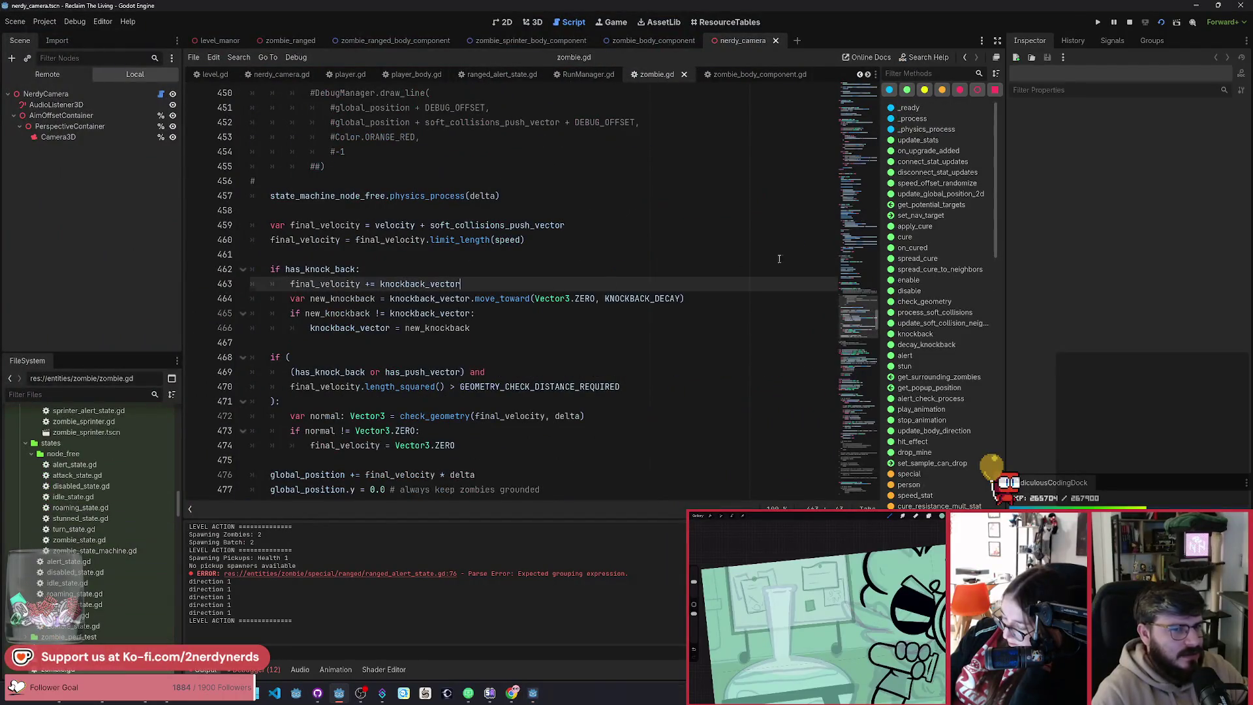
pyautogui.click(914, 119)
pyautogui.click(926, 129)
pyautogui.scroll(-5, 478, 355)
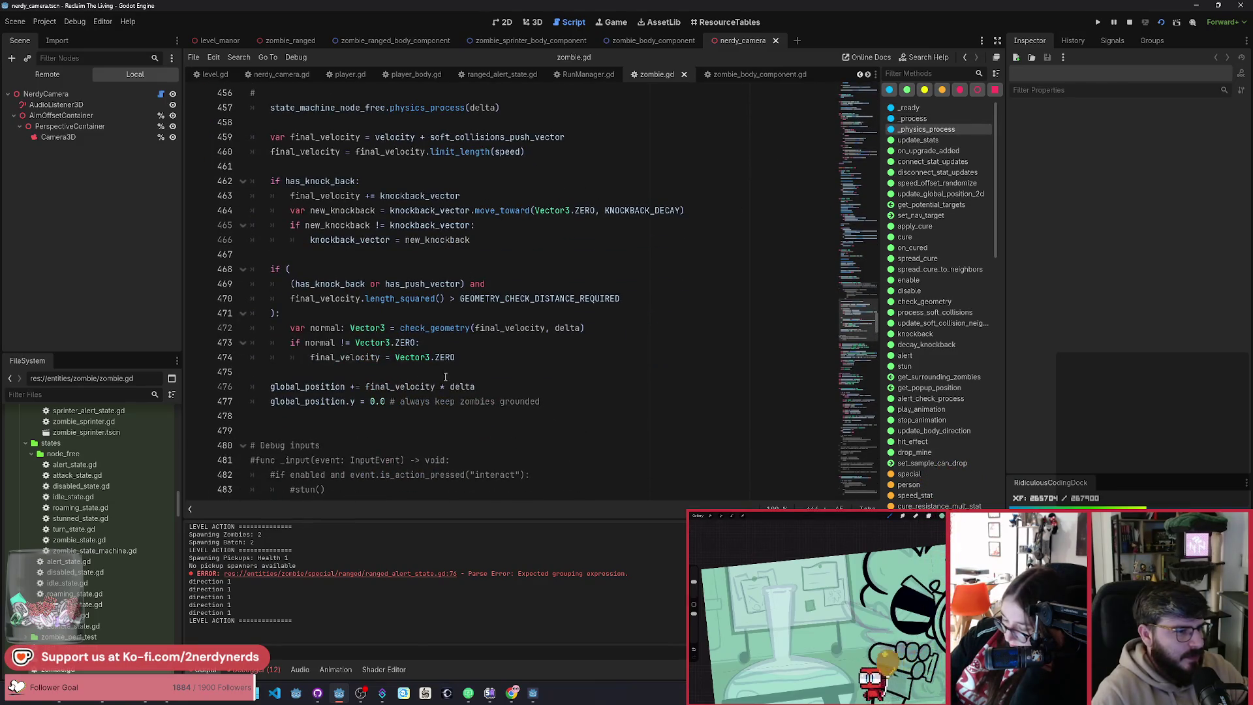
pyautogui.hotkey('ctrl', 'f')
pyautogui.write('face_')
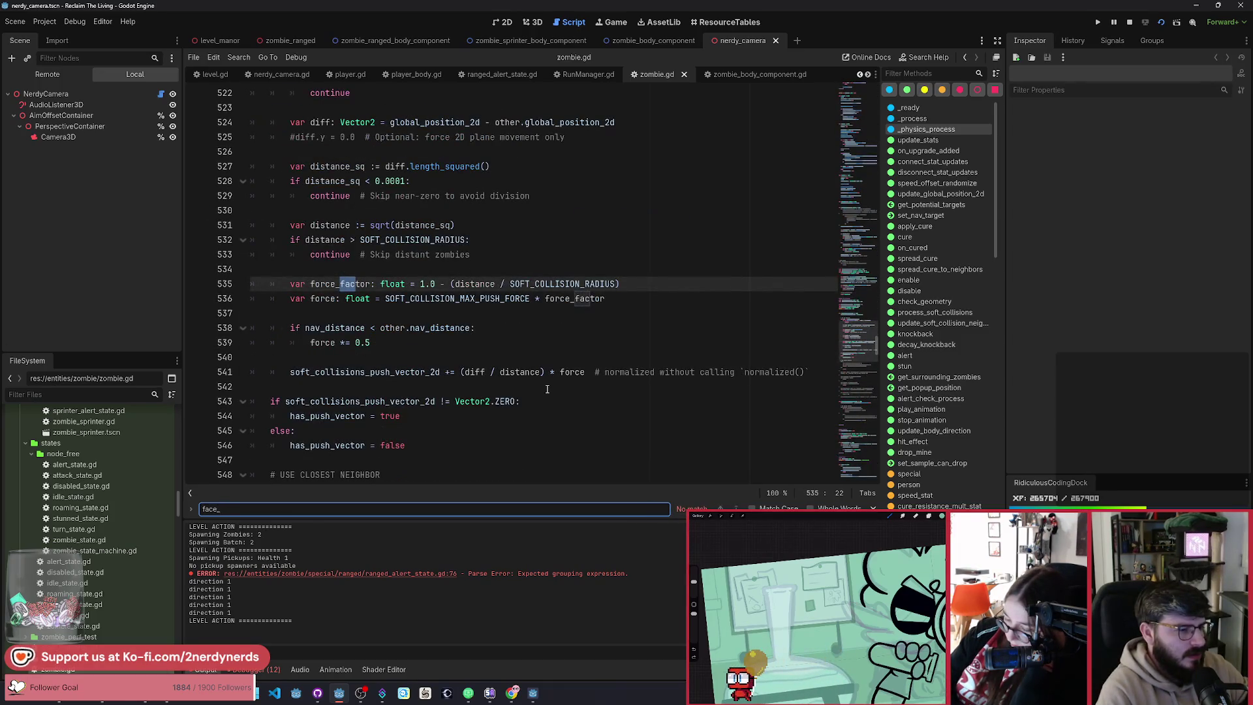
# Step: Back in ranged_alert_state.gd, review the range_and_los_process definition and raycast code
pyautogui.click(500, 74)
pyautogui.scroll(7, 519, 328)
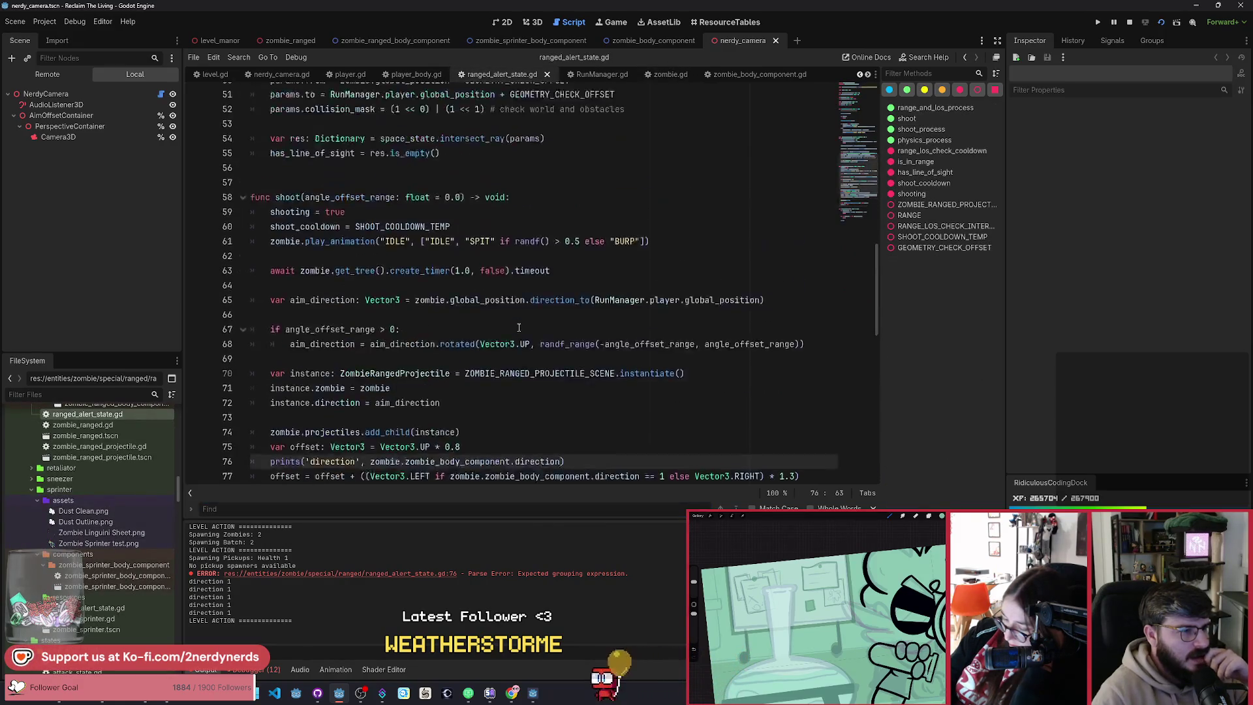
pyautogui.scroll(2, 519, 328)
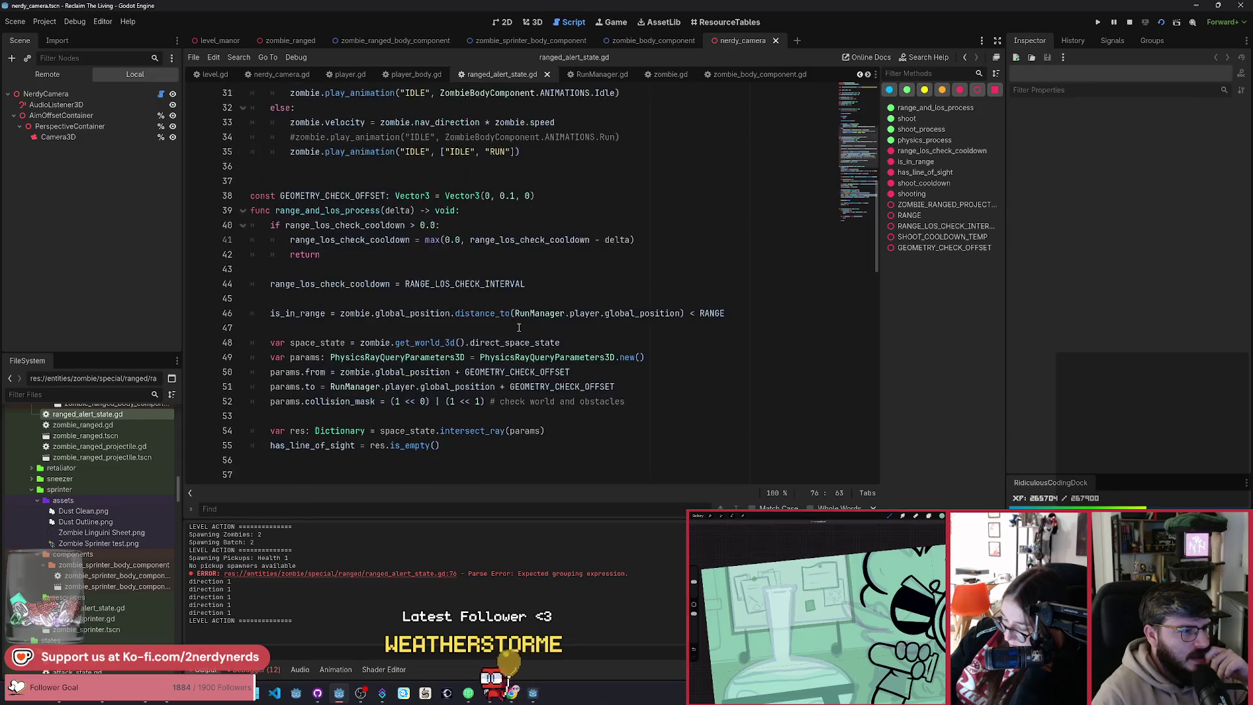
pyautogui.scroll(5, 519, 327)
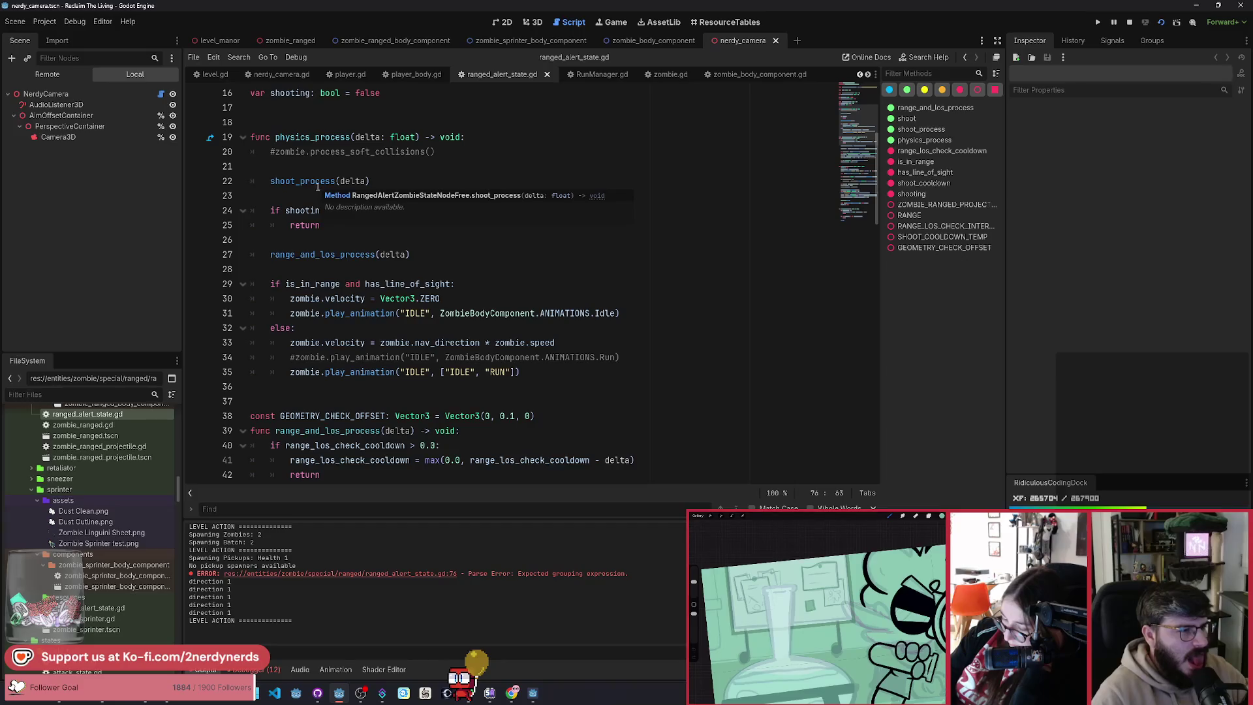
pyautogui.keyDown('ctrl'); pyautogui.click(322, 255); pyautogui.keyUp('ctrl')
pyautogui.scroll(-3, 428, 357)
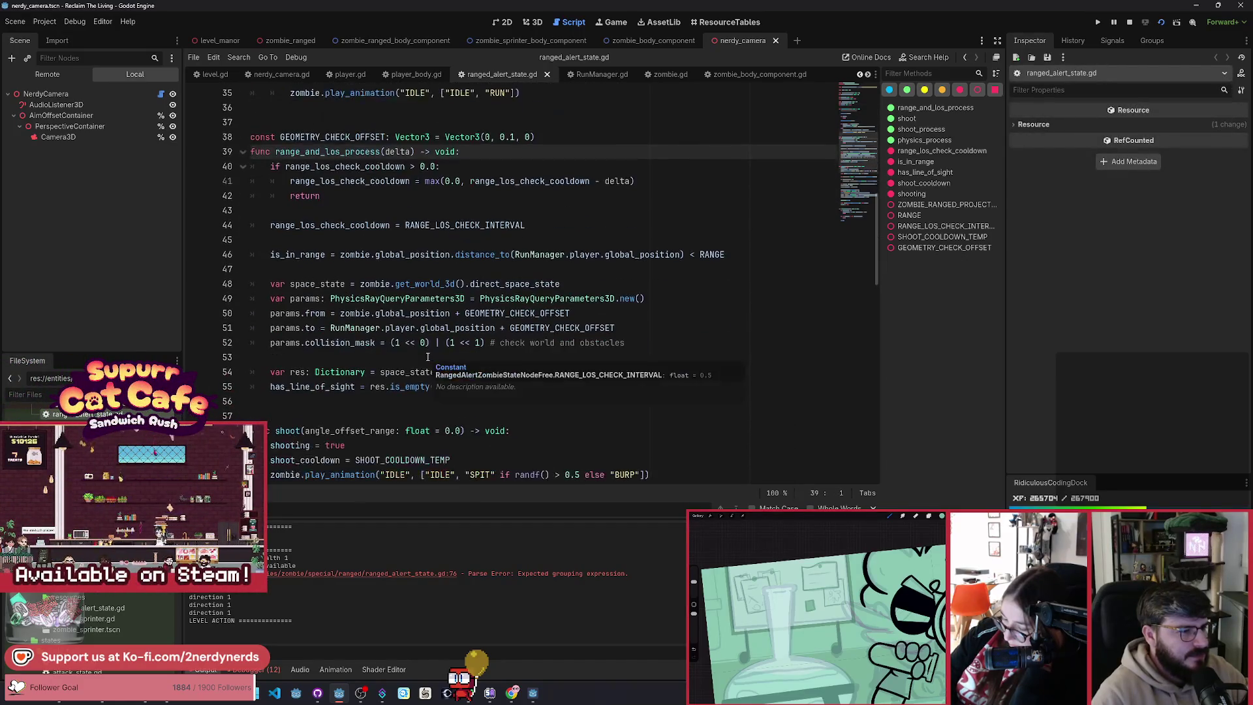
pyautogui.click(484, 401)
pyautogui.scroll(-2, 555, 408)
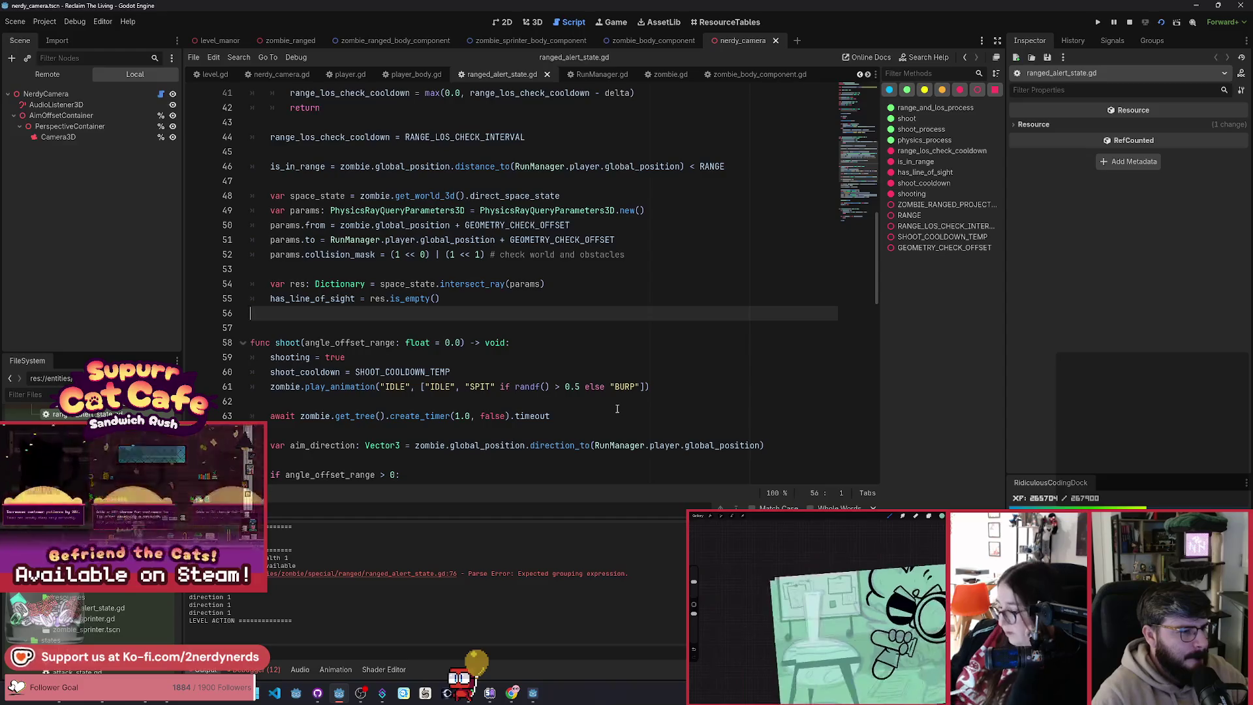
# Step: Type 'fa' on the blank line, then bring up project-wide Find in Files
pyautogui.write('fa')
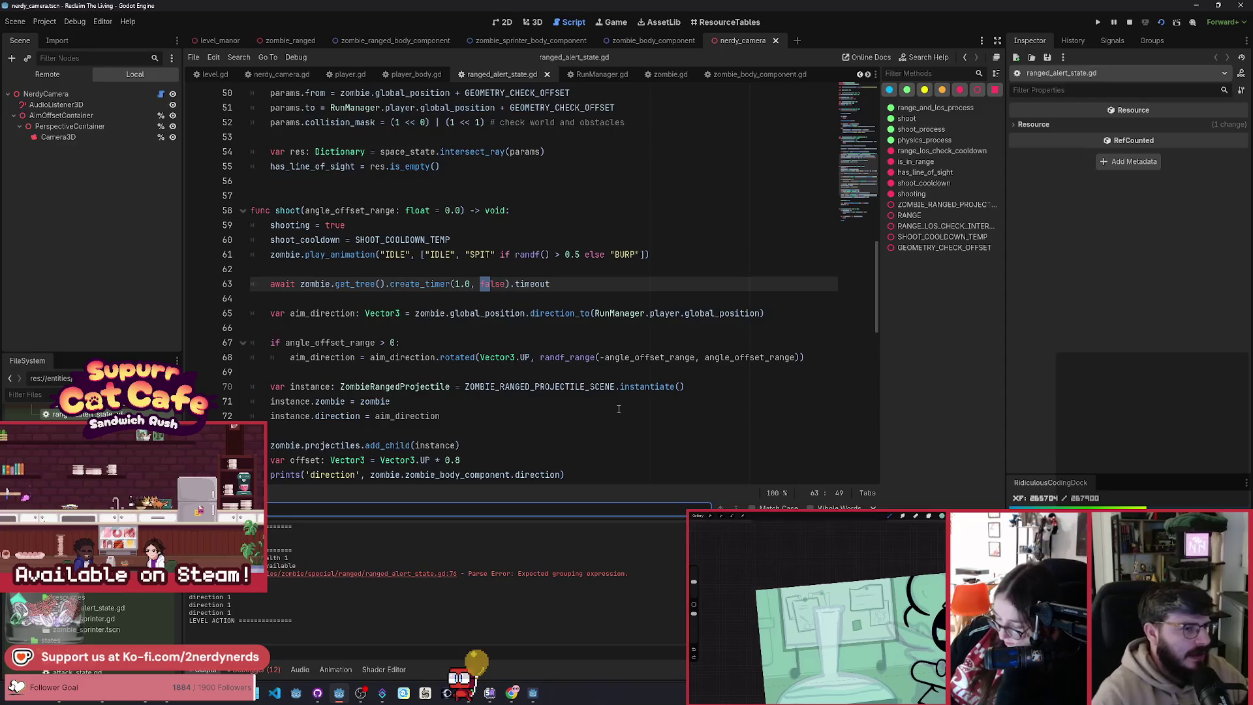
pyautogui.scroll(-5, 725, 384)
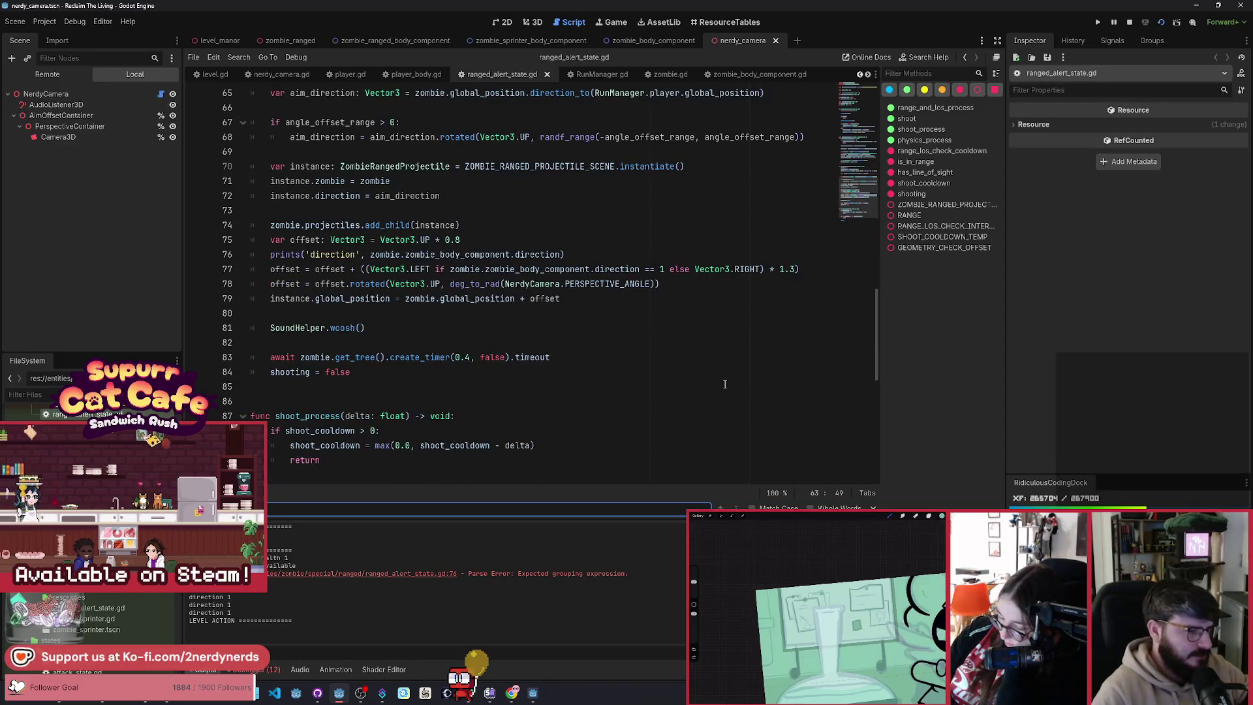
pyautogui.hotkey('ctrl', 'shift', 'f')
# Step: Search all project files for face_direction and open its definition in body_component.gd line 74
pyautogui.write('face_di')
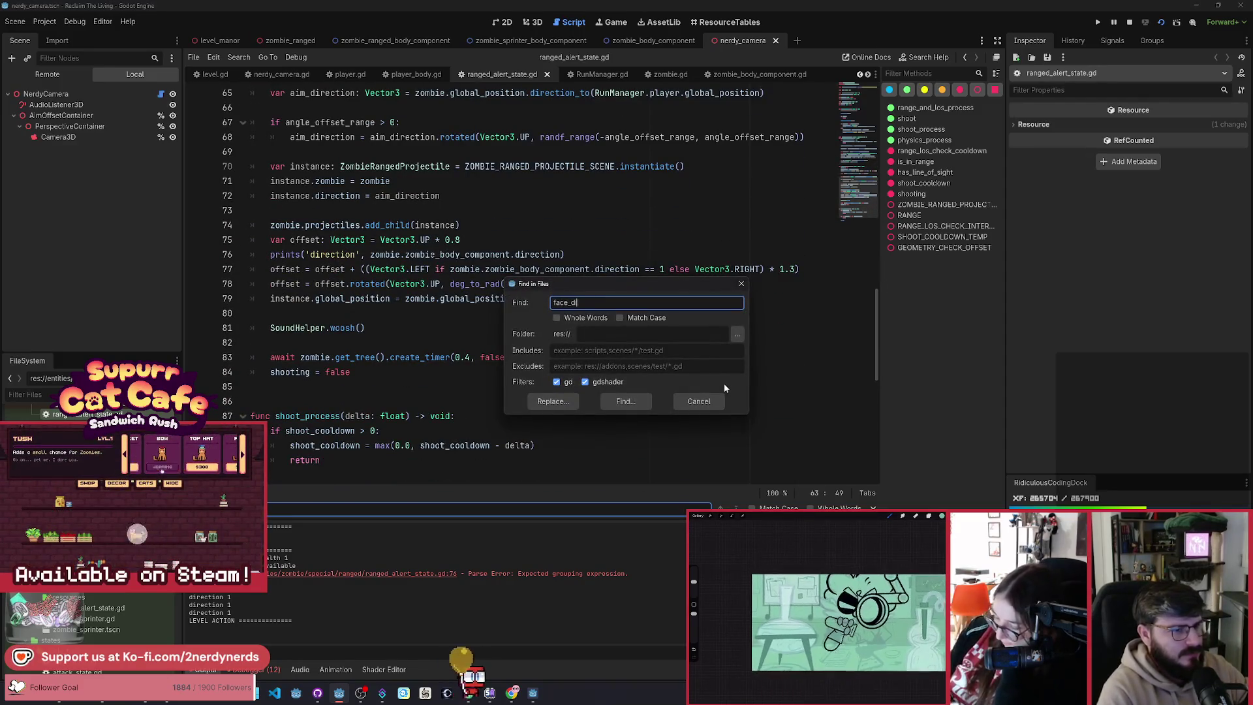
pyautogui.write('rection')
pyautogui.press('Return')
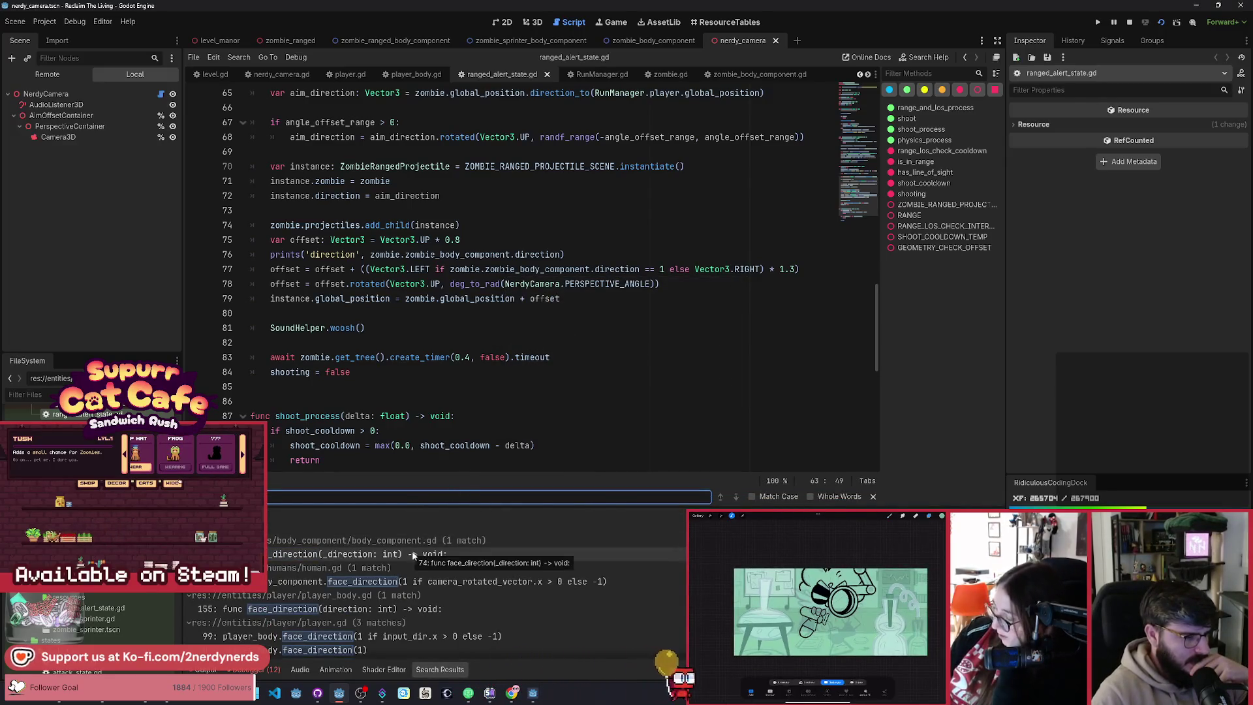
pyautogui.scroll(-1, 449, 590)
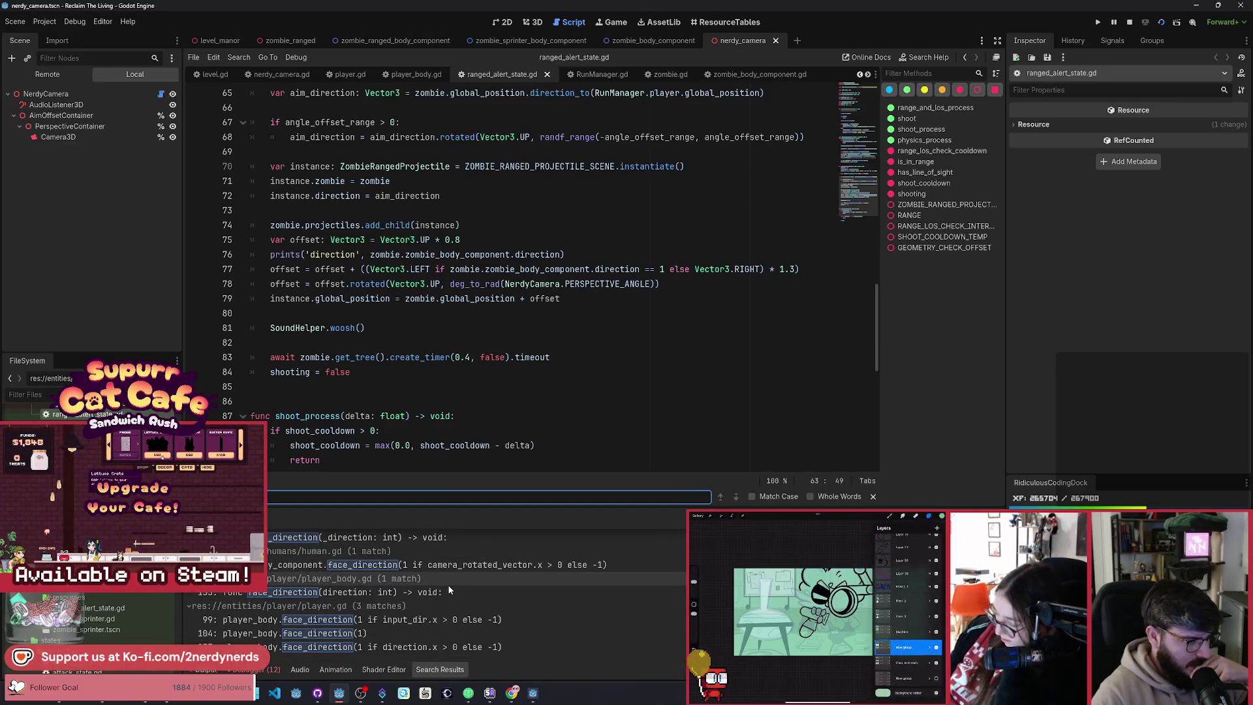
pyautogui.scroll(1, 448, 584)
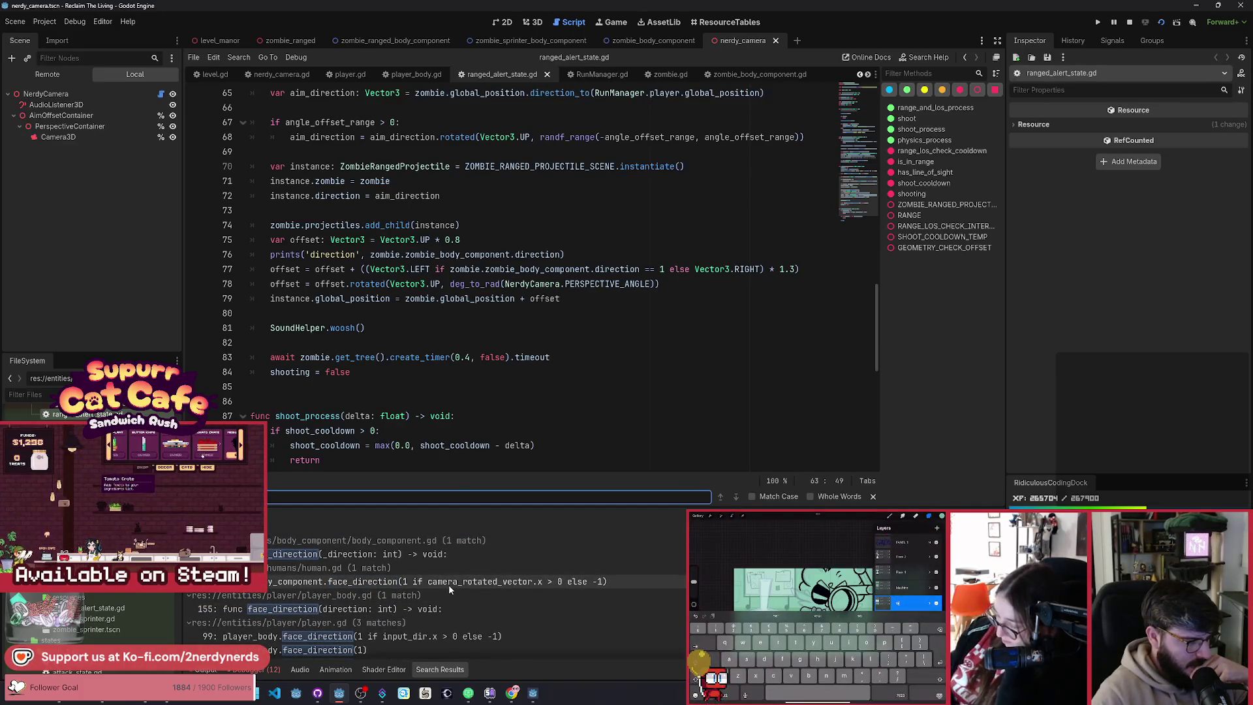
pyautogui.scroll(-1, 449, 585)
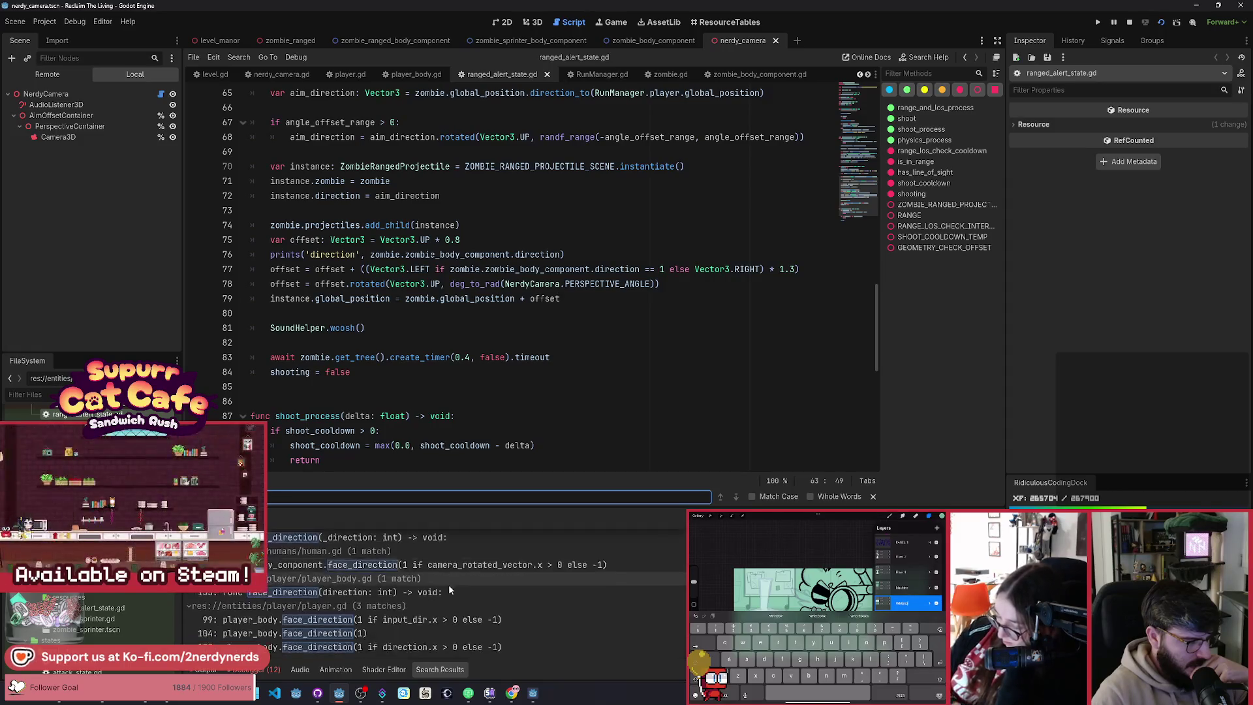
pyautogui.scroll(1, 448, 585)
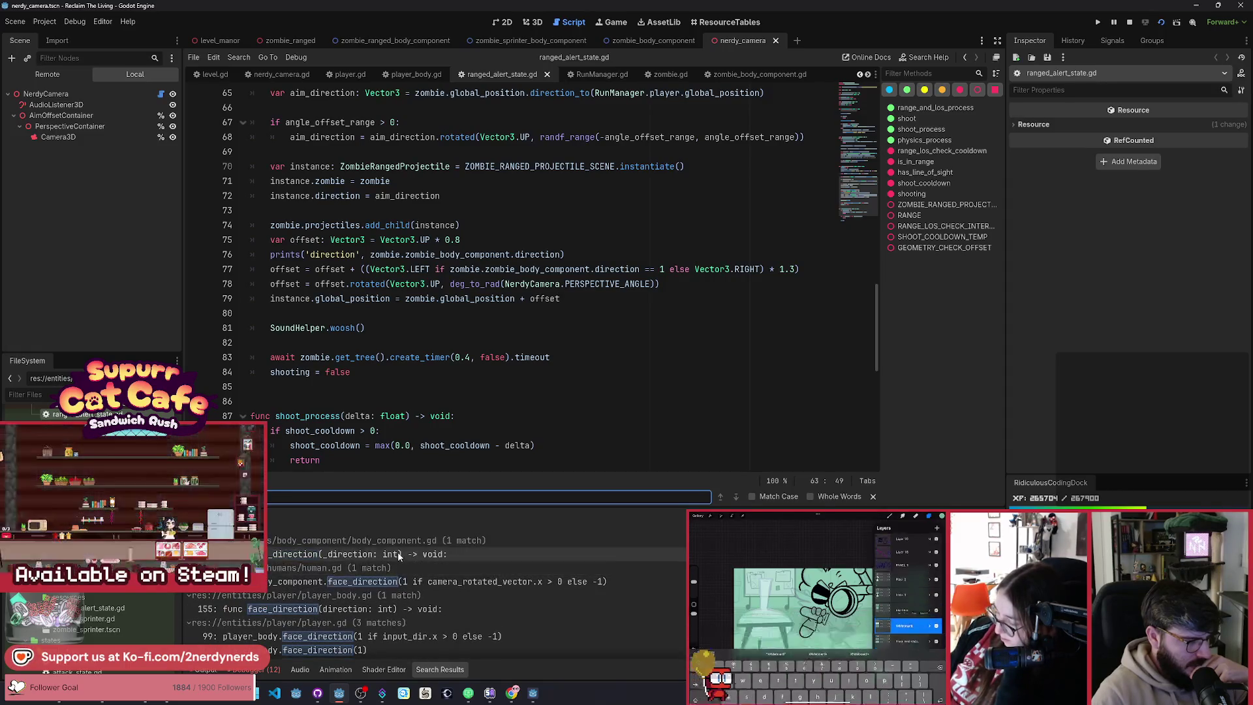
pyautogui.click(398, 553)
pyautogui.scroll(-1, 503, 364)
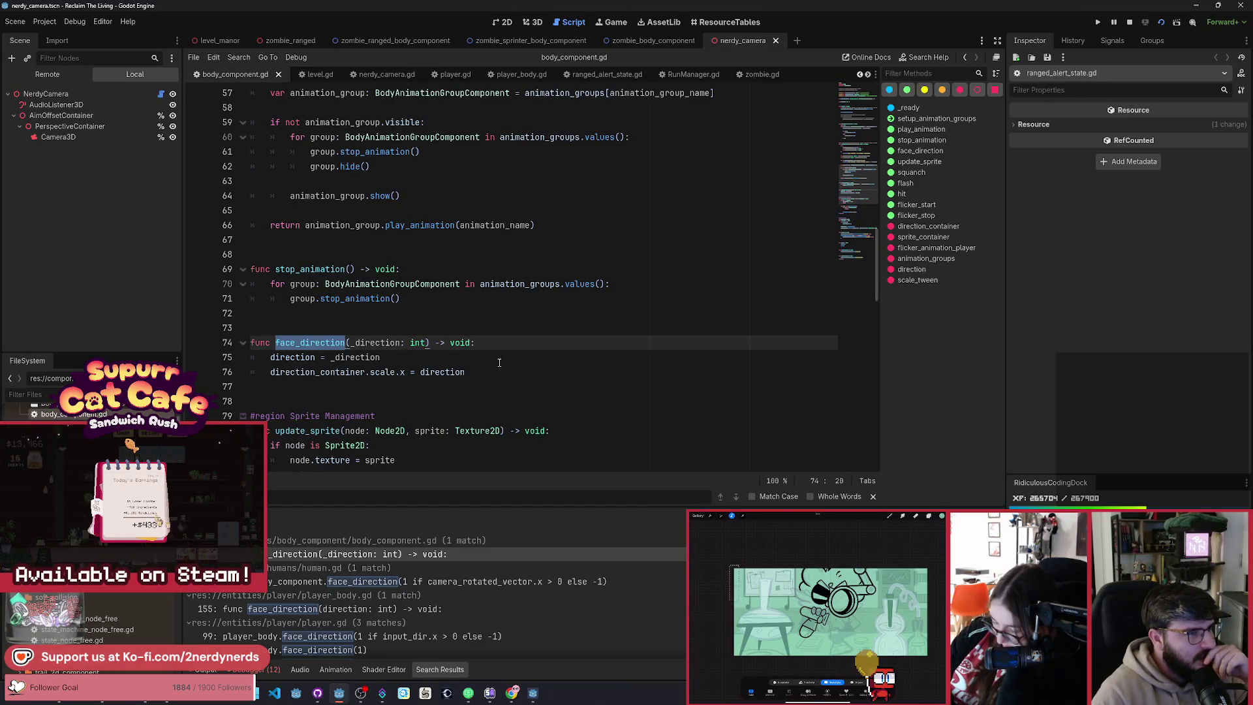
# Step: From ranged_alert_state.gd, open the parent AlertZombieStateNodeFree script and look through it
pyautogui.click(589, 77)
pyautogui.scroll(15, 461, 362)
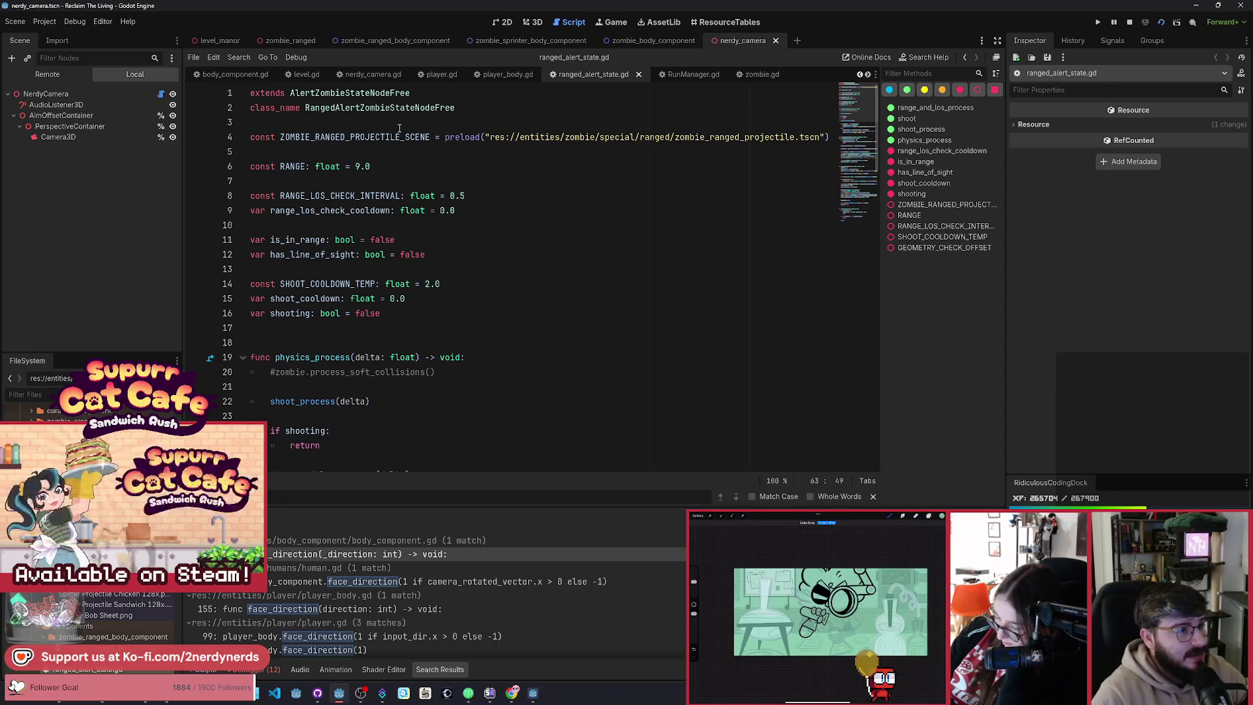
pyautogui.keyDown('ctrl'); pyautogui.click(383, 98); pyautogui.keyUp('ctrl')
pyautogui.scroll(8, 431, 345)
pyautogui.scroll(7, 430, 344)
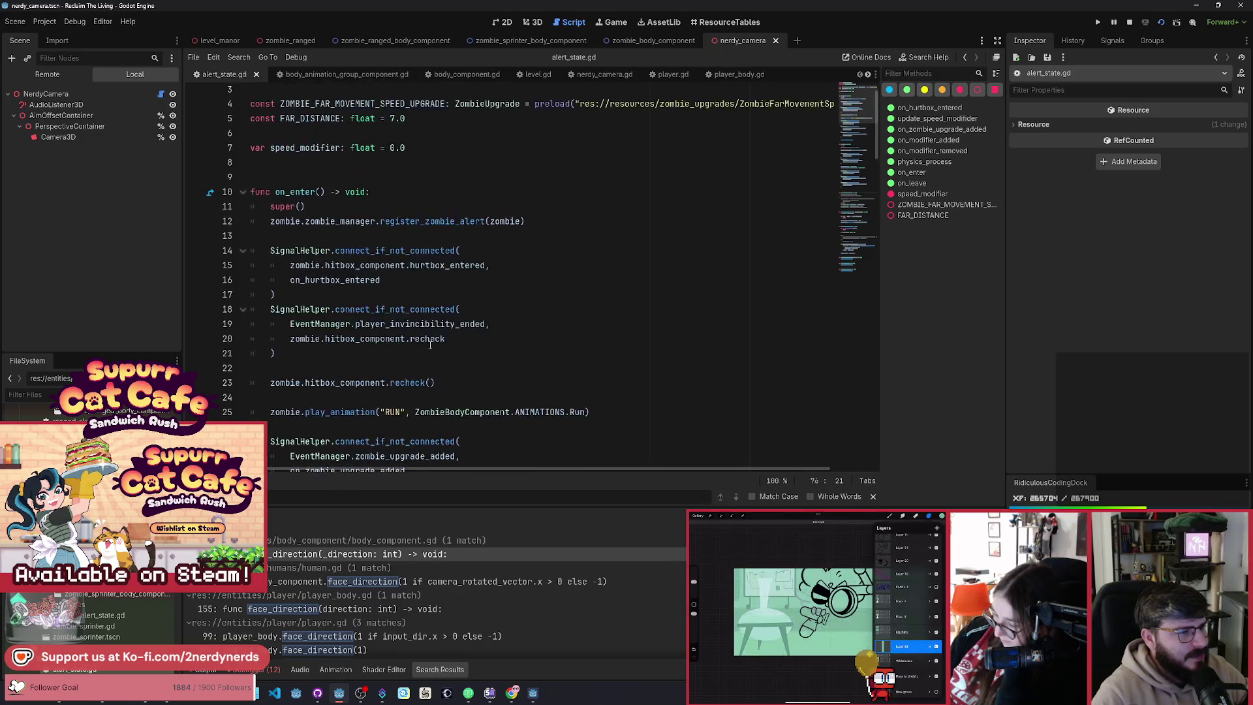
pyautogui.scroll(-15, 430, 345)
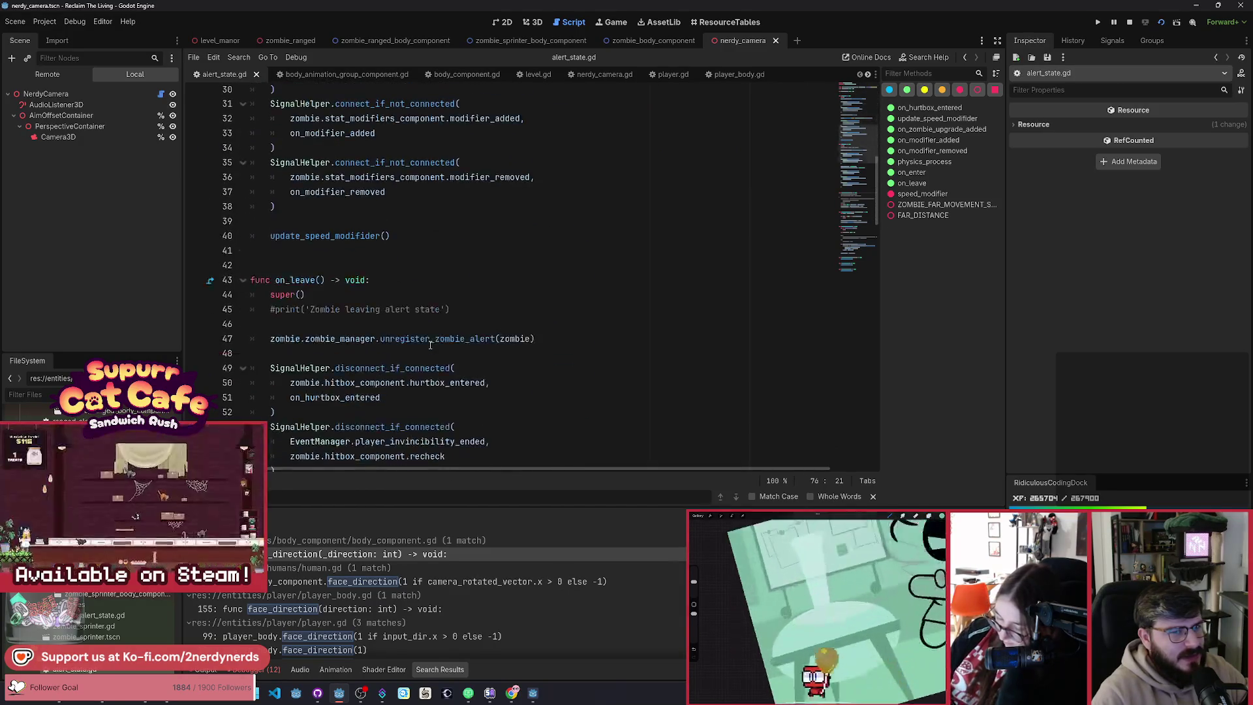
pyautogui.scroll(-7, 431, 344)
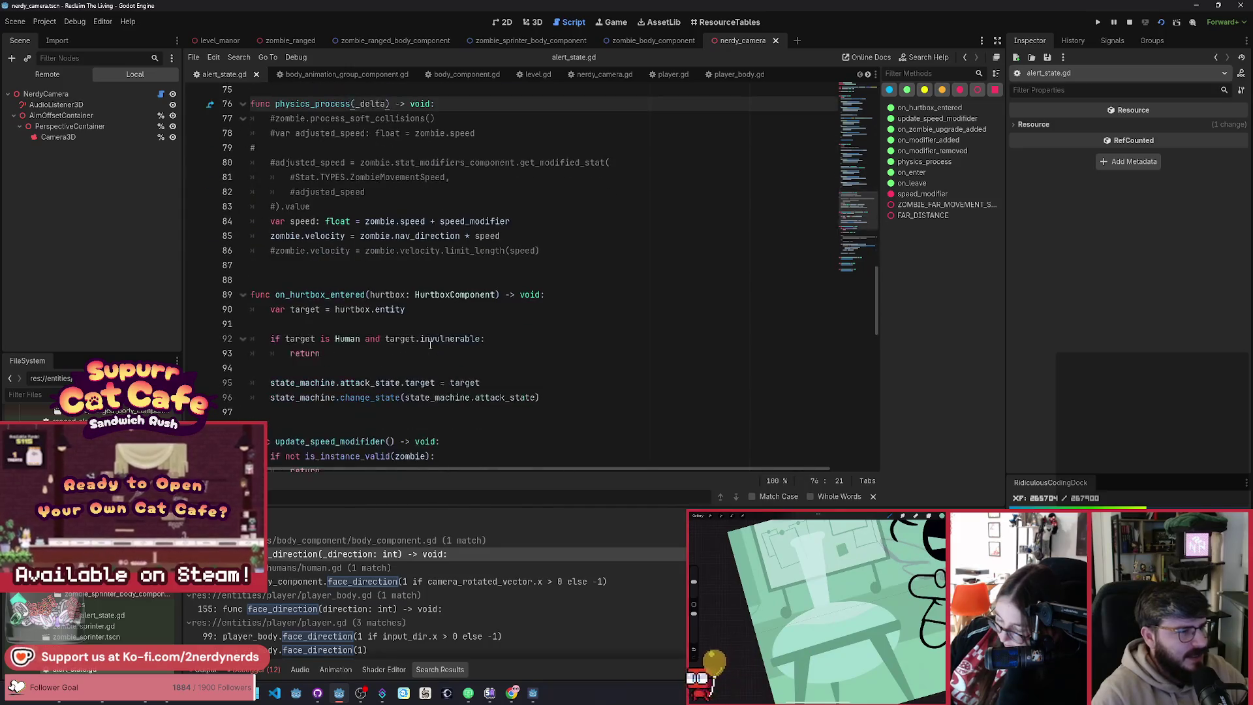
pyautogui.scroll(1, 431, 345)
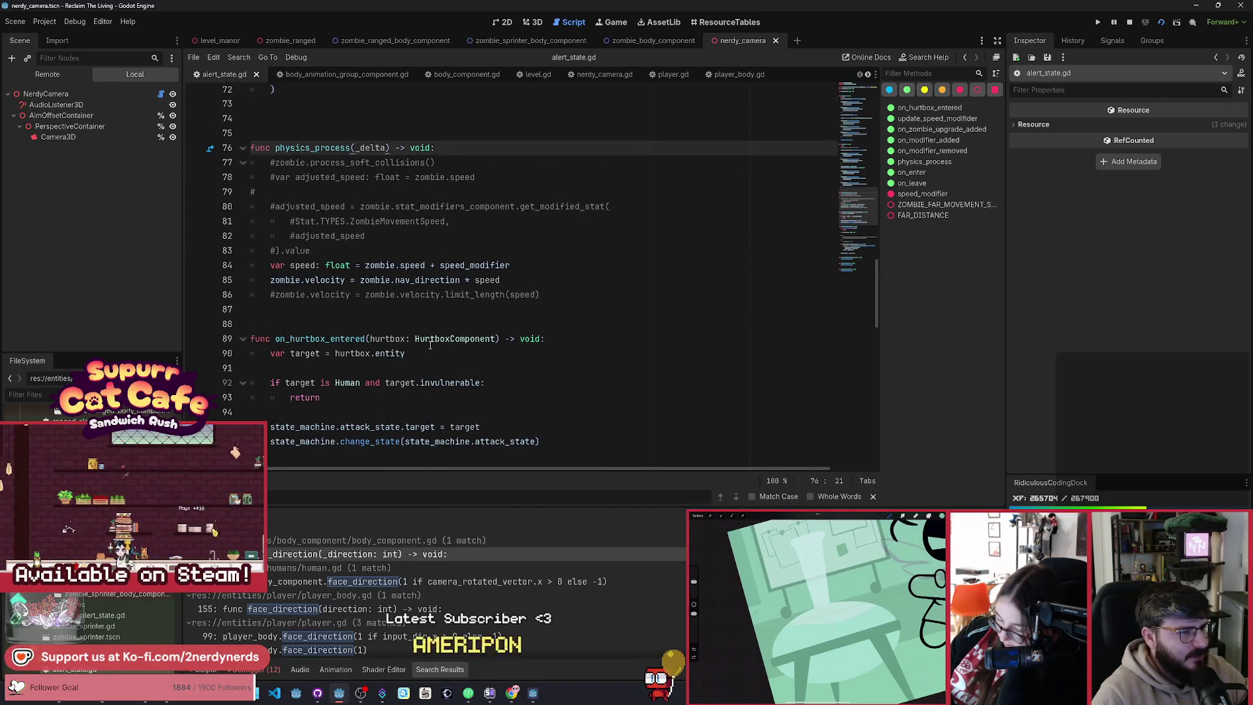
pyautogui.scroll(-6, 433, 344)
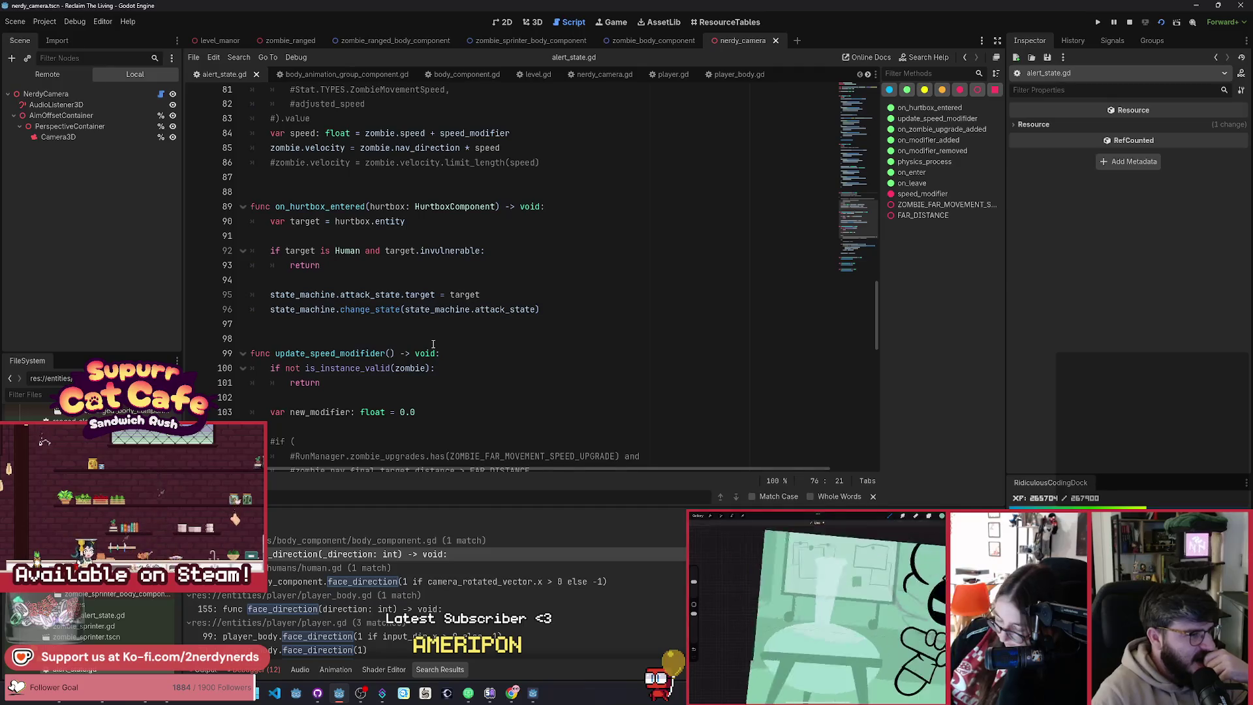
pyautogui.scroll(-5, 433, 344)
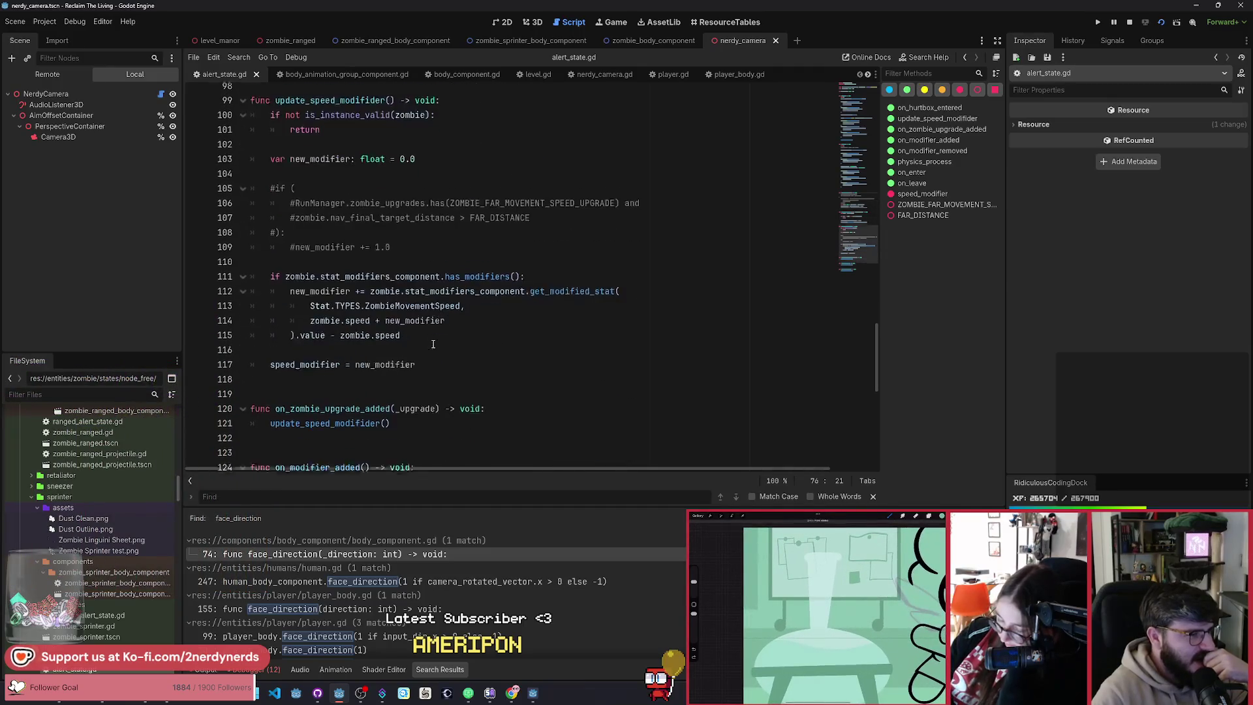
pyautogui.scroll(2, 433, 345)
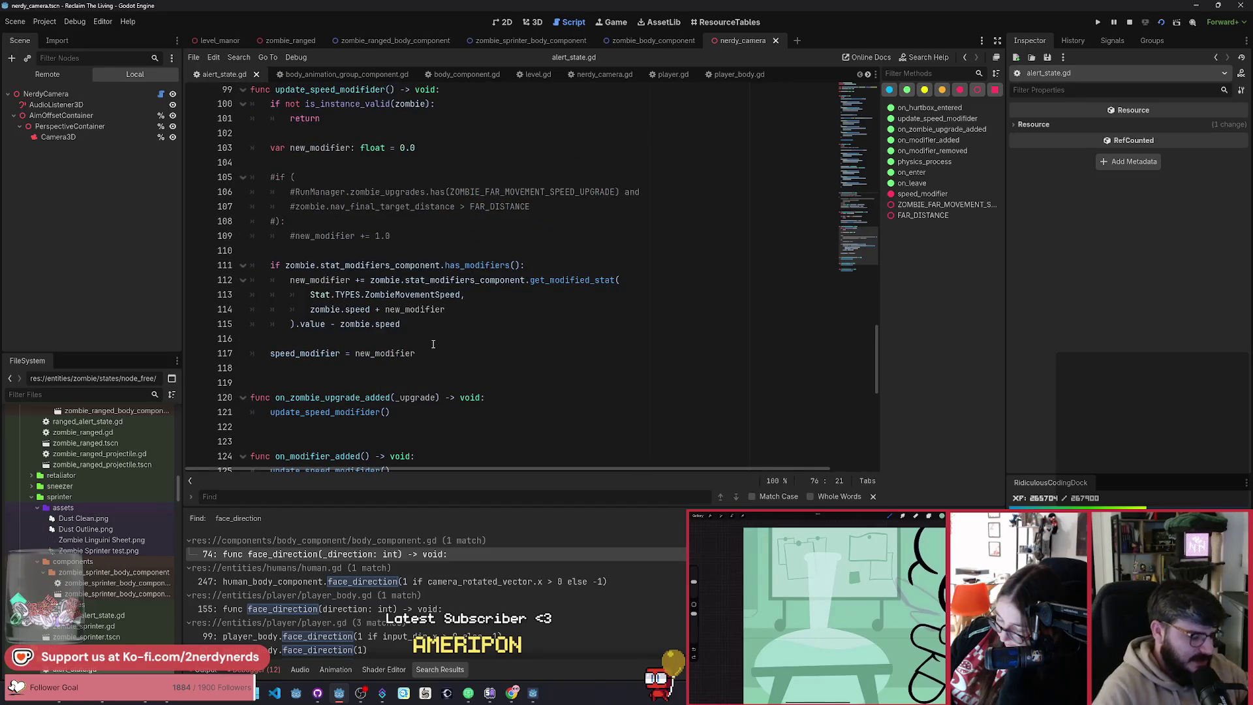
# Step: Quick-open zombie.gd by searching 'zombie' in the file finder
pyautogui.hotkey('alt', 'shift', 'o')
pyautogui.write('zombie')
pyautogui.press('Down')
pyautogui.press('Return')
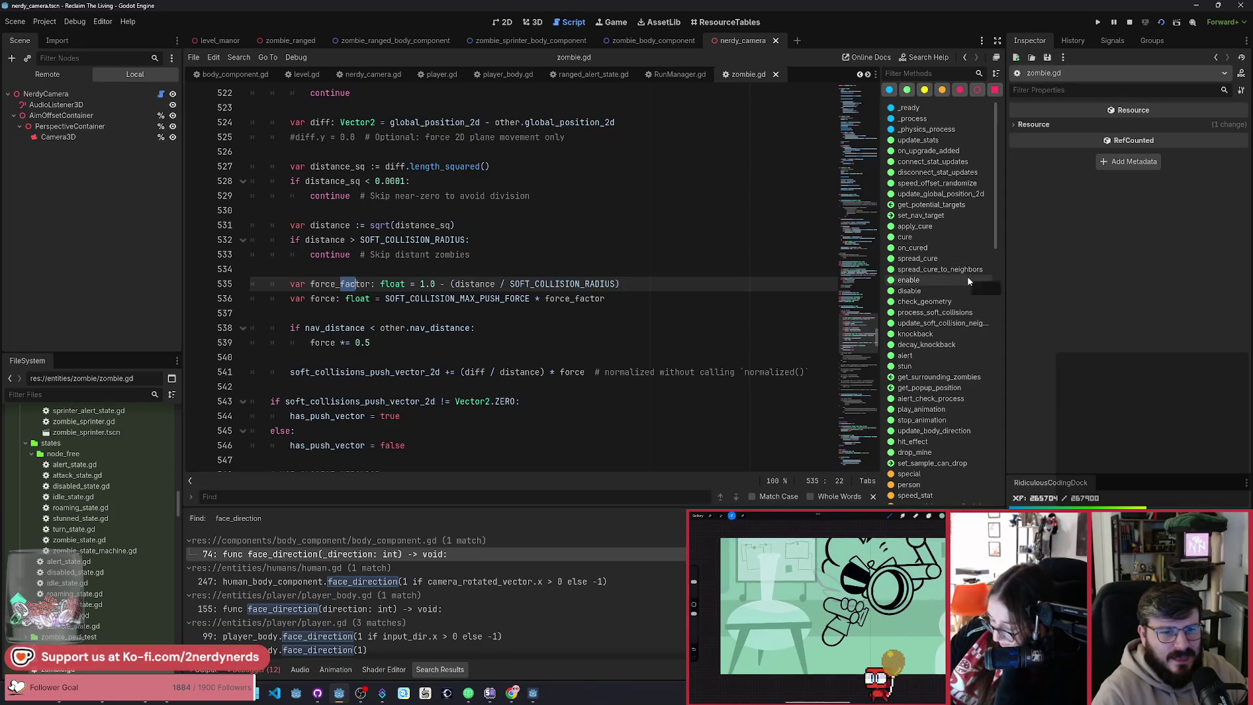
pyautogui.scroll(-3, 967, 279)
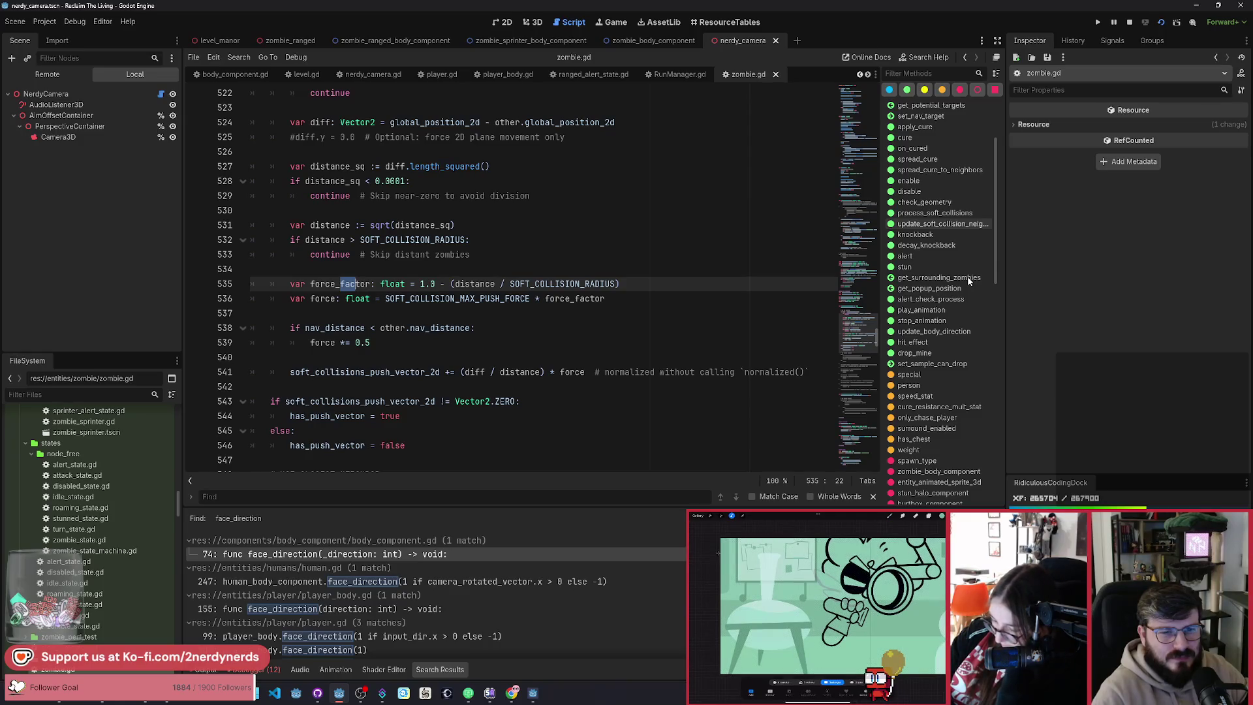
pyautogui.scroll(2, 928, 256)
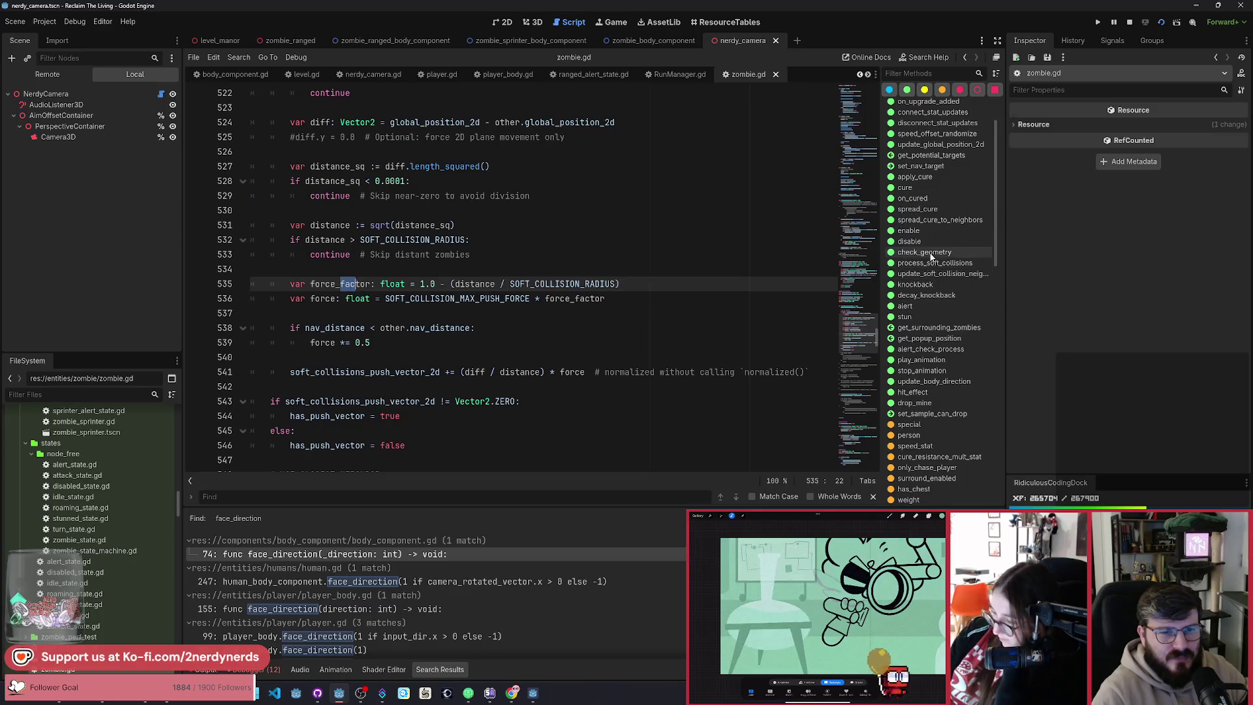
pyautogui.scroll(2, 934, 258)
# Step: Inspect update_body_direction's sprite_3d and direction handling, placing the caret above the function
pyautogui.click(930, 218)
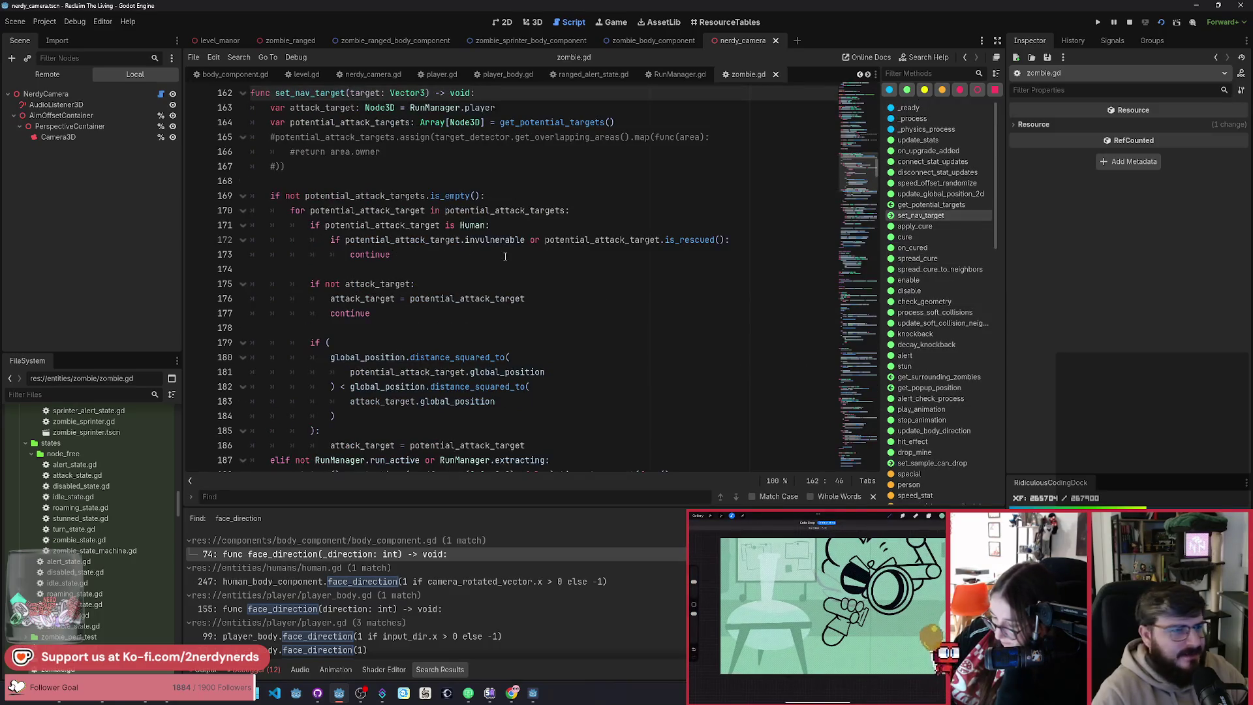
pyautogui.scroll(-2, 476, 288)
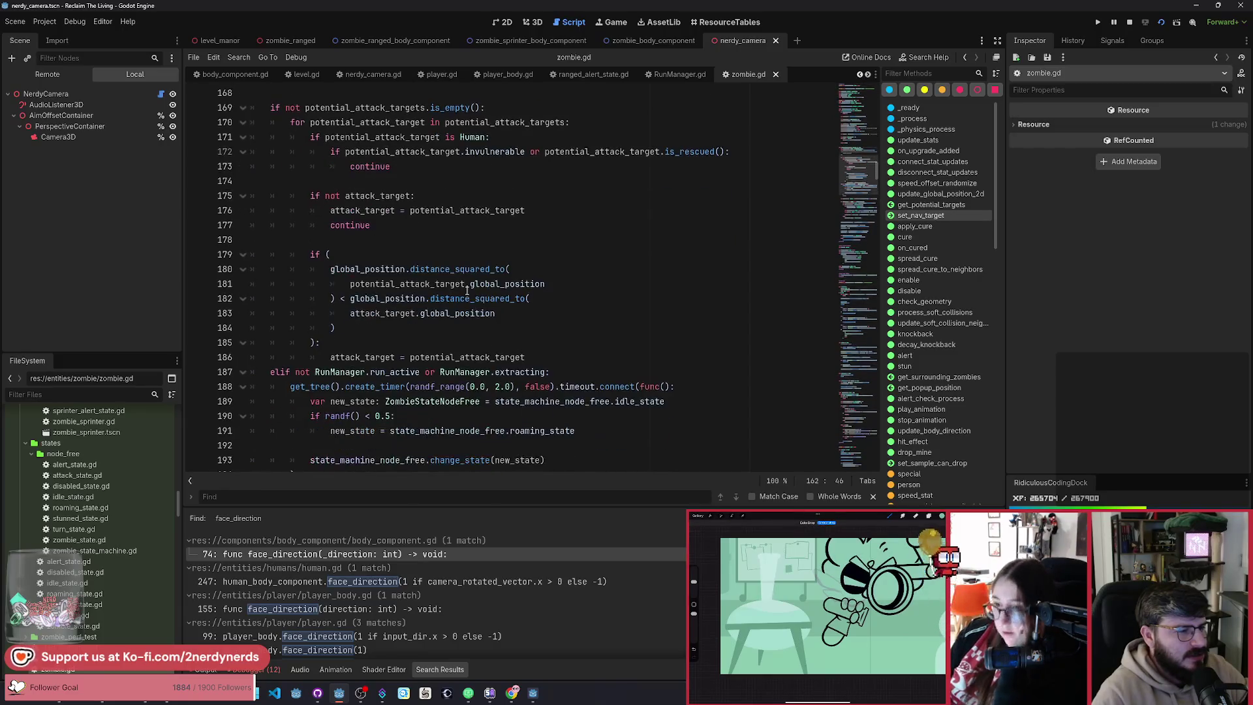
pyautogui.scroll(-3, 429, 326)
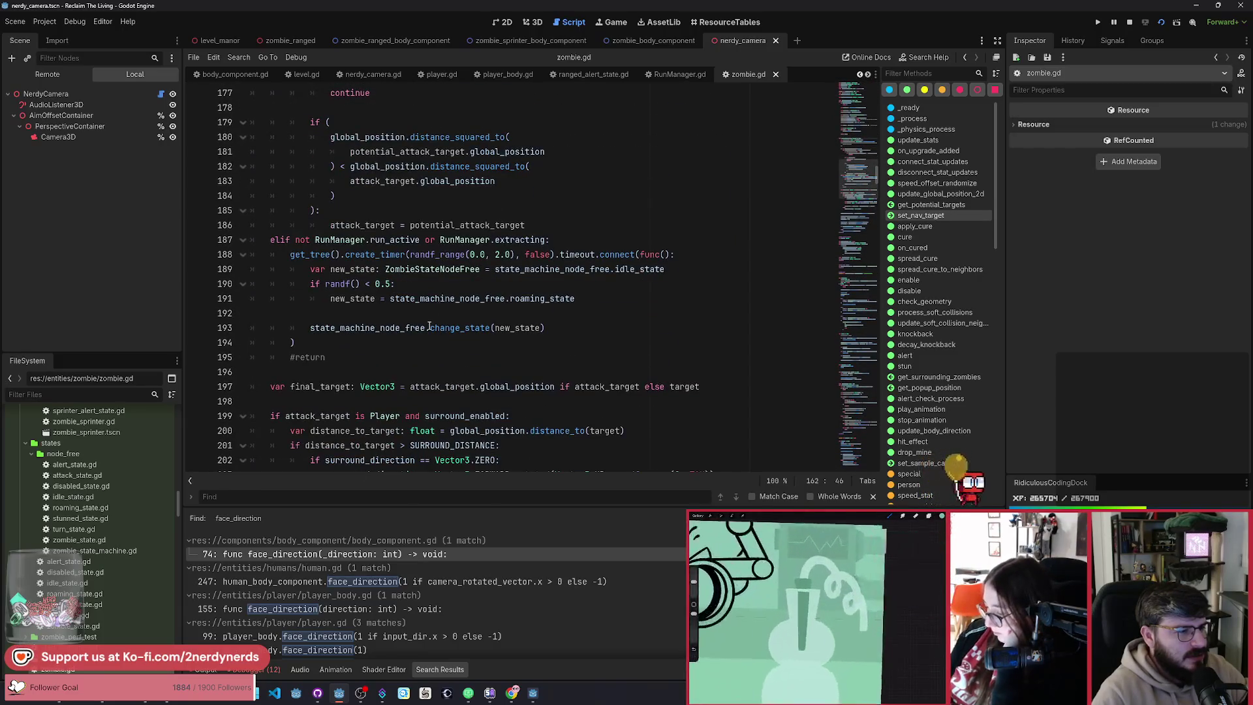
pyautogui.scroll(-7, 429, 327)
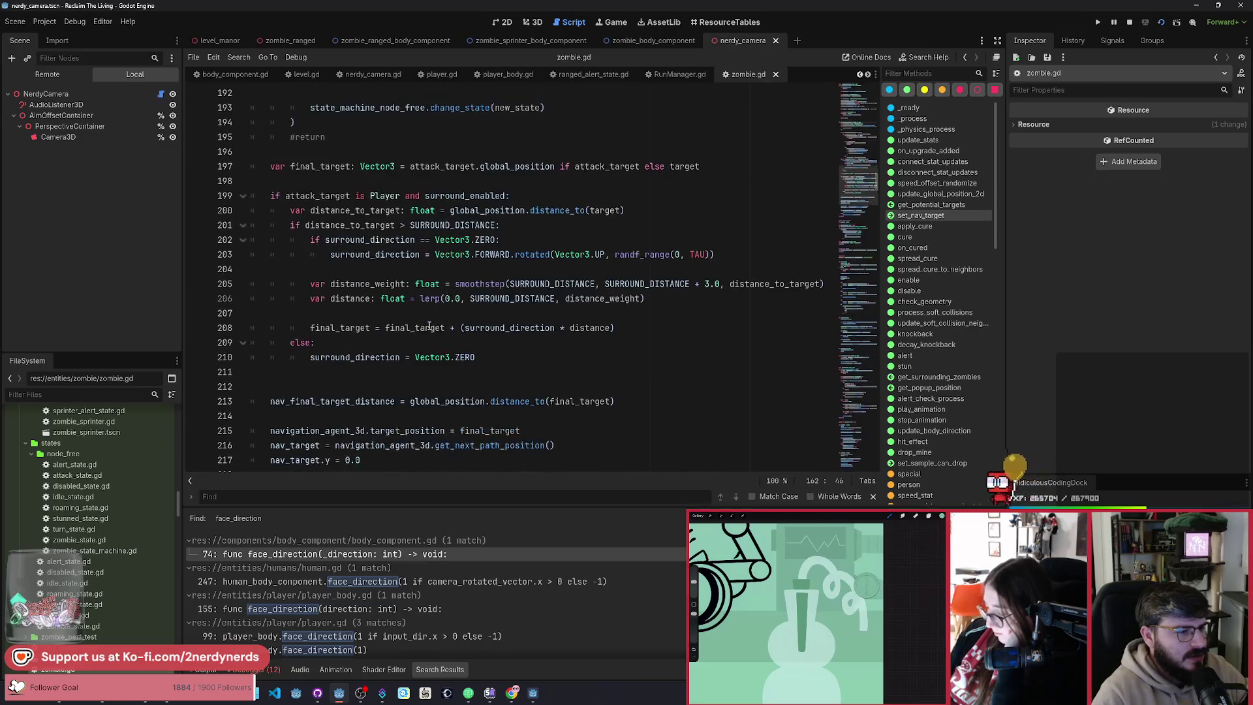
pyautogui.scroll(-2, 429, 325)
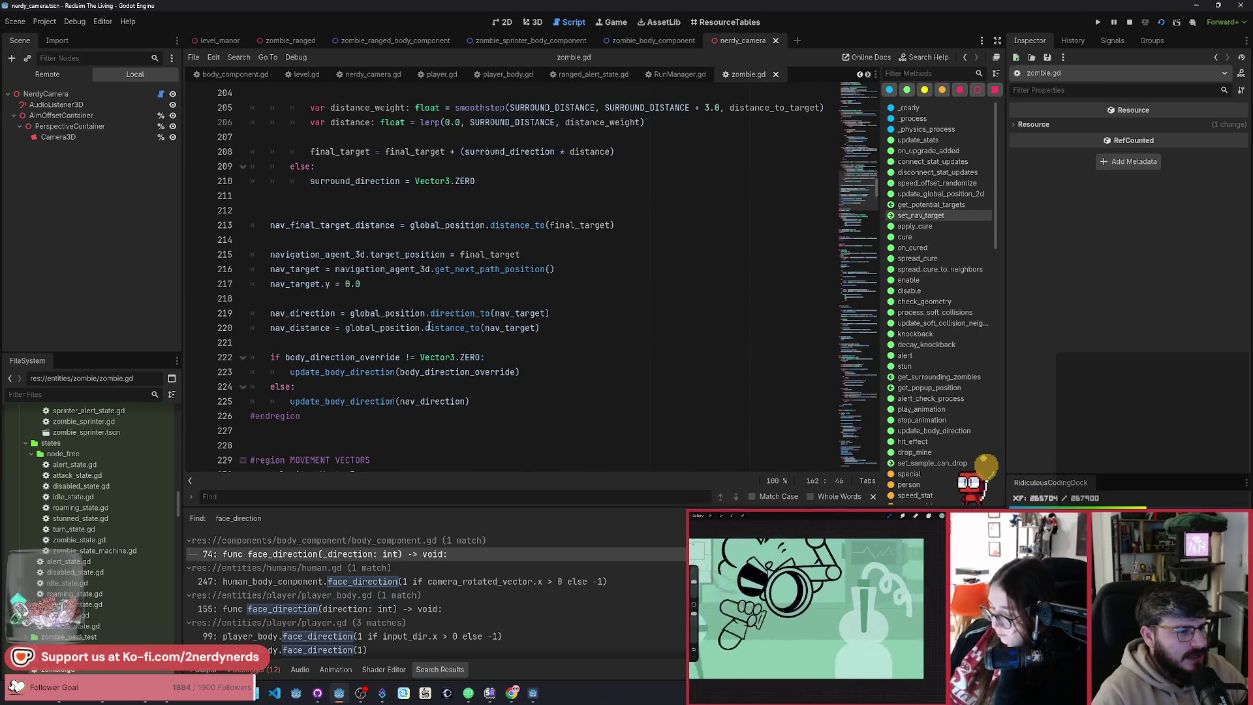
pyautogui.keyDown('ctrl'); pyautogui.click(365, 372); pyautogui.keyUp('ctrl')
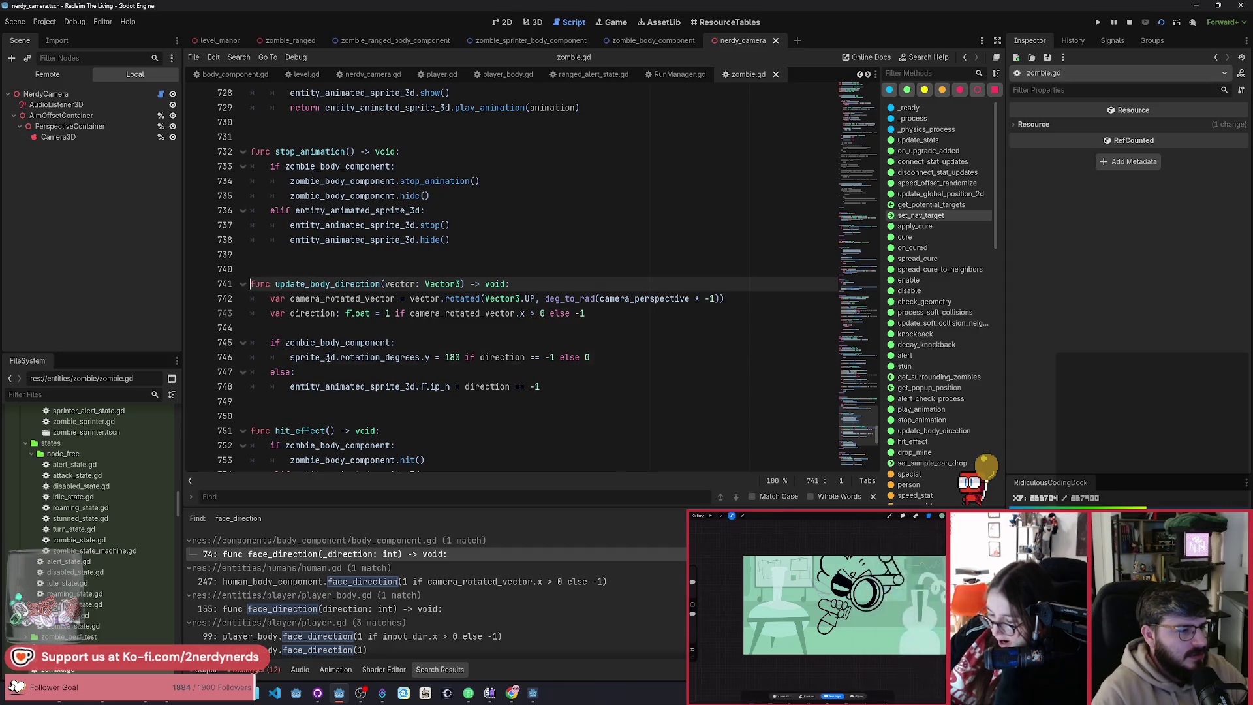
pyautogui.doubleClick(313, 357)
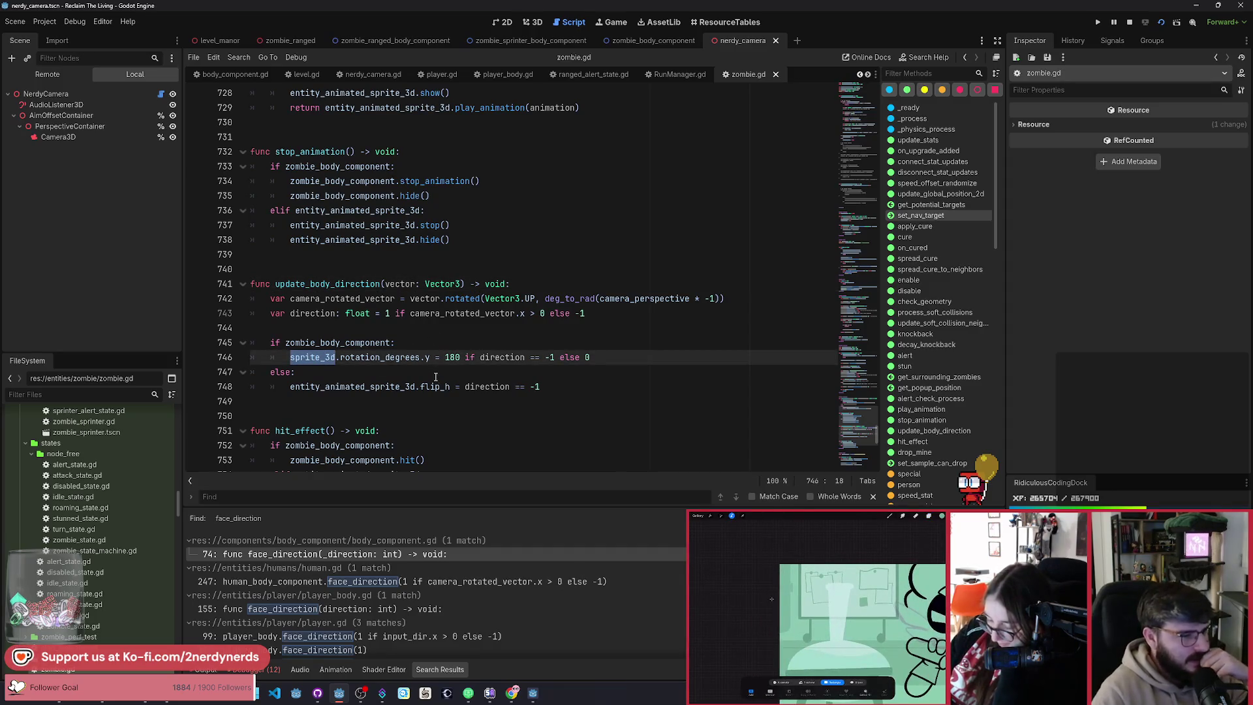
pyautogui.doubleClick(500, 364)
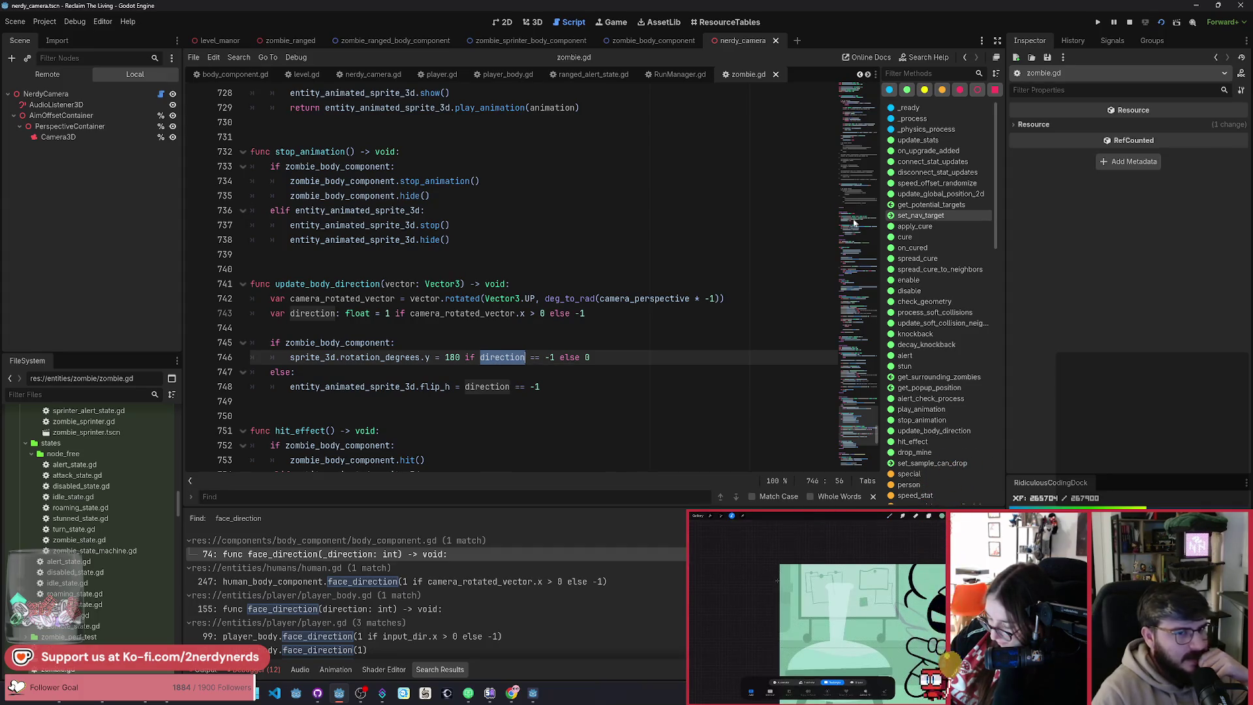
pyautogui.scroll(3, 744, 361)
pyautogui.scroll(-2, 522, 326)
pyautogui.click(330, 315)
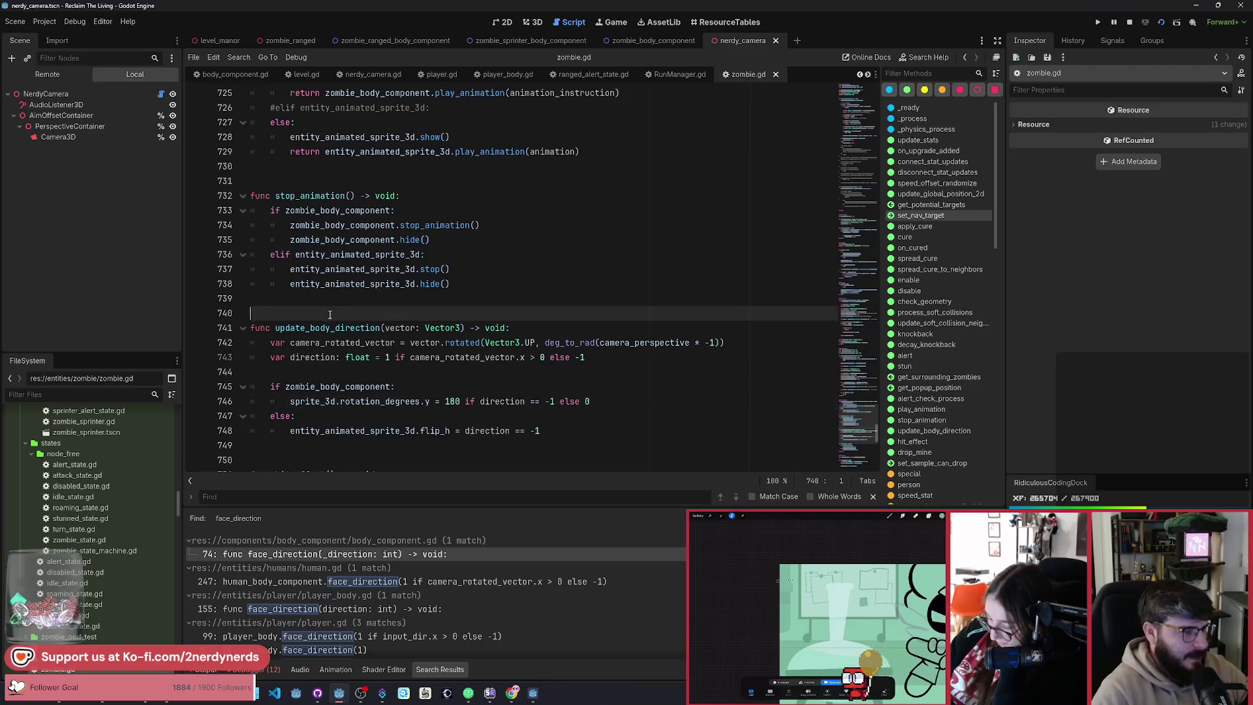
# Step: Declare a member 'var direction: int = 1' above update_body_direction
pyautogui.press('Return')
pyautogui.write('var direction')
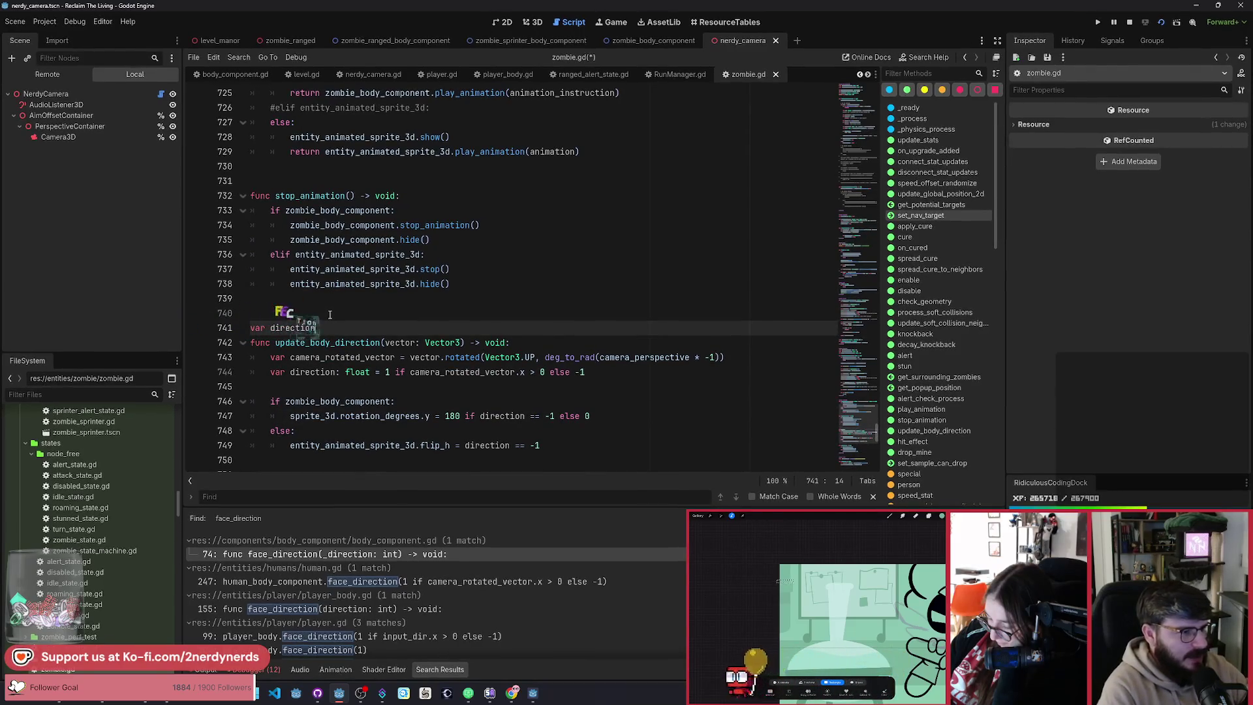
pyautogui.write(': int = ')
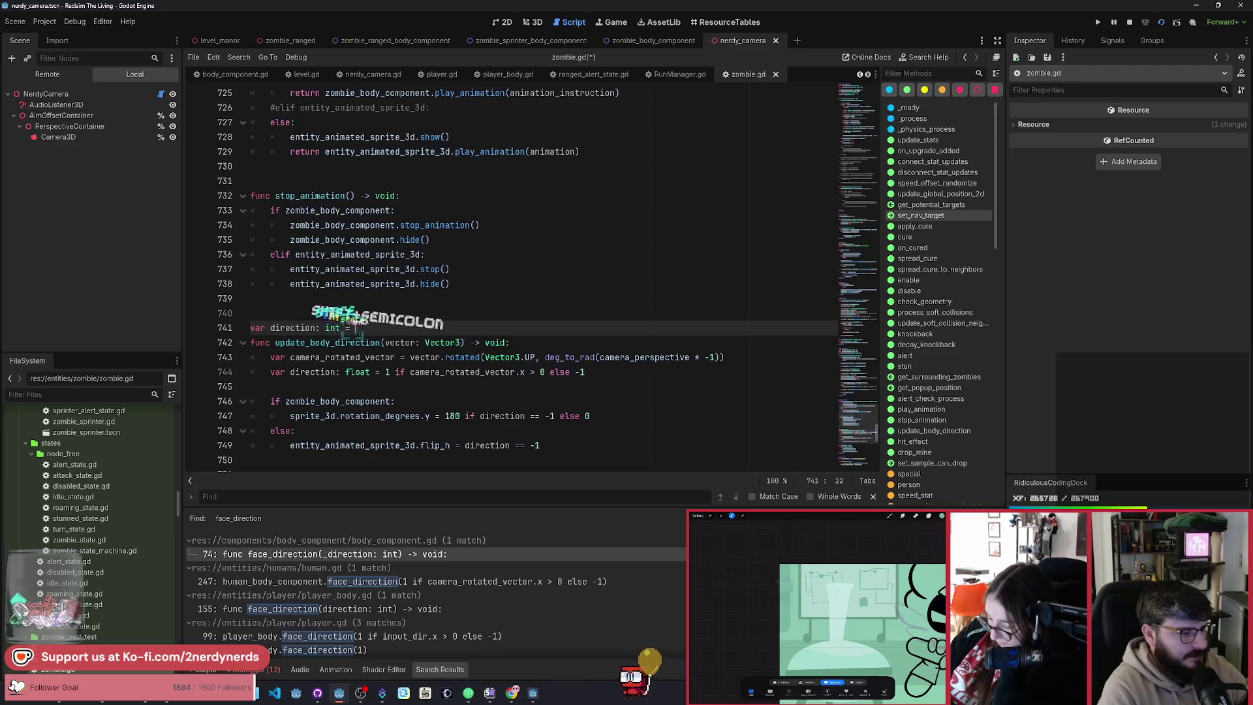
pyautogui.write('1')
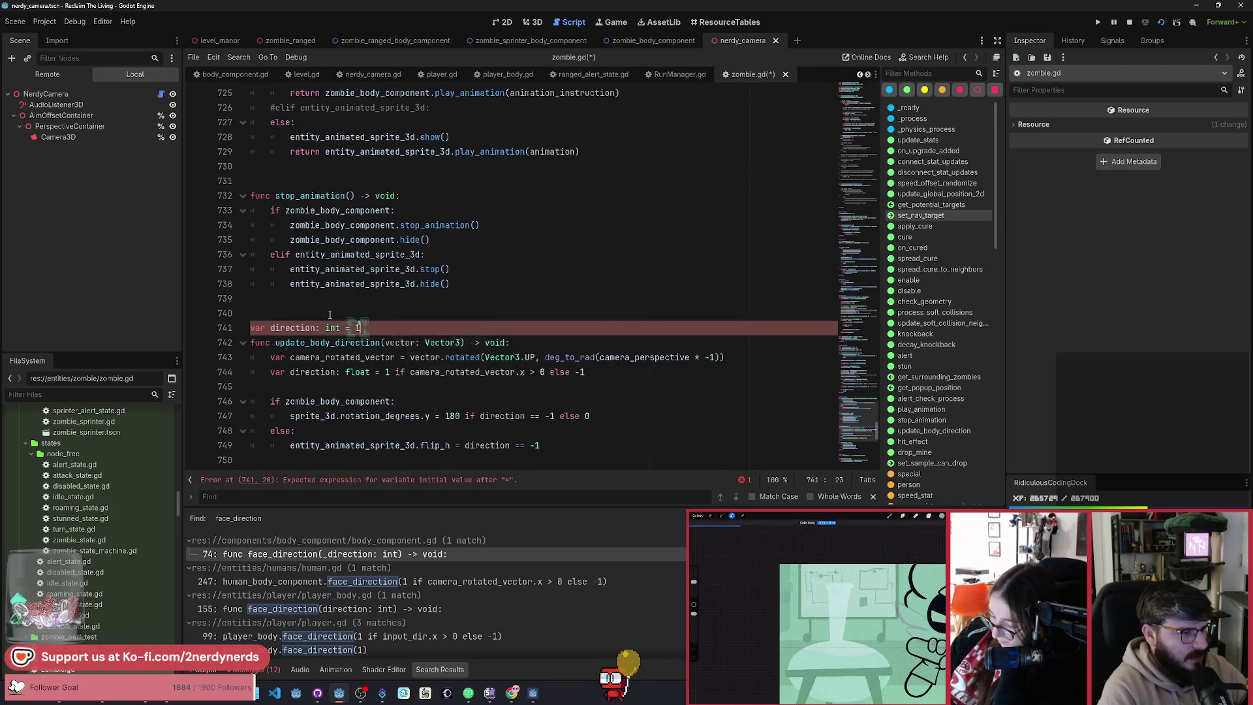
# Step: Remove the var keyword from the local direction line 744 and save zombie.gd
pyautogui.click(290, 374)
pyautogui.hotkey('shift', 'Home')
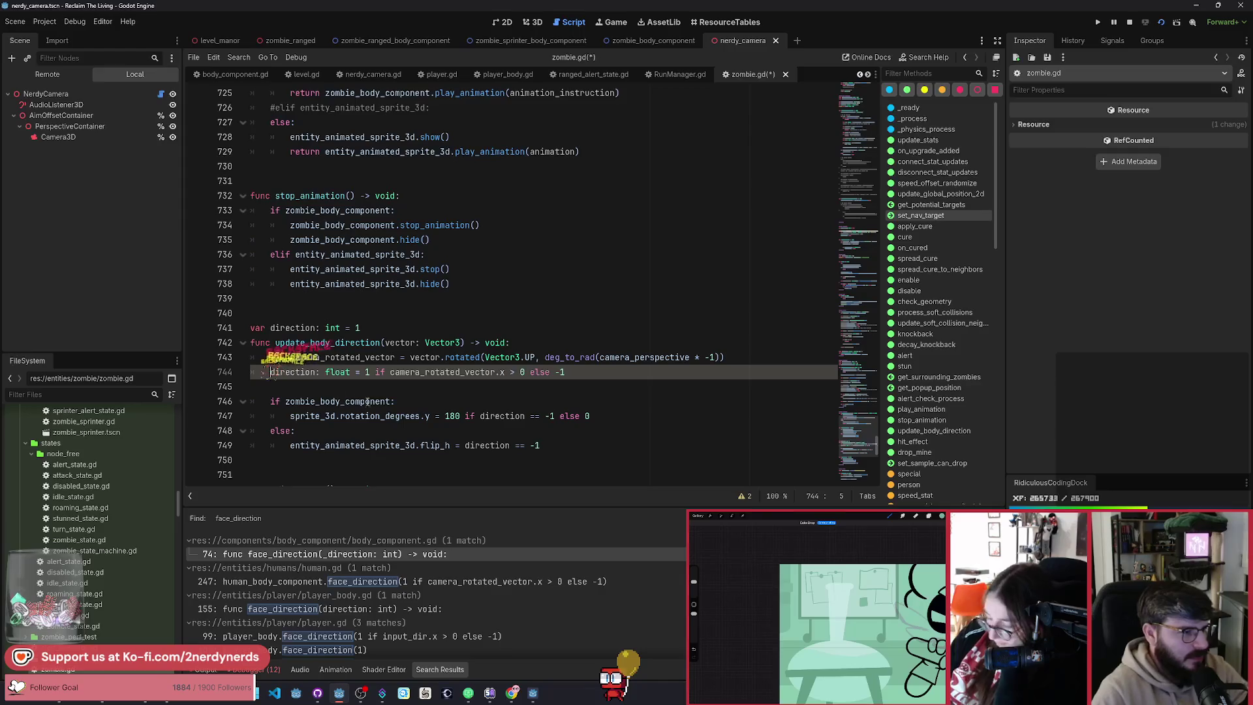
pyautogui.press('Delete')
pyautogui.scroll(-1, 416, 394)
pyautogui.hotkey('ctrl', 's')
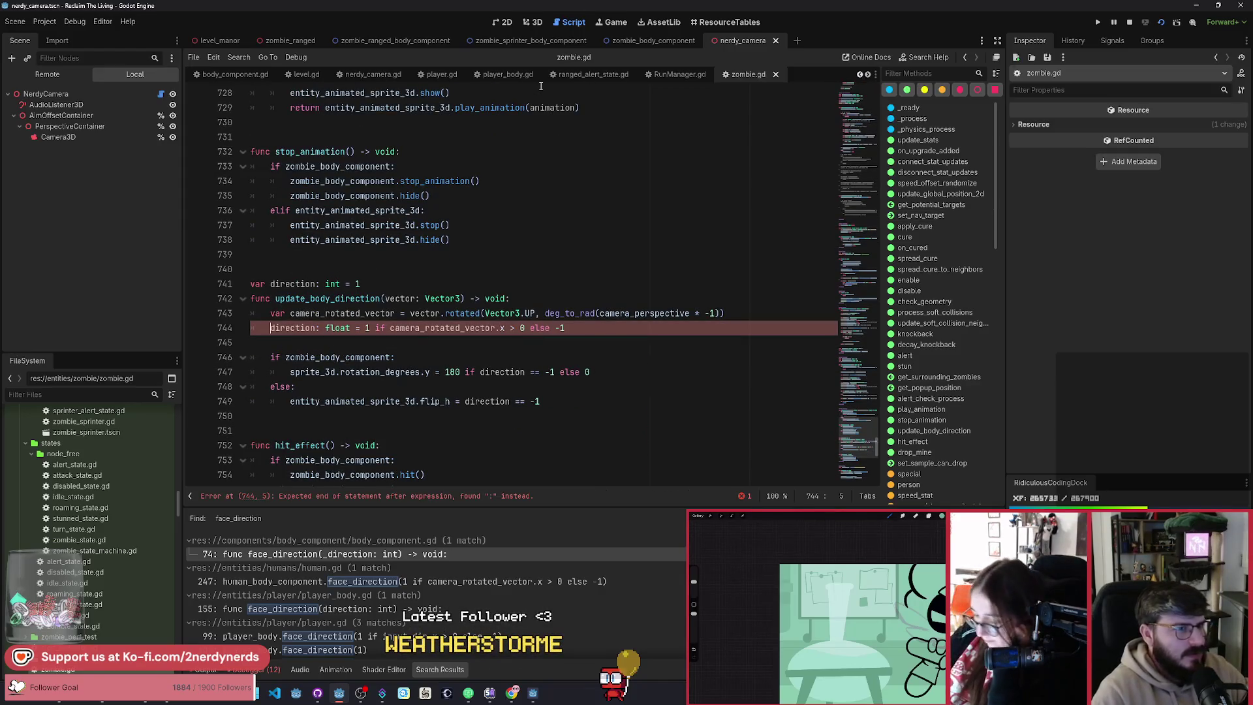
# Step: Delete the ': float' type from line 744, save, and return to ranged_alert_state.gd
pyautogui.click(569, 74)
pyautogui.click(758, 75)
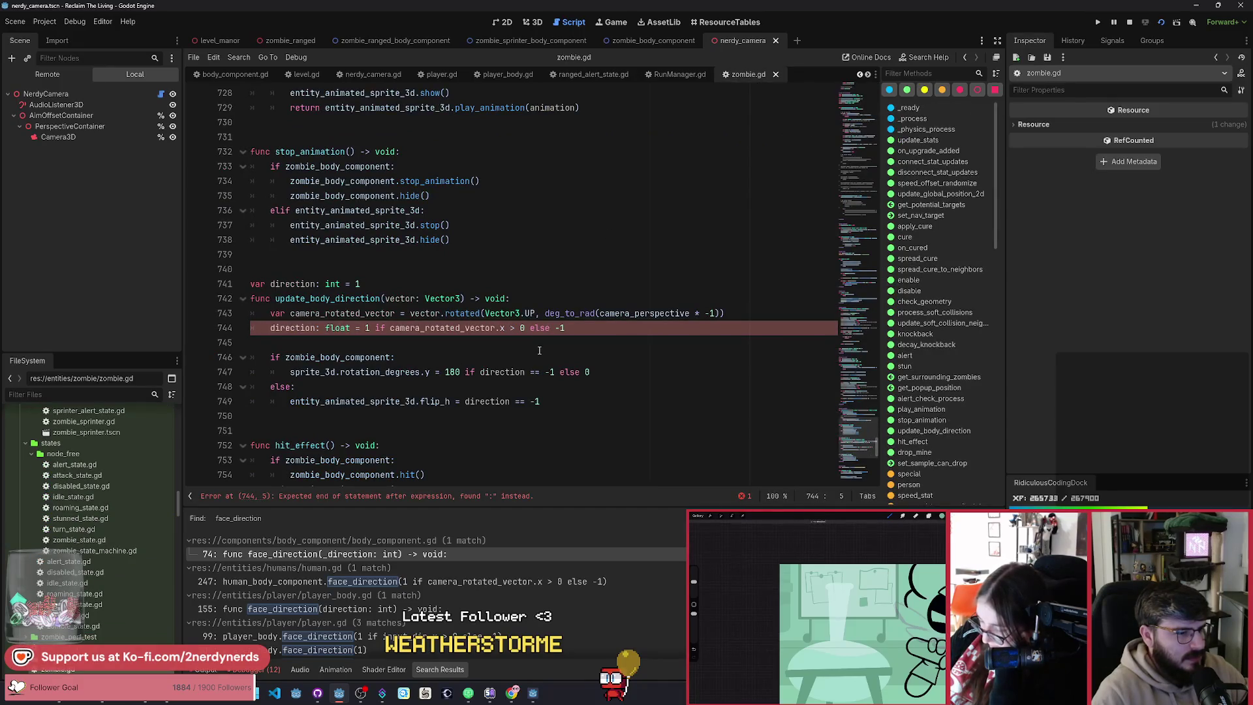
pyautogui.press('BackSpace')
pyautogui.press('BackSpace')
pyautogui.press('BackSpace')
pyautogui.hotkey('ctrl', 's')
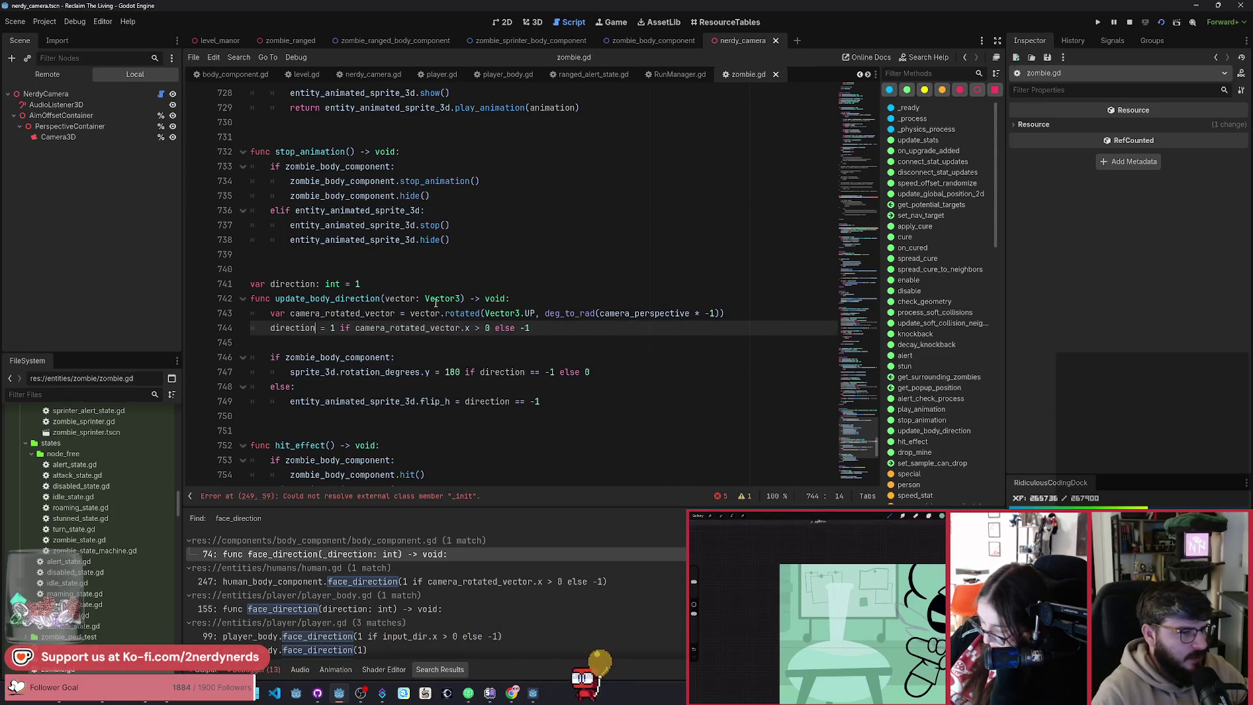
pyautogui.click(556, 76)
pyautogui.scroll(-5, 429, 384)
# Step: Delete 'zombie_body_component.' from the print and offset lines to use zombie.direction, then run the project
pyautogui.scroll(-10, 429, 383)
pyautogui.scroll(-6, 417, 374)
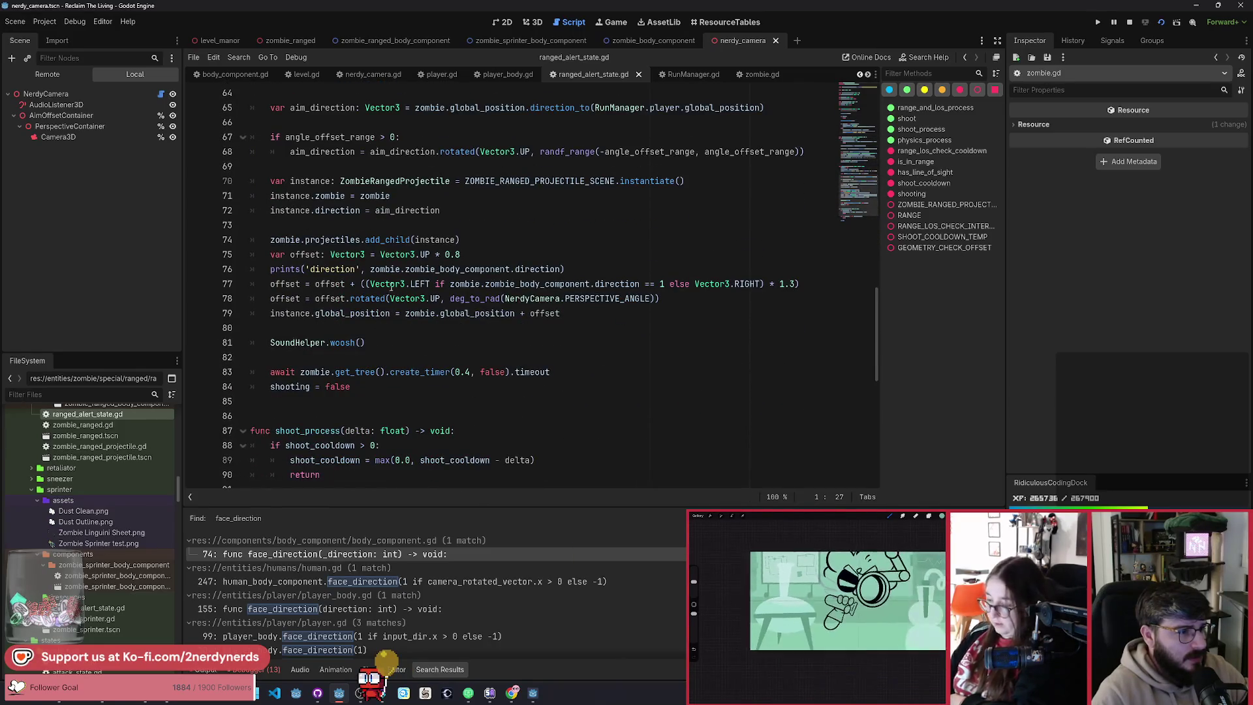
pyautogui.doubleClick(461, 273)
pyautogui.press('BackSpace')
pyautogui.press('BackSpace')
pyautogui.doubleClick(517, 283)
pyautogui.press('BackSpace')
pyautogui.press('BackSpace')
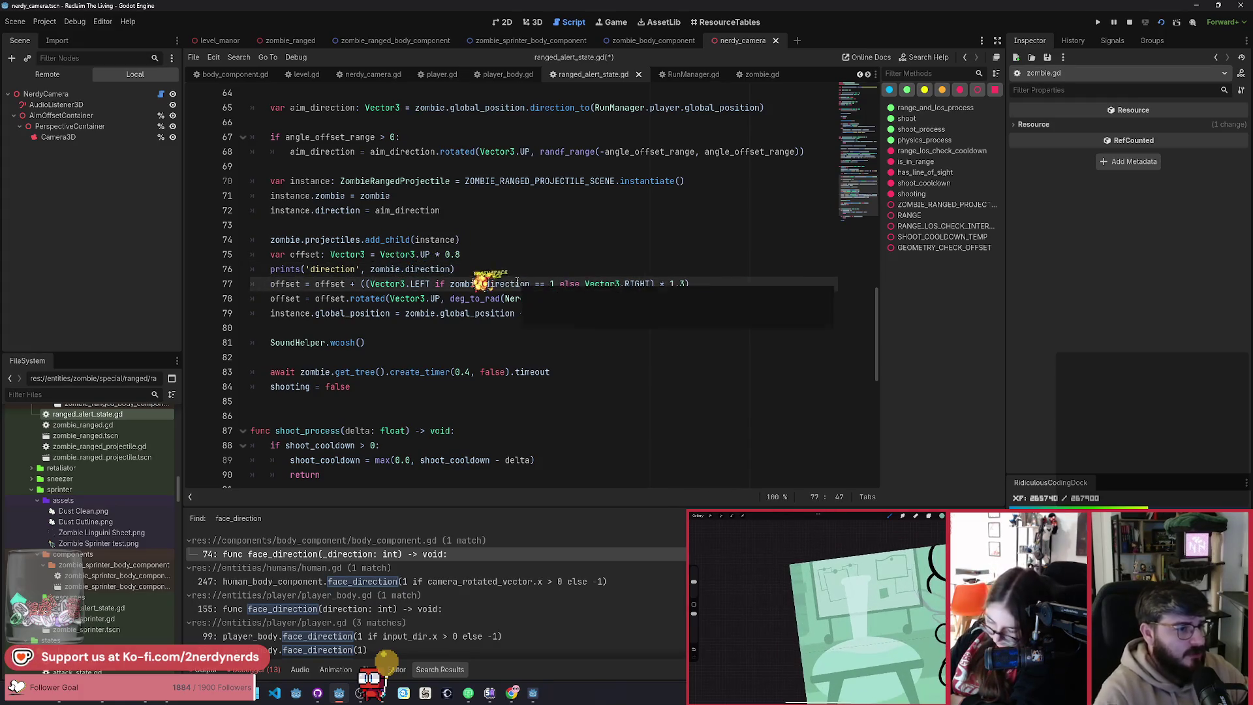
pyautogui.click(1163, 21)
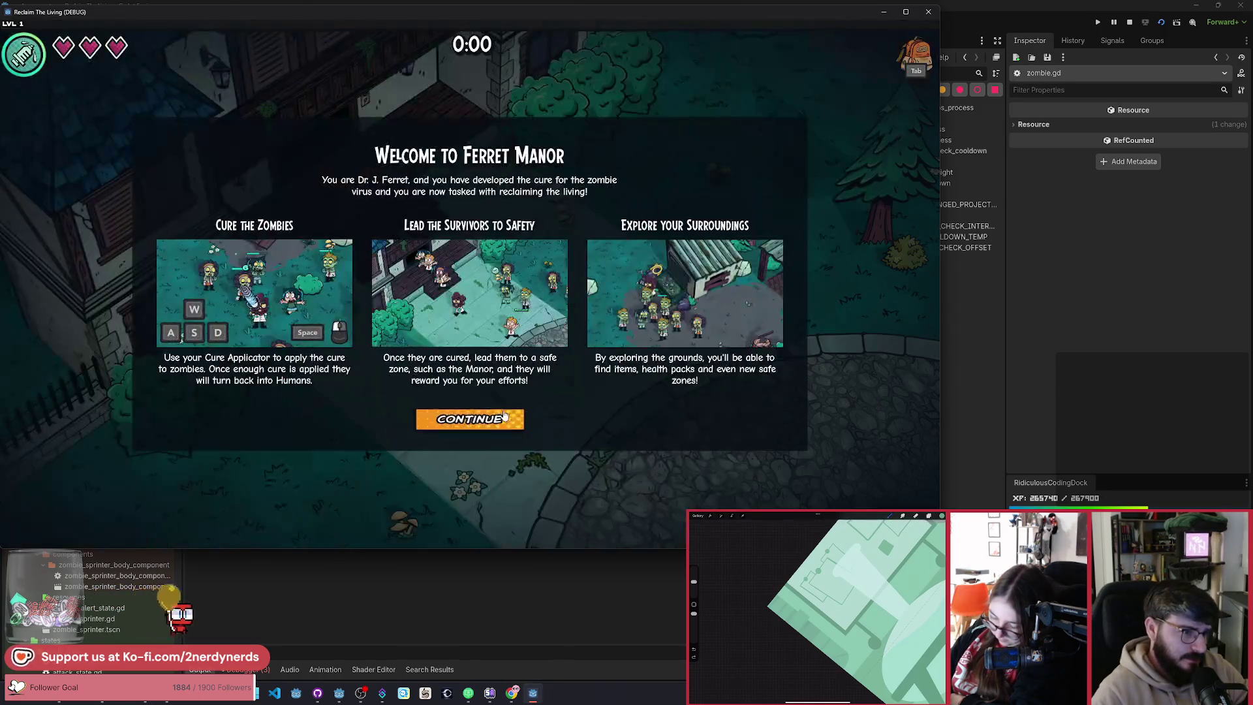
# Step: Spawn a zombie_ranged with the player invulnerable, walk around to draw its fire, then stop the game
pyautogui.click(504, 418)
pyautogui.click(912, 321)
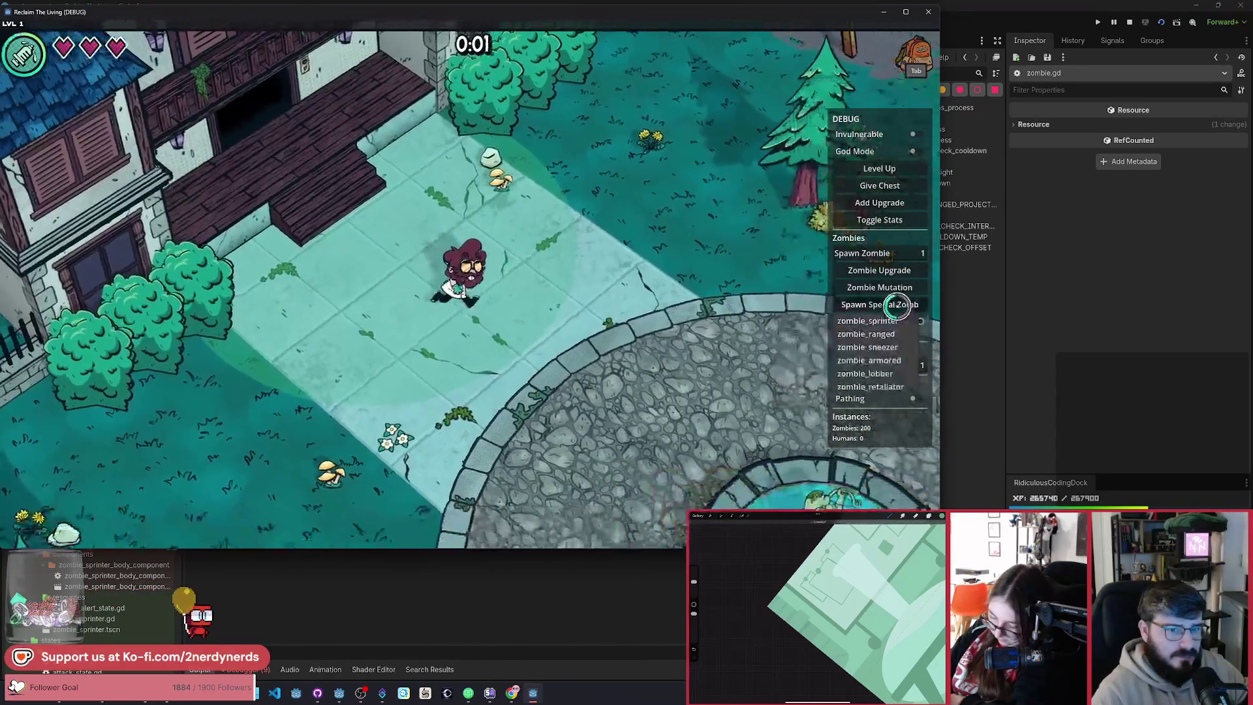
pyautogui.click(886, 335)
pyautogui.click(916, 134)
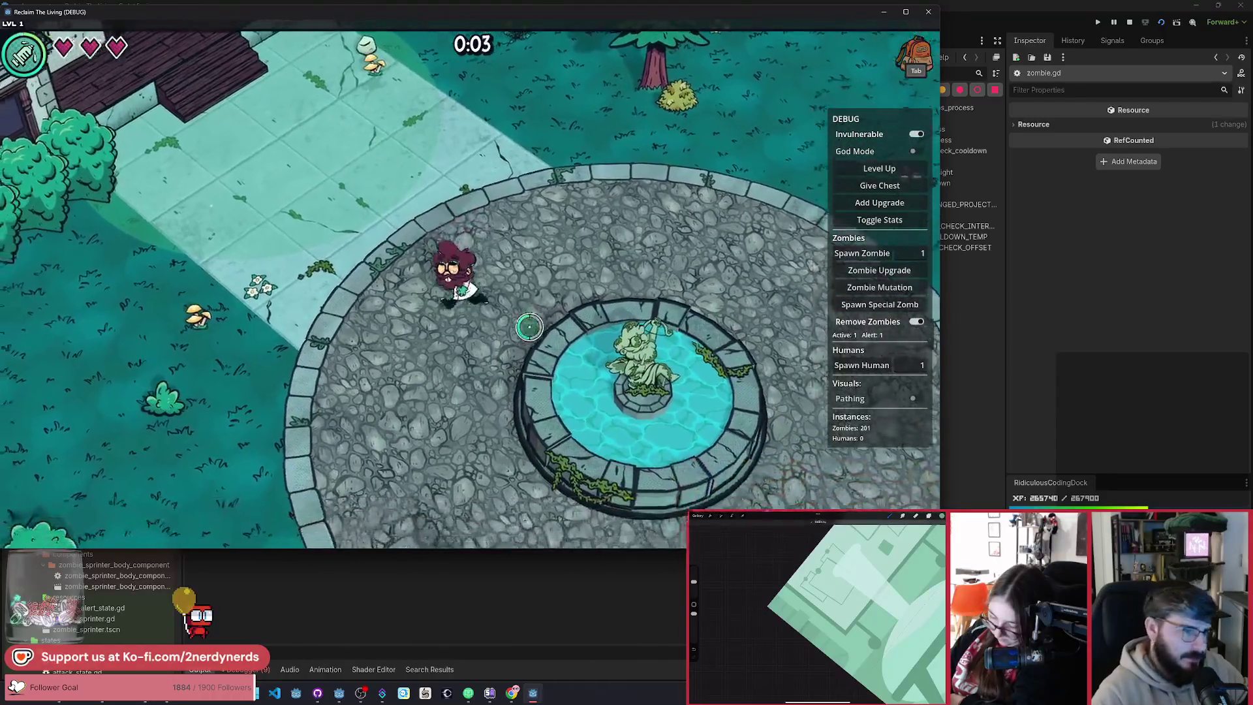
pyautogui.press('a')
pyautogui.press('w')
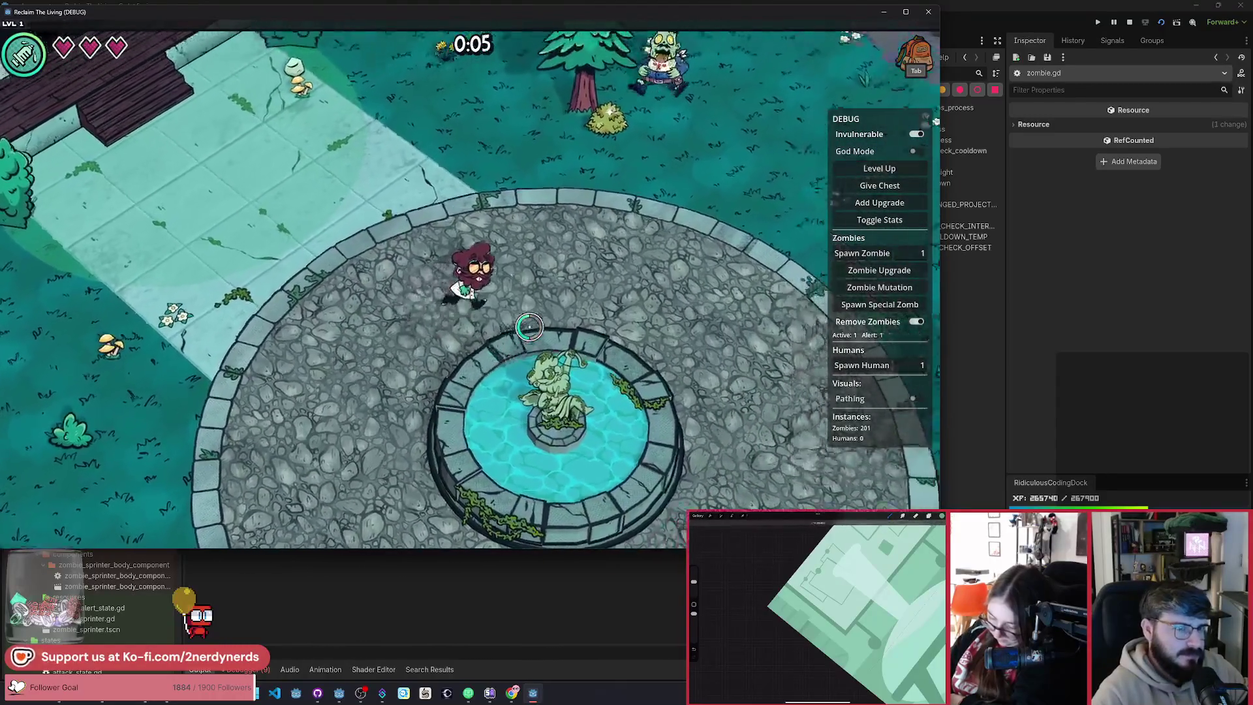
pyautogui.press('w')
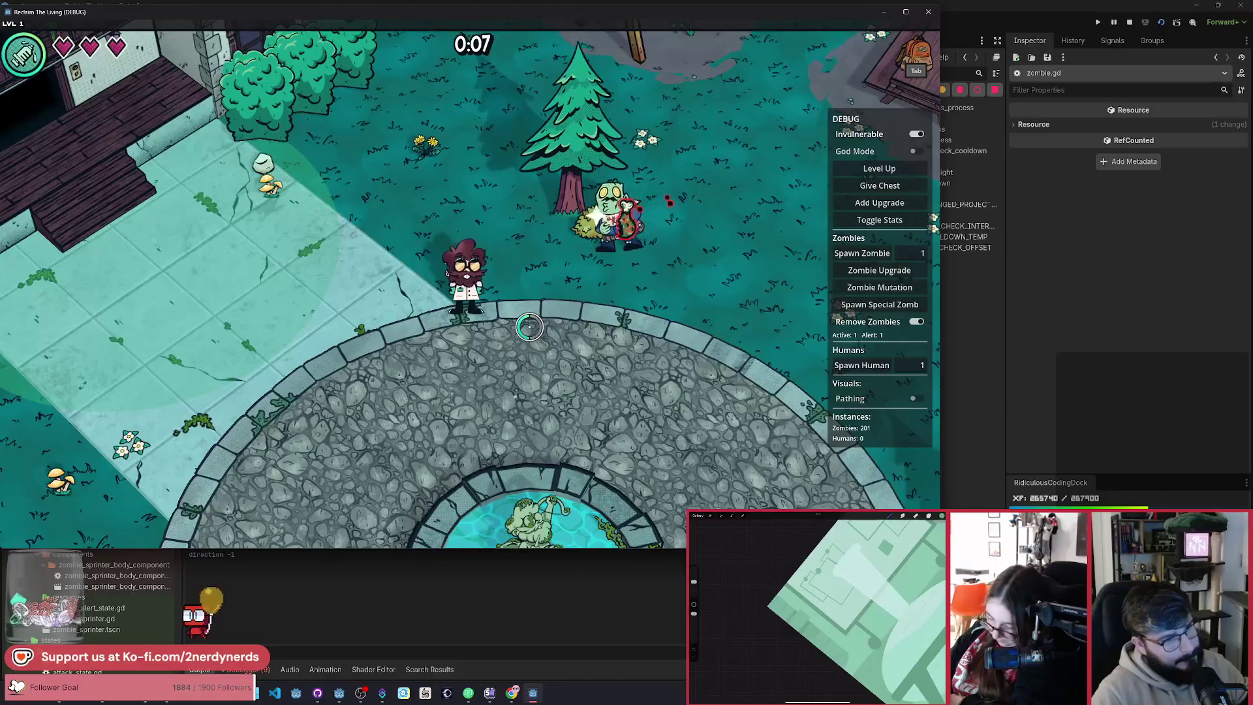
pyautogui.press('d')
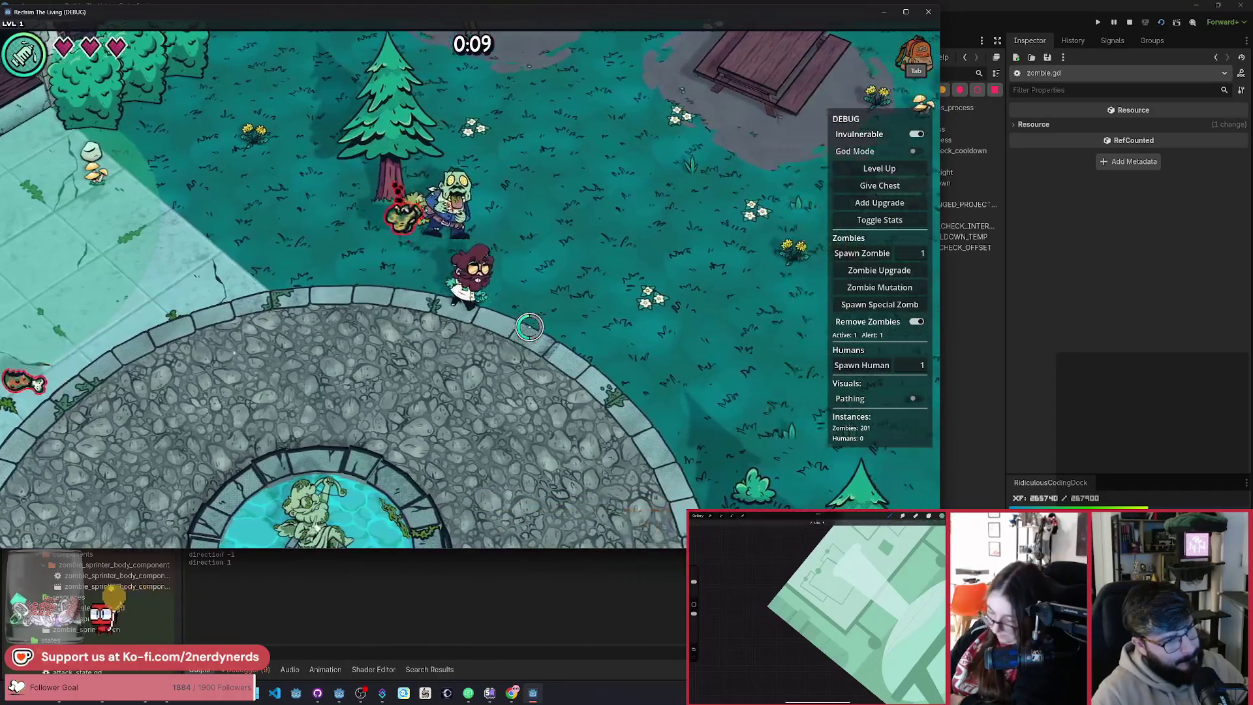
pyautogui.press('F8')
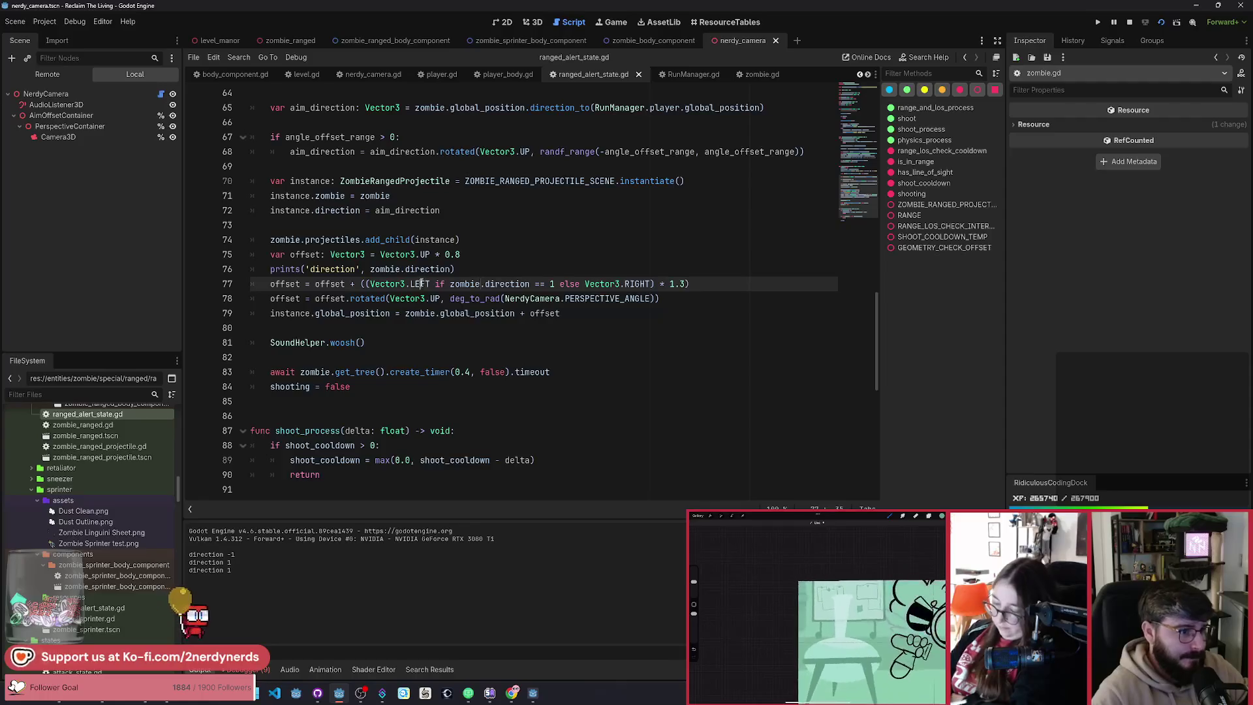
# Step: Swap the offset to Vector3.RIGHT when direction is 1, else Vector3.LEFT, and relaunch the game
pyautogui.write('RIGH')
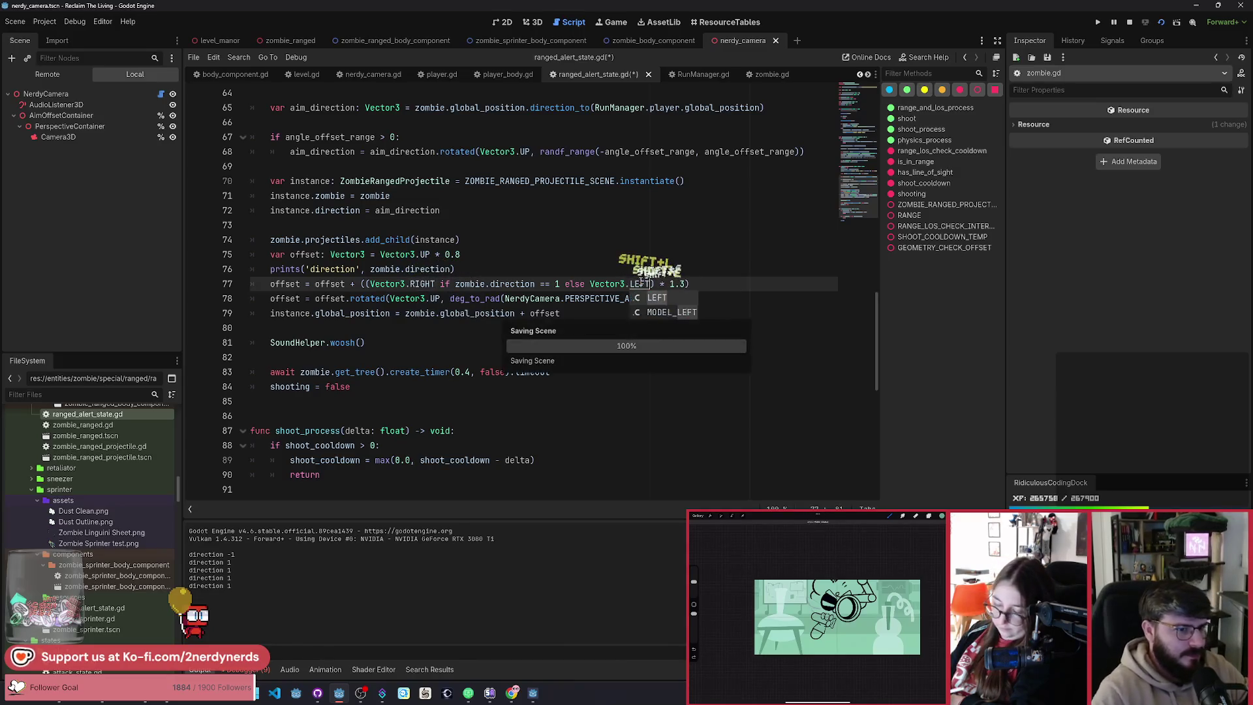
pyautogui.press('F5')
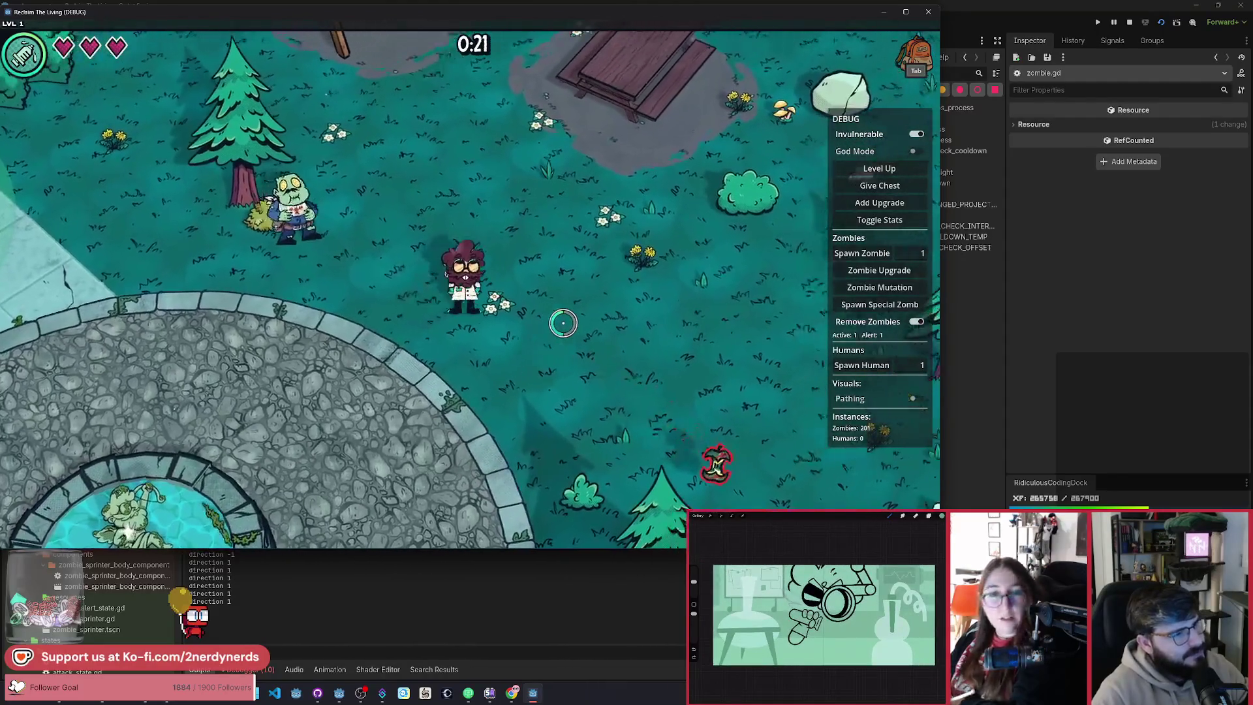
# Step: End the test run and reduce the side multiplier on line 77 from 1.3 to 1.0
pyautogui.press('a')
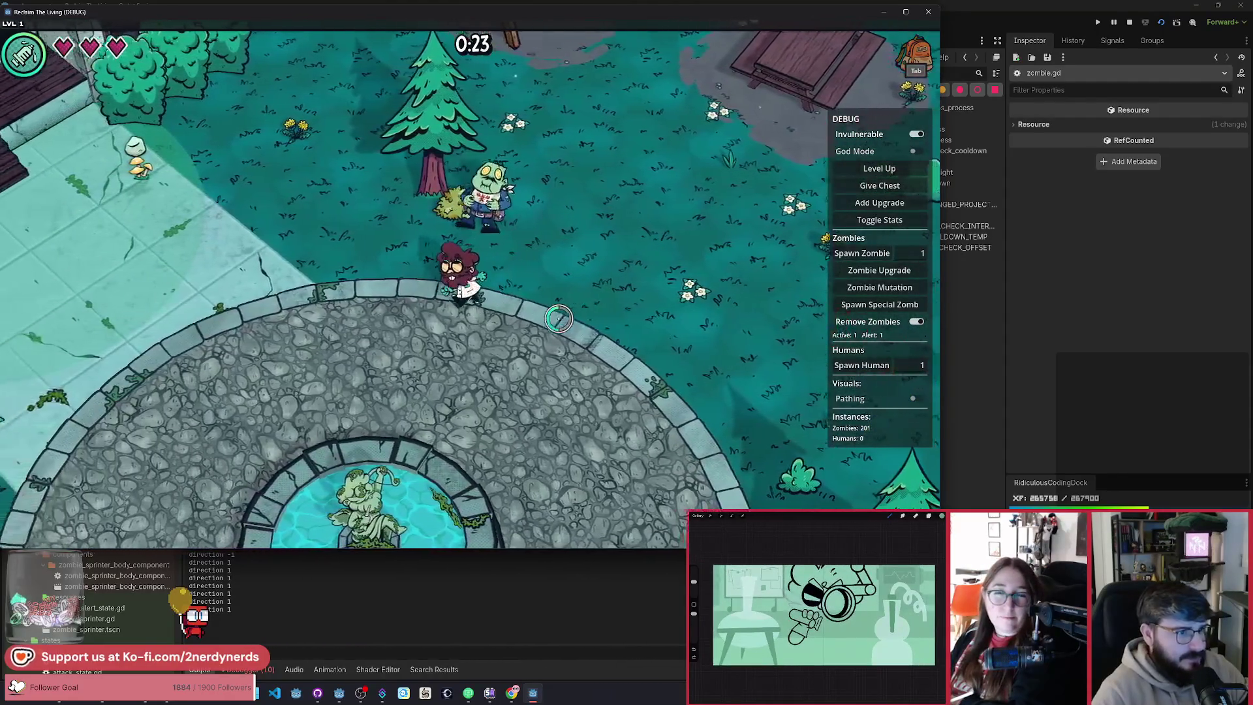
pyautogui.press('a')
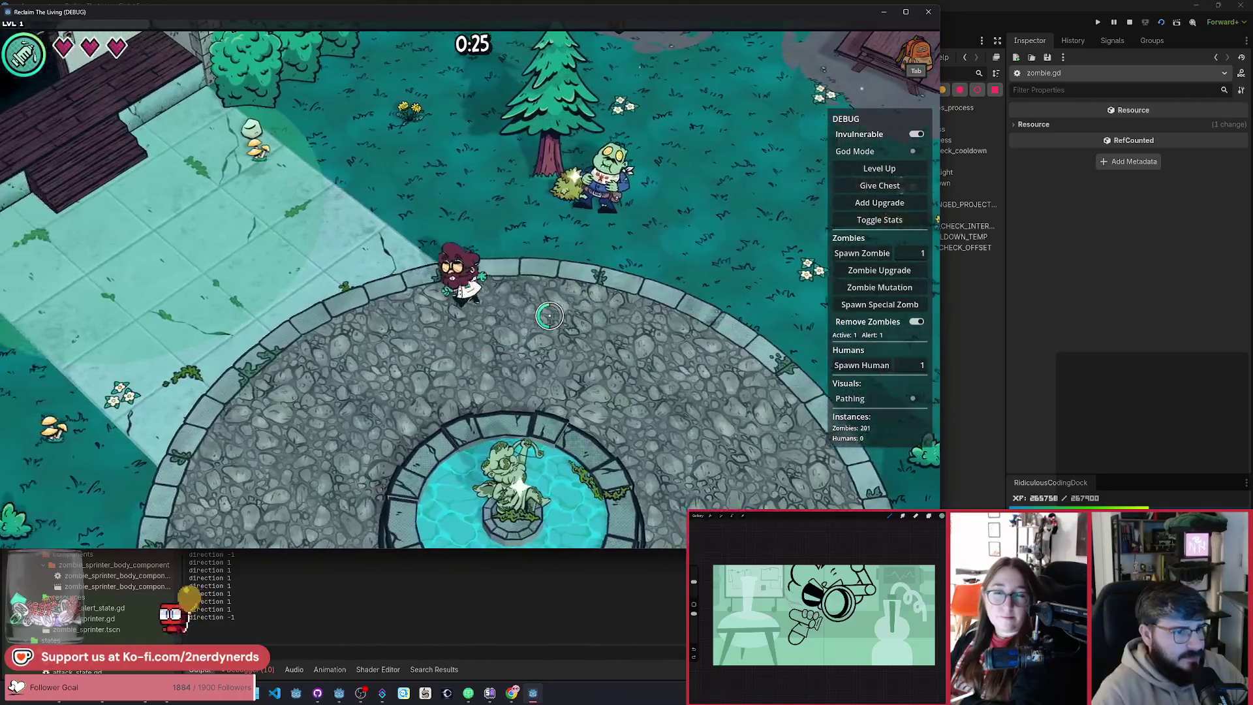
pyautogui.hotkey('alt', 'F4')
pyautogui.click(686, 284)
pyautogui.press('BackSpace')
pyautogui.write('0')
# Step: Relaunch the game with F5 and walk around to watch the smaller projectile offset
pyautogui.press('F5')
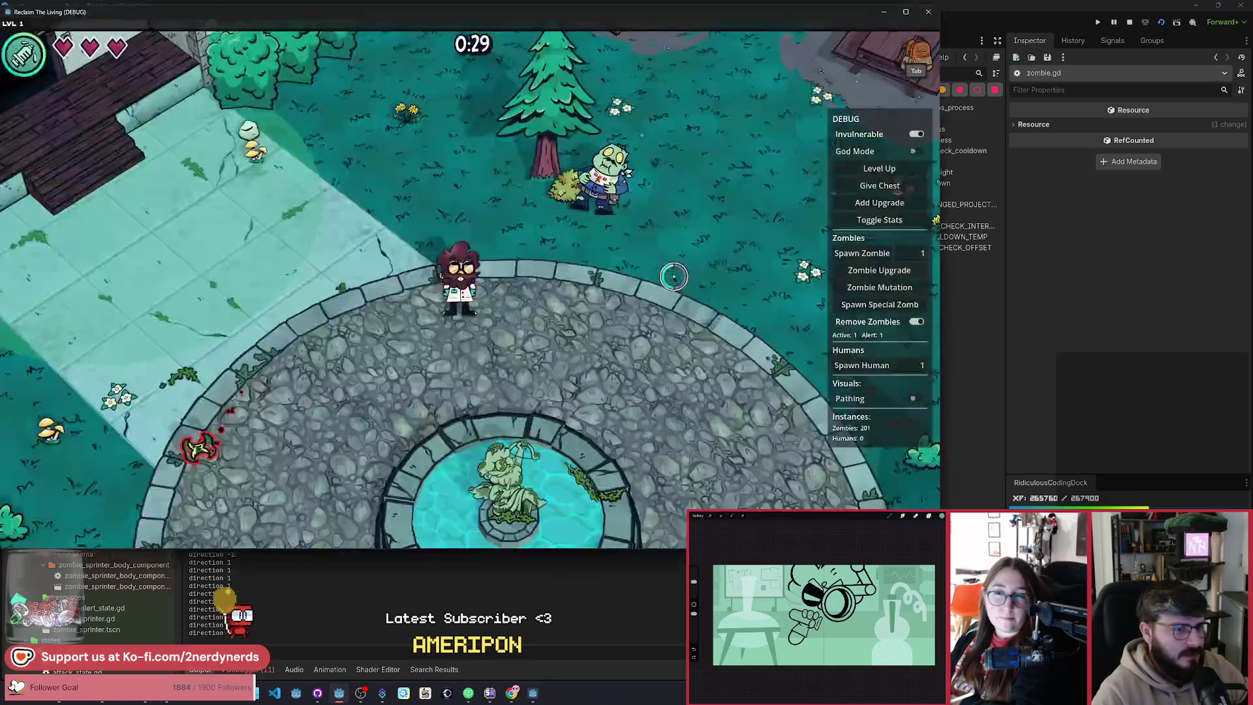
pyautogui.press('a')
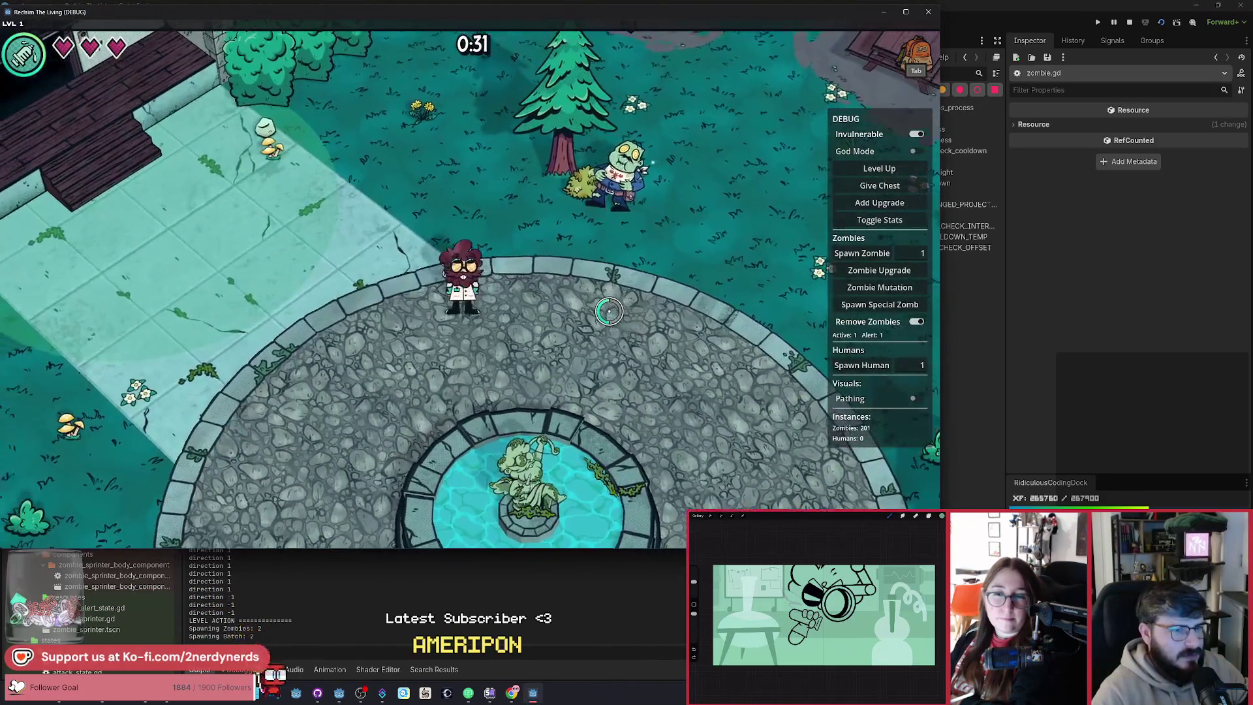
pyautogui.press('d')
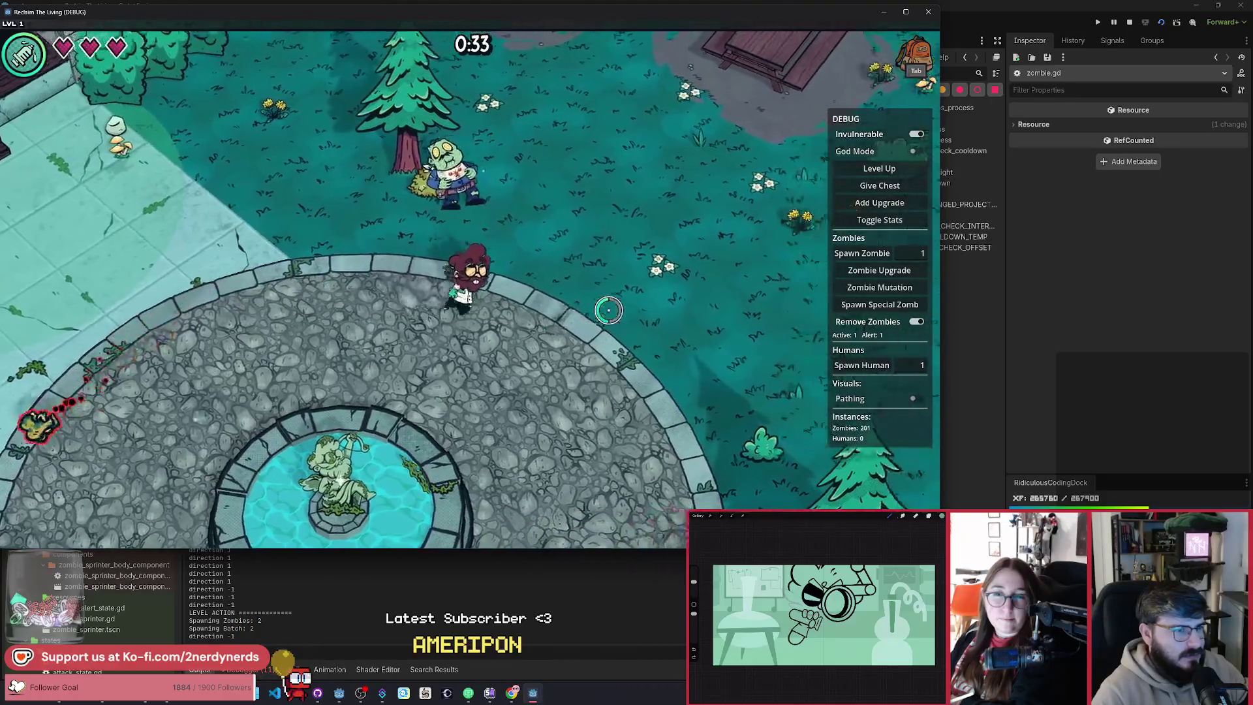
pyautogui.press('d')
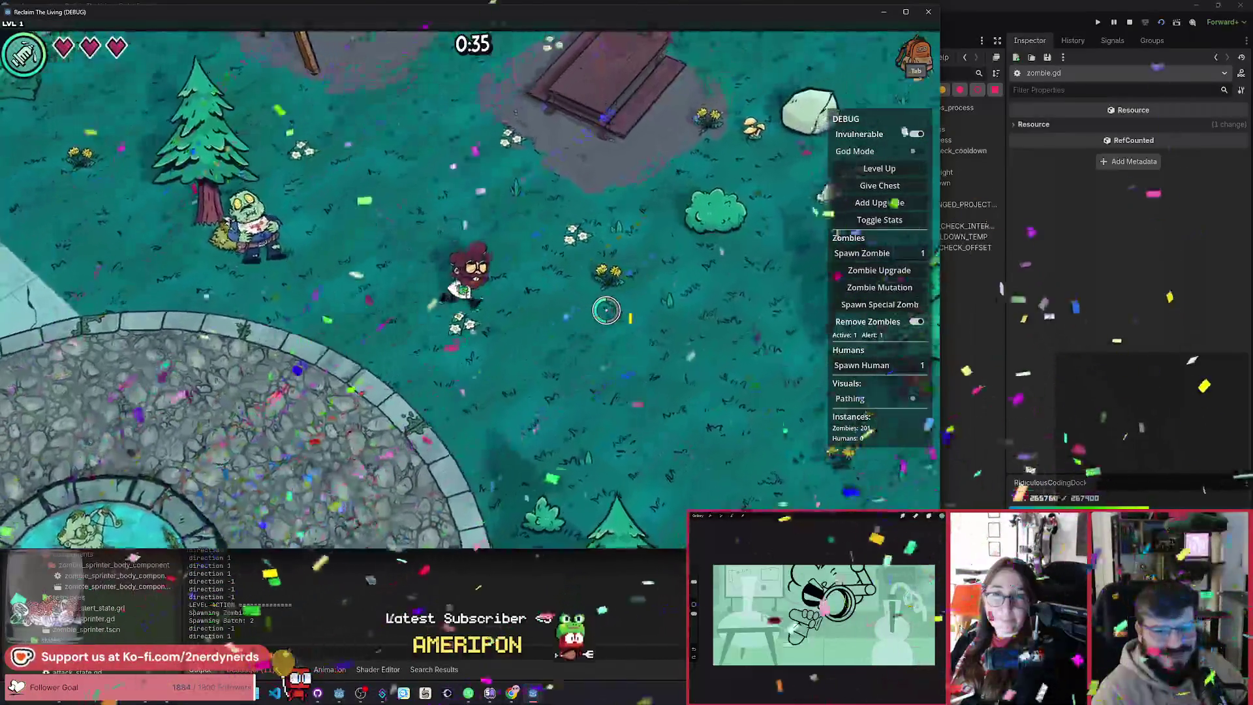
pyautogui.press('w')
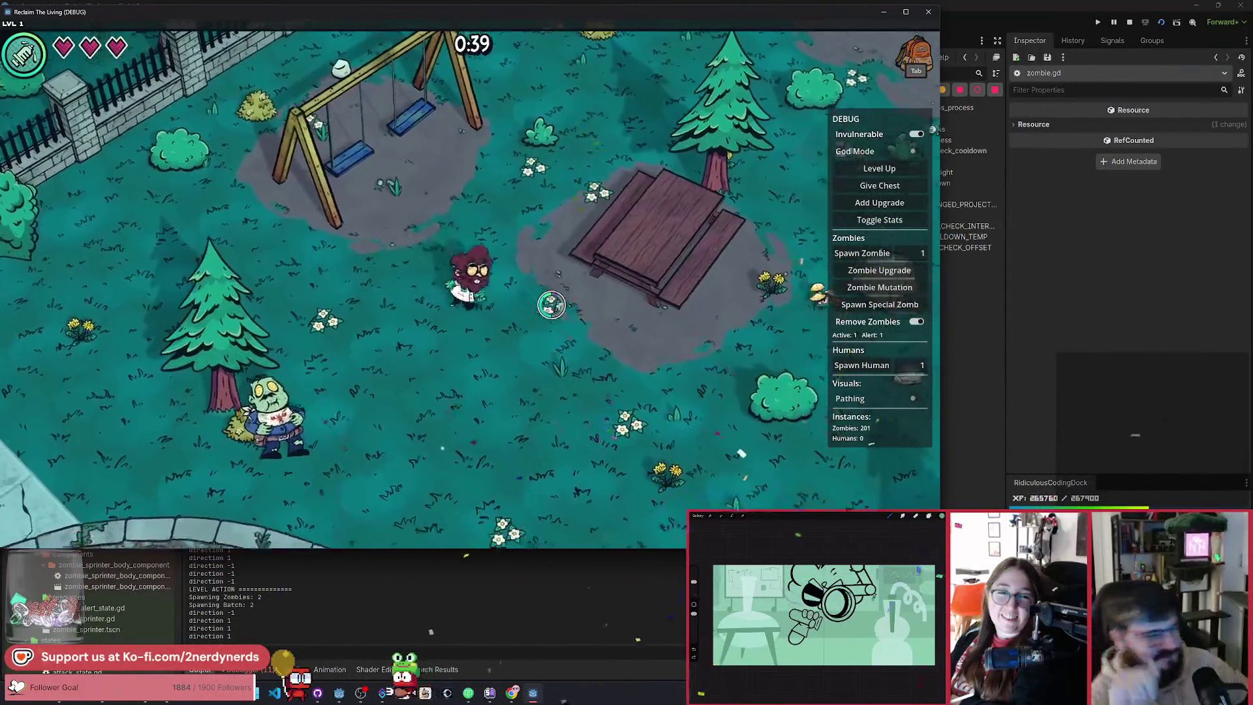
pyautogui.press('s')
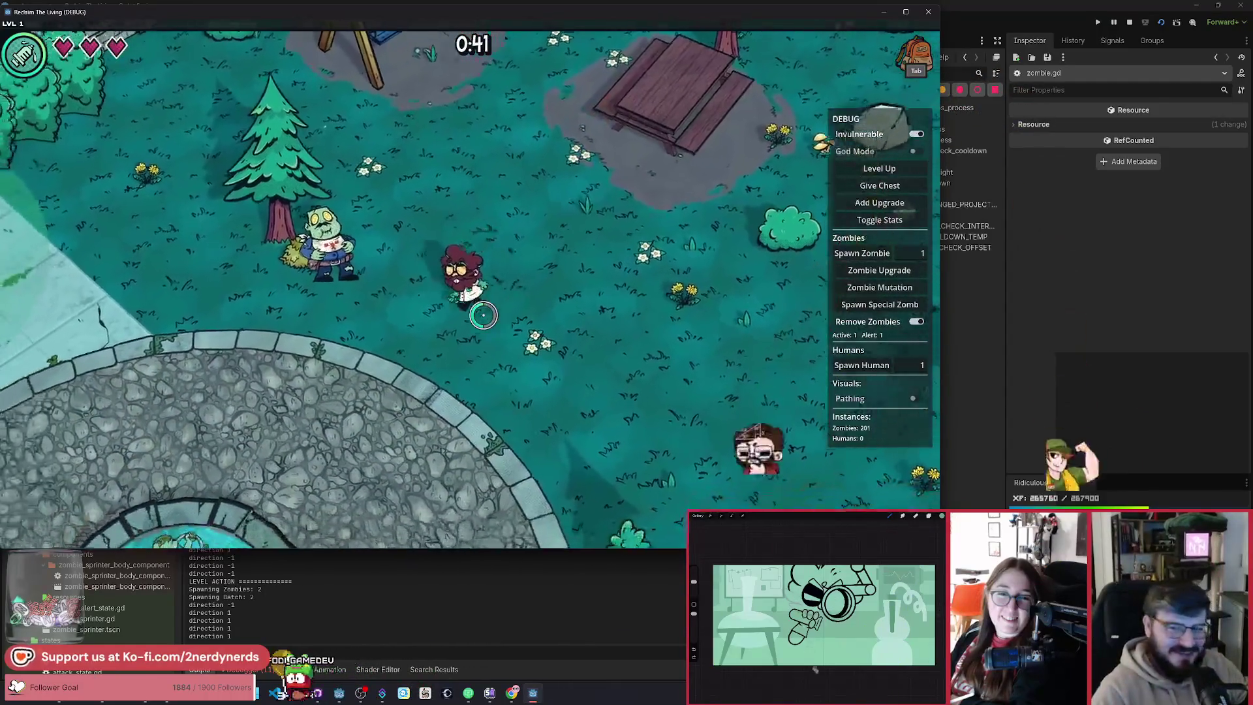
pyautogui.press('a')
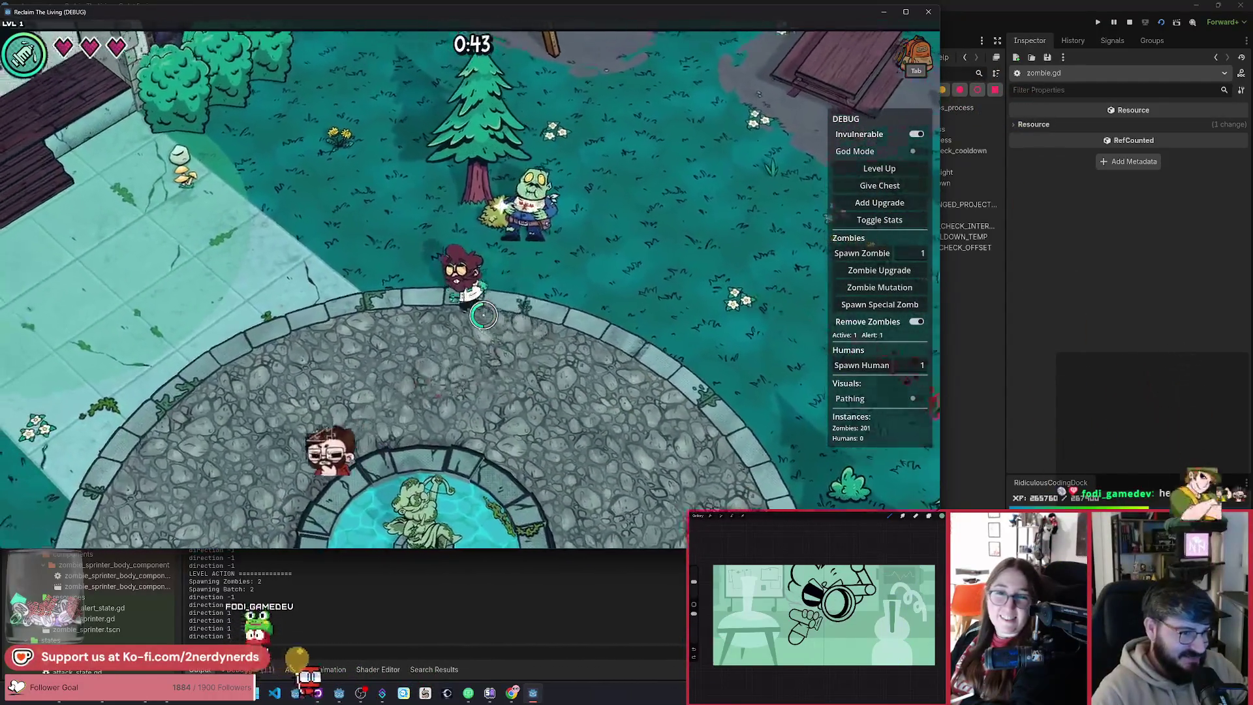
pyautogui.press('w')
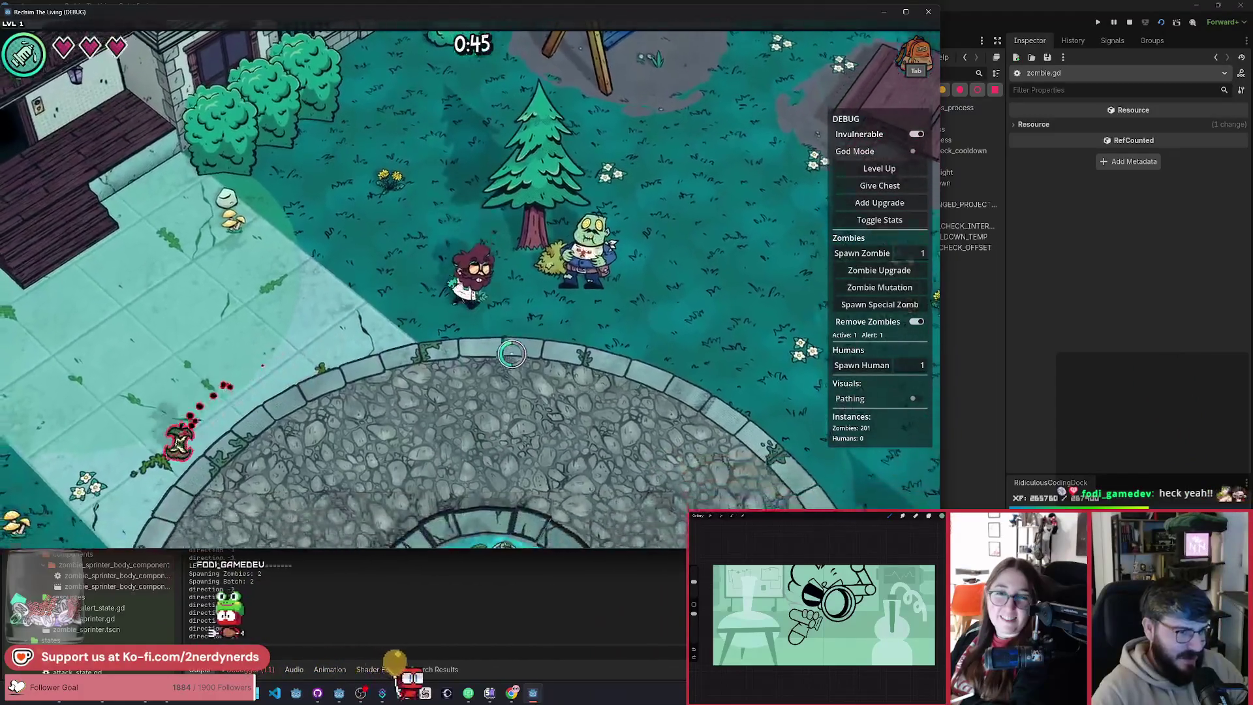
pyautogui.press('s')
pyautogui.press('d')
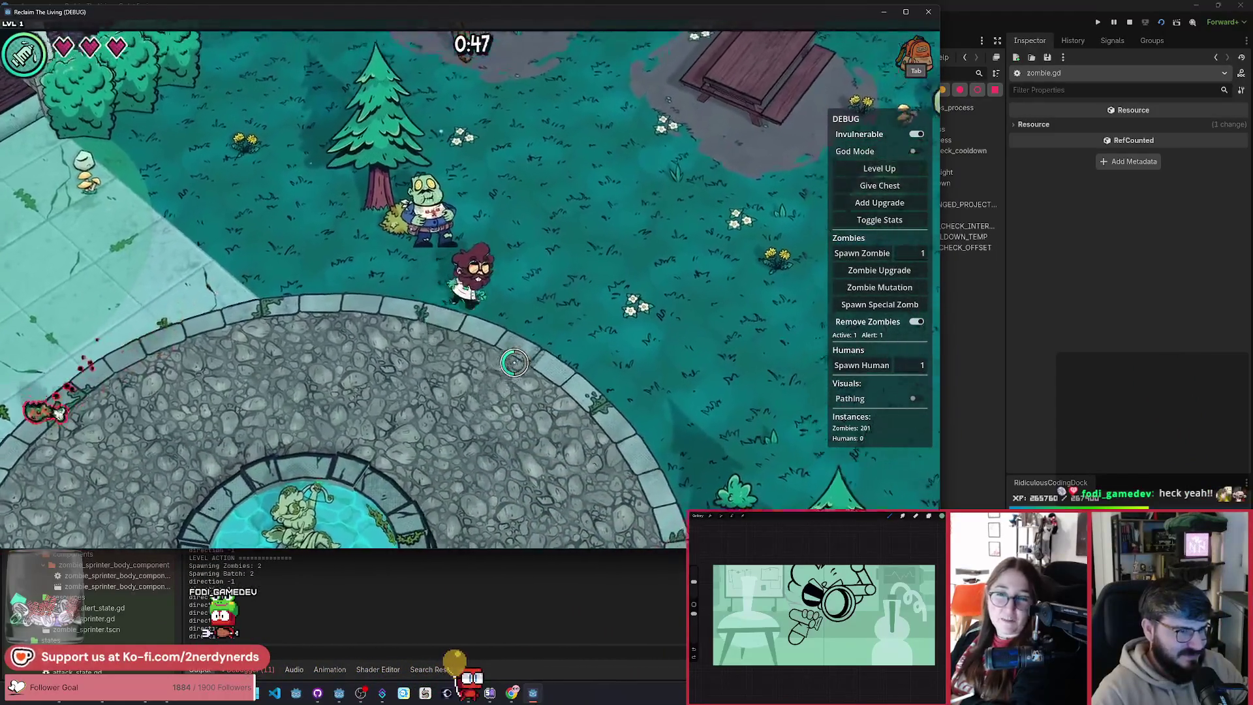
# Step: Walk toward the zombie and fountain, then return to the script at line 79
pyautogui.press('w')
pyautogui.press('d')
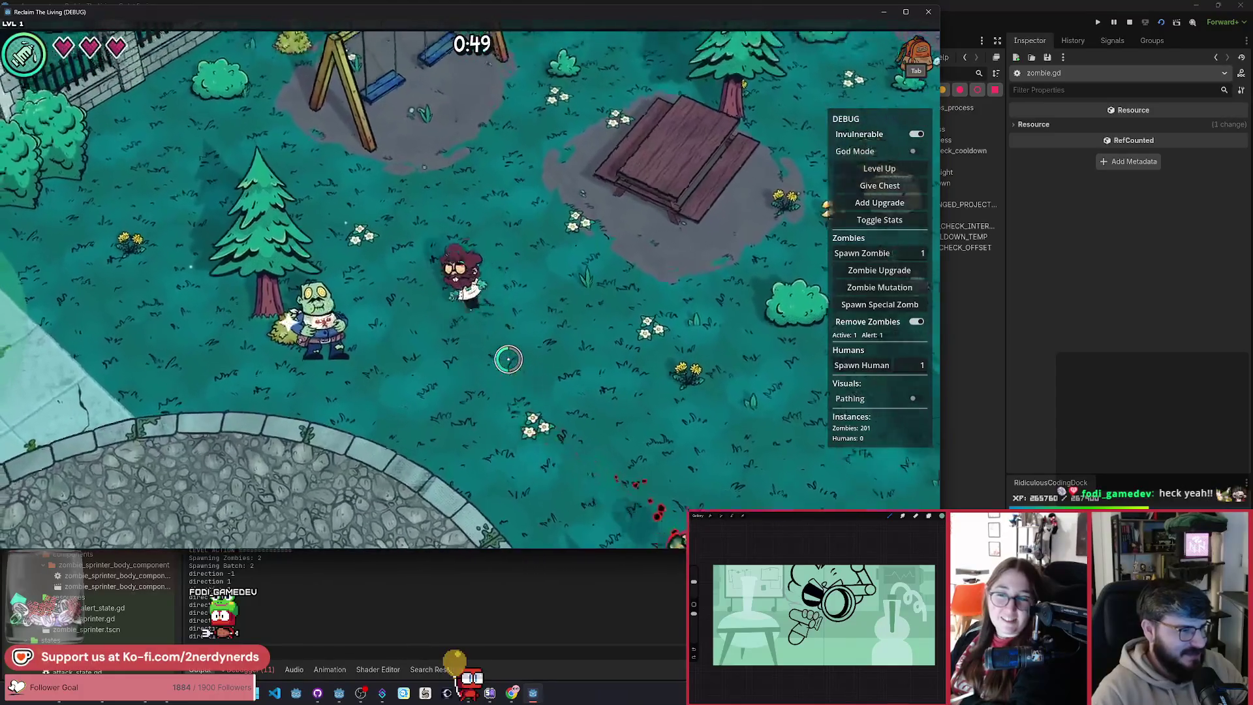
pyautogui.press('w')
pyautogui.press('a')
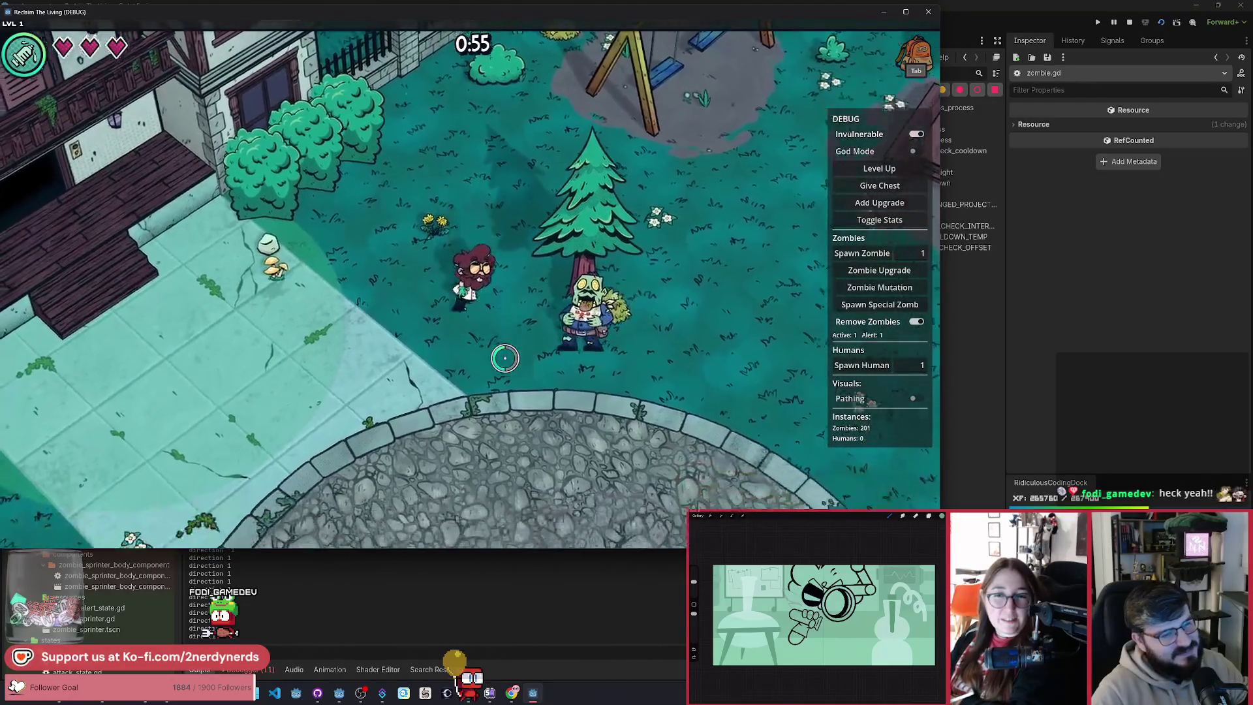
pyautogui.press('s')
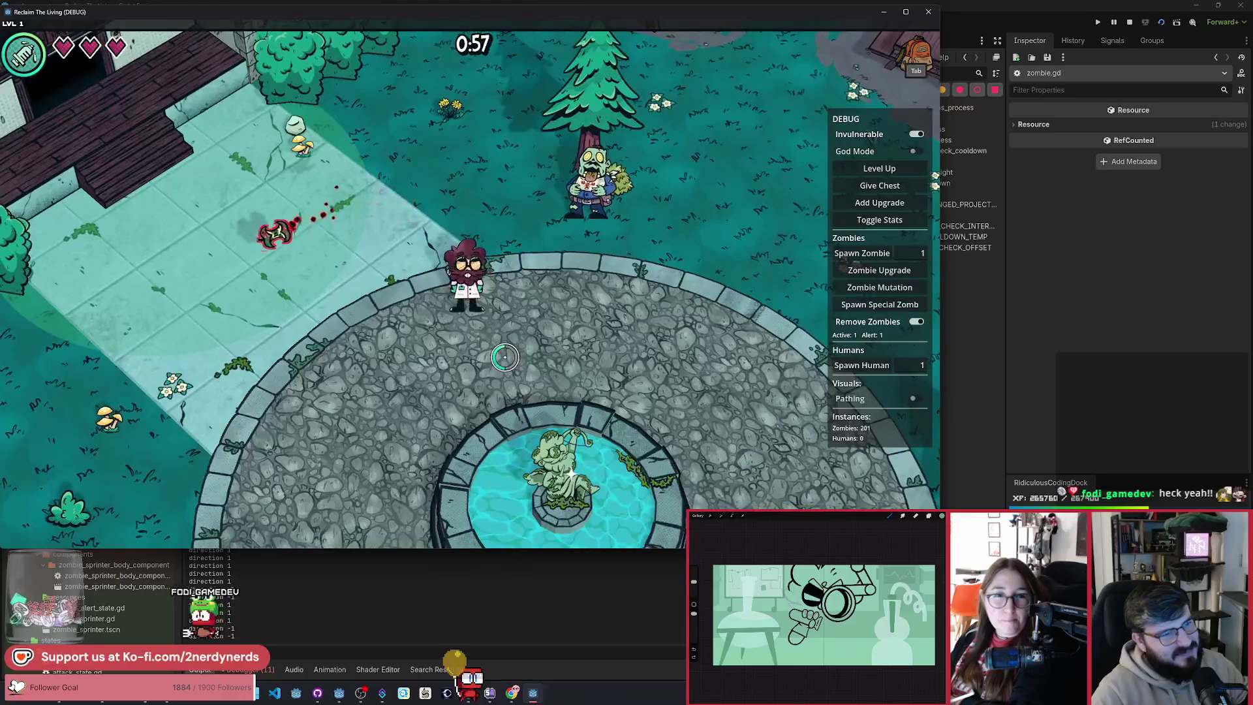
pyautogui.press('Escape')
pyautogui.press('Escape')
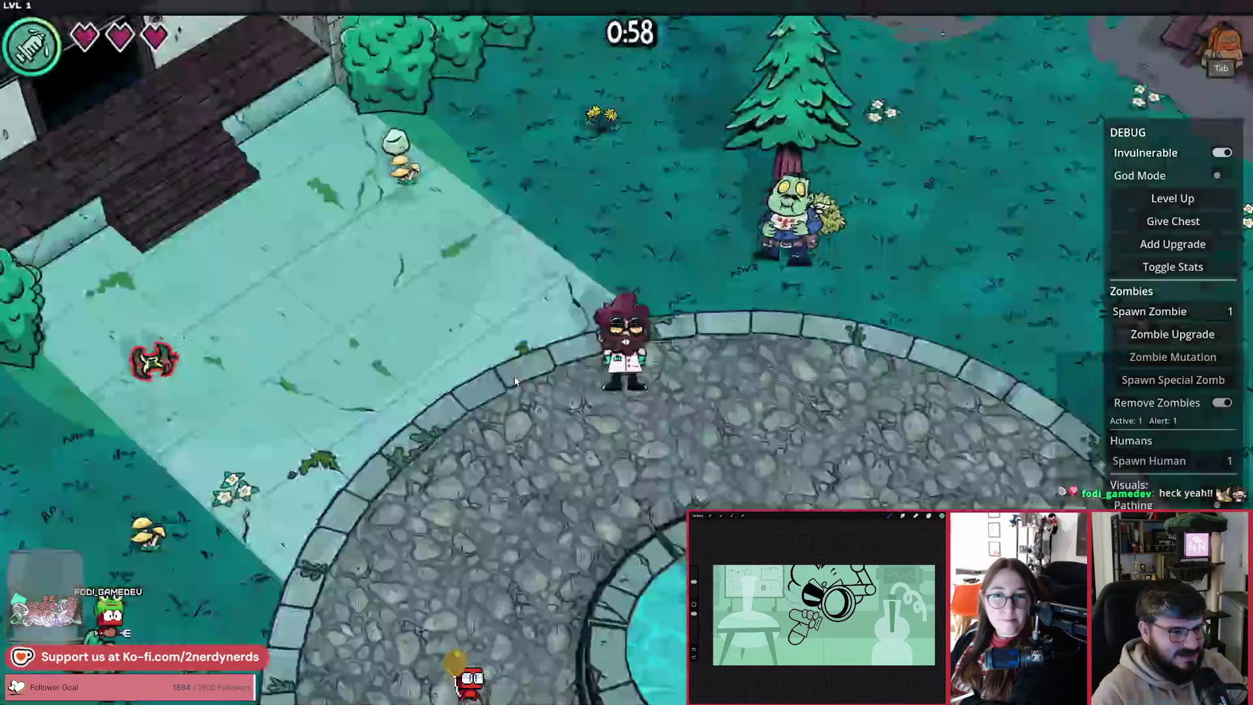
pyautogui.press('a')
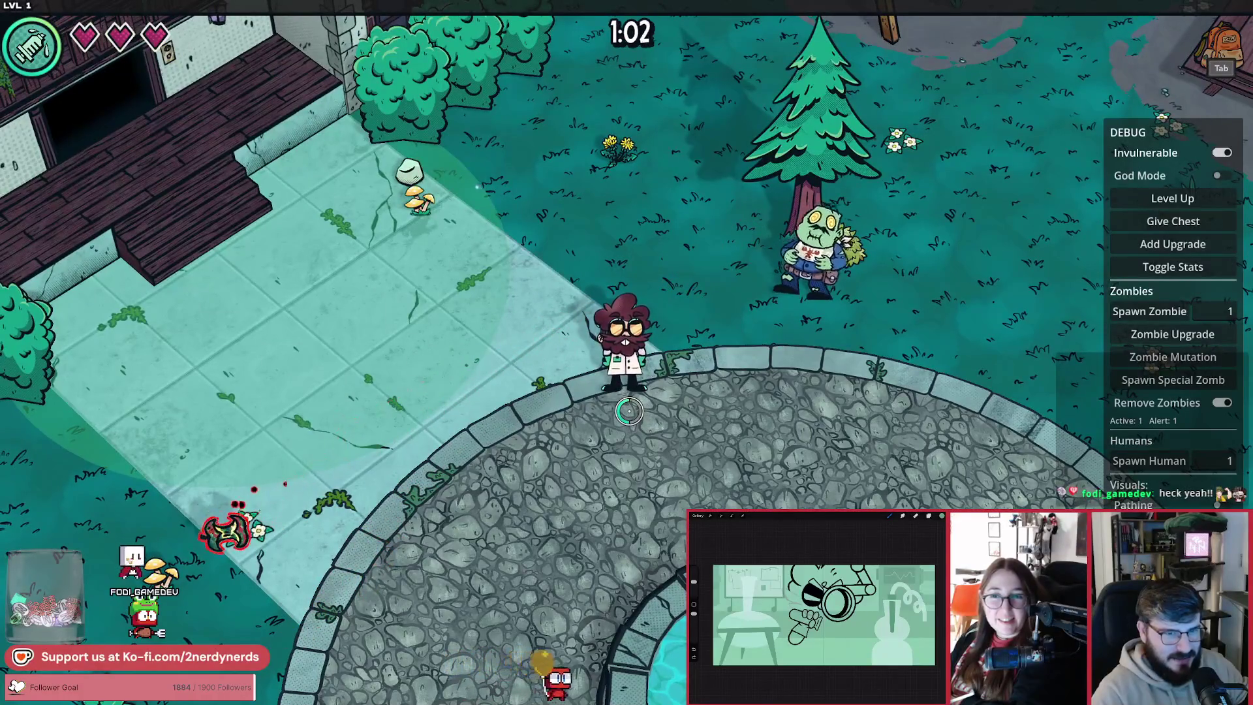
pyautogui.press('F8')
pyautogui.press('Down')
pyautogui.press('Down')
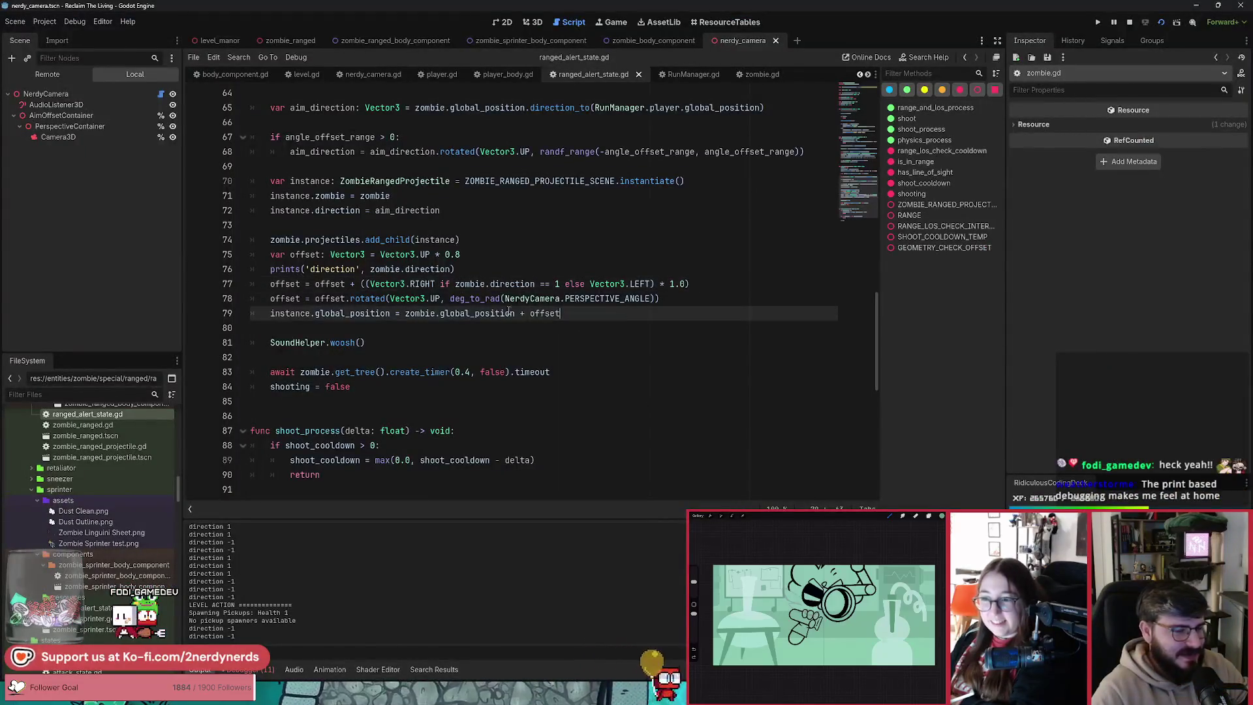
# Step: Lower line 75's upward offset to Vector3.UP * 0.7 and adjust line 77's multiplier, then return to the game
pyautogui.click(465, 254)
pyautogui.press('BackSpace')
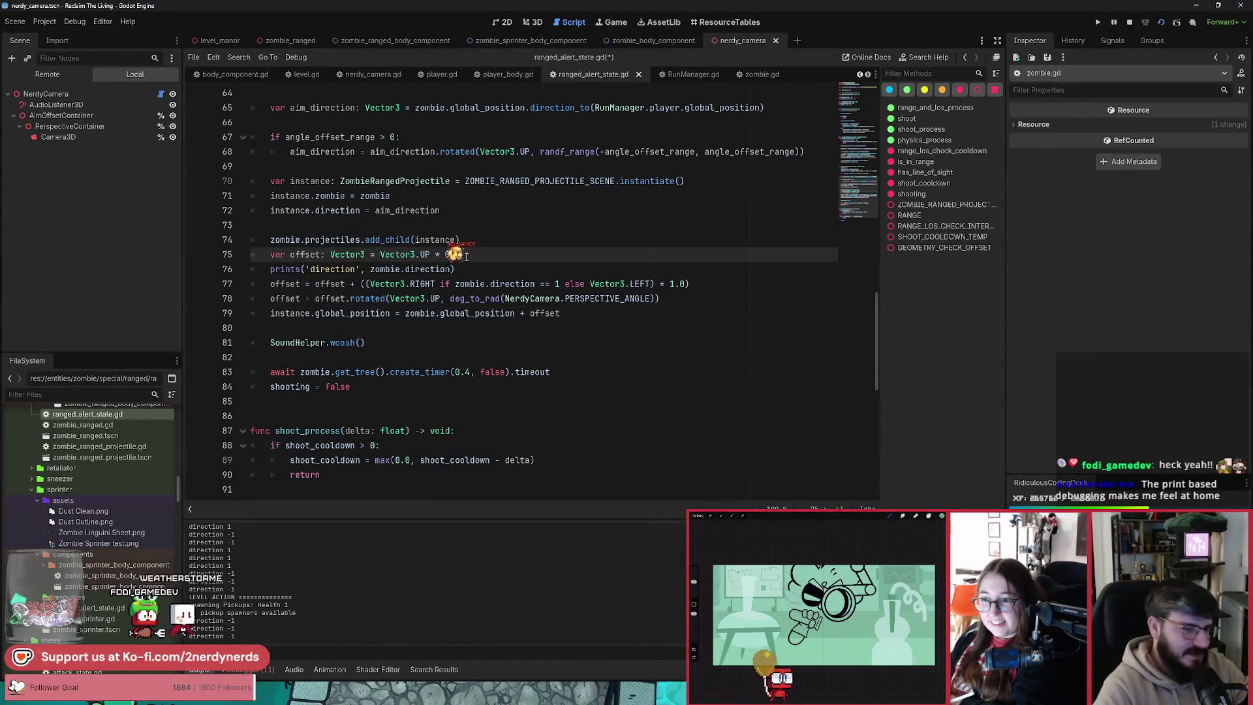
pyautogui.write('7')
pyautogui.click(676, 283)
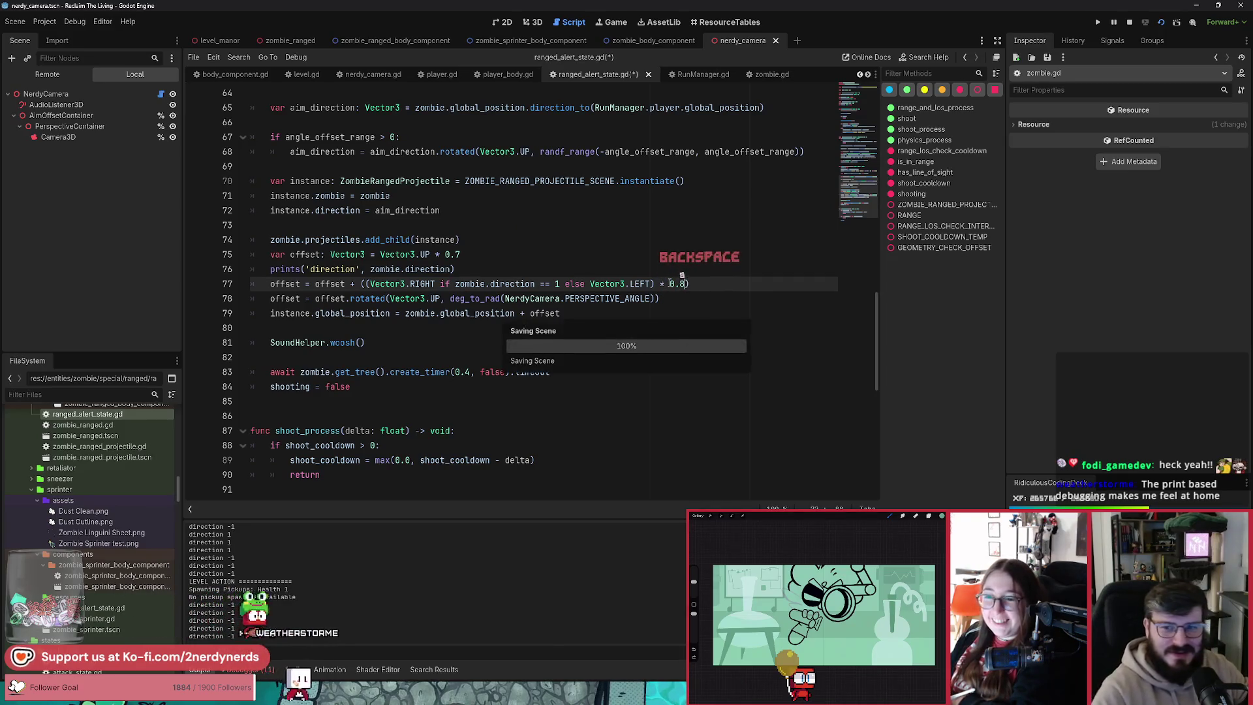
pyautogui.hotkey('alt', 'Tab')
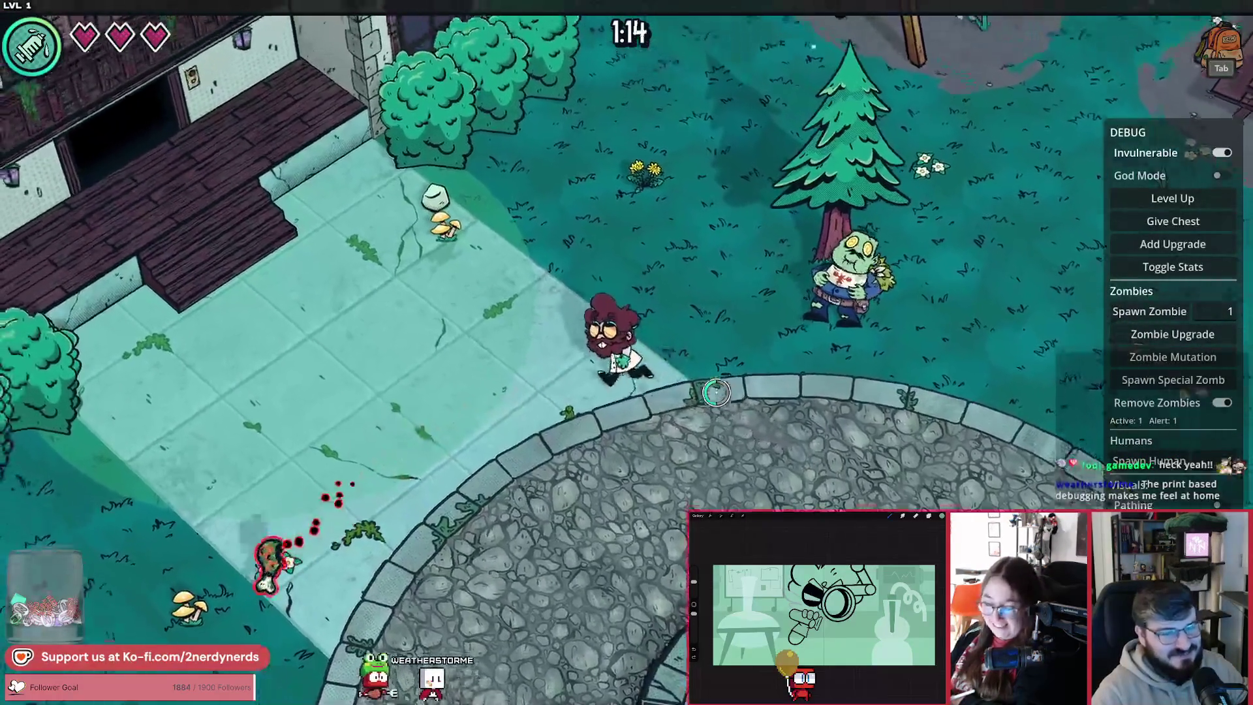
# Step: Walk the player back and forth near the ranged zombie to watch its projectiles spawn
pyautogui.press('w')
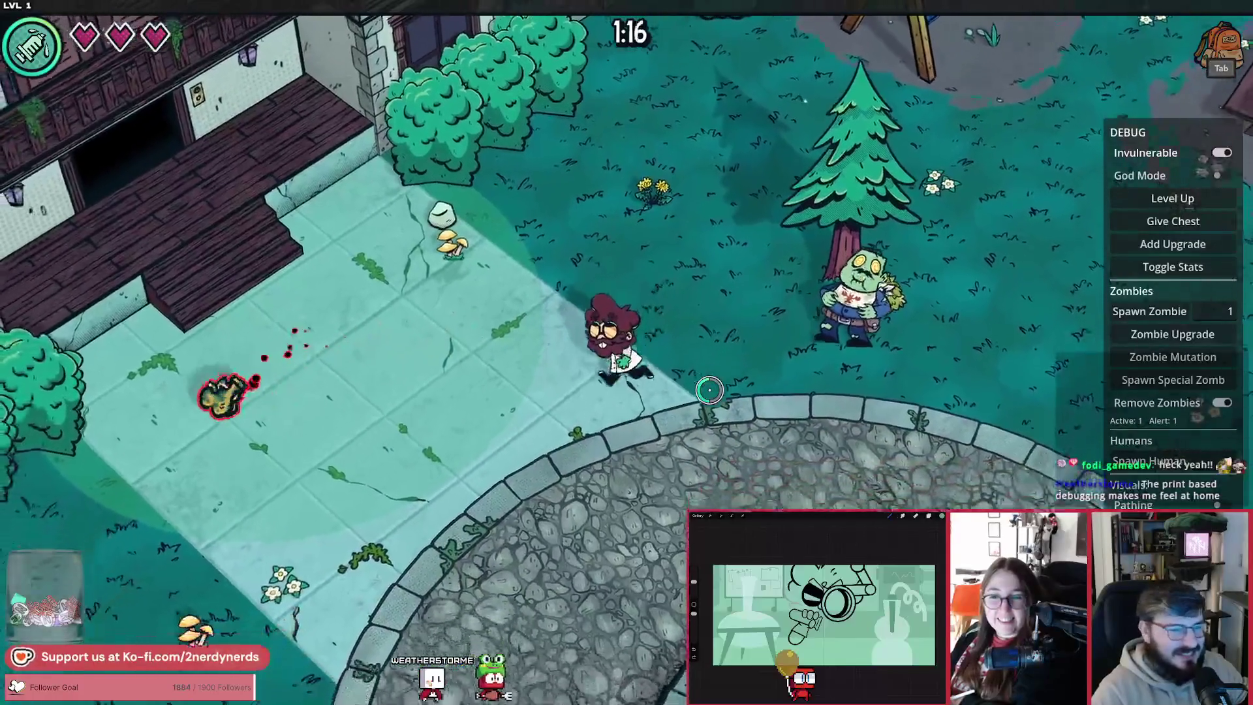
pyautogui.press('s')
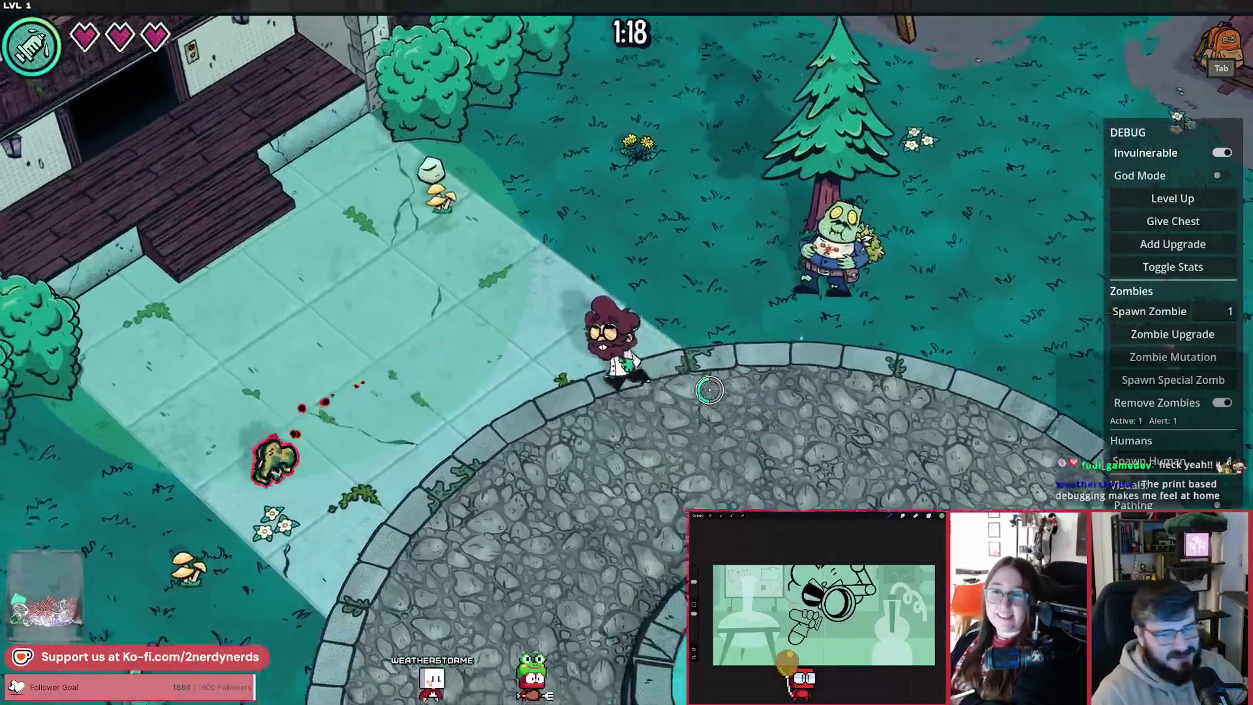
pyautogui.press('w')
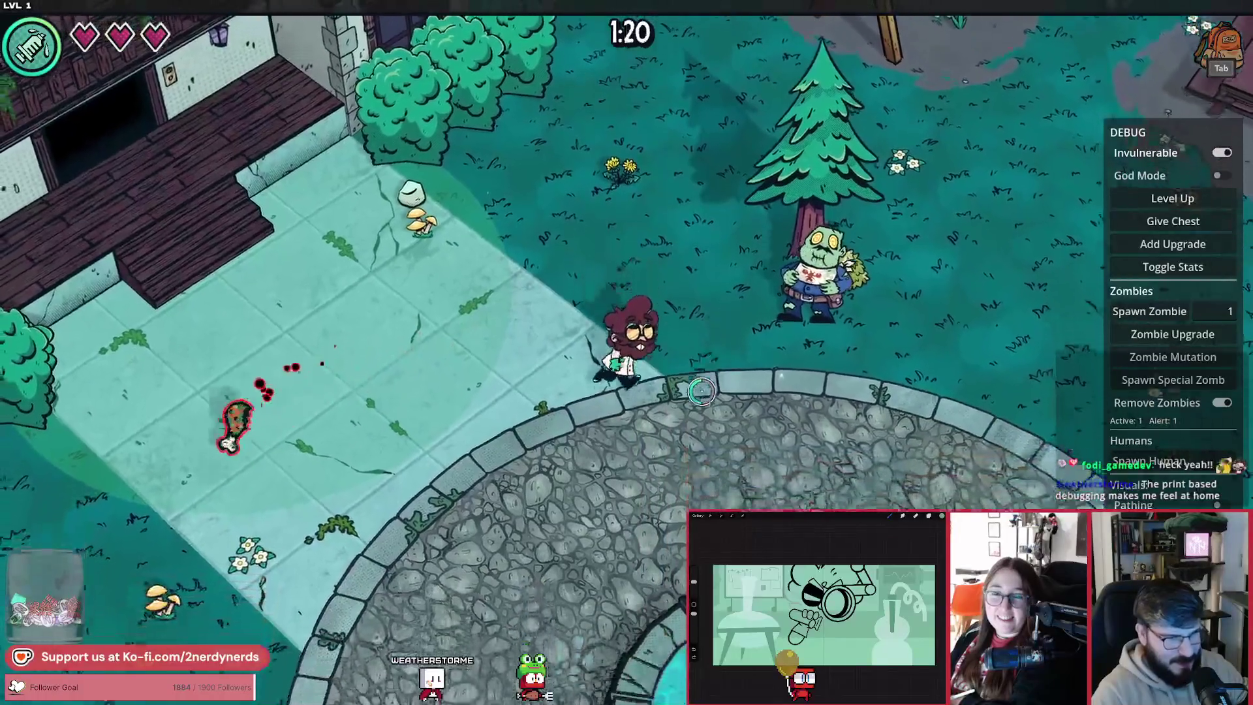
pyautogui.press('s')
pyautogui.press('w')
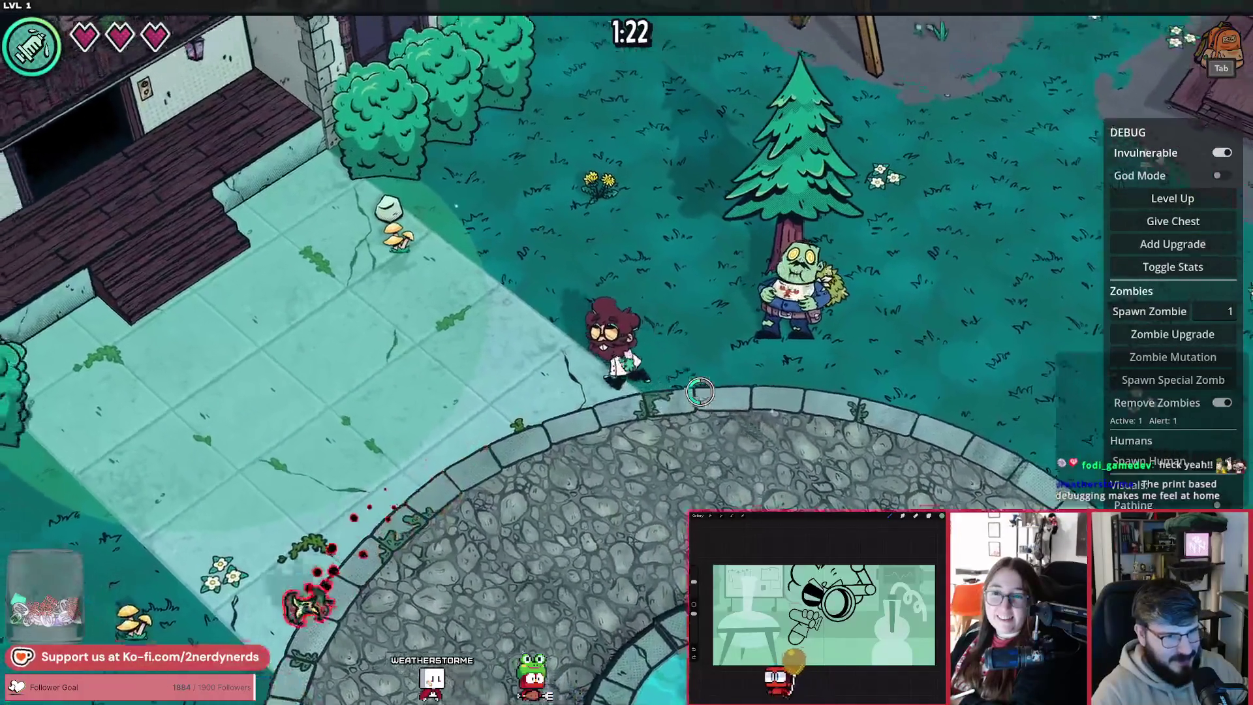
pyautogui.press('a')
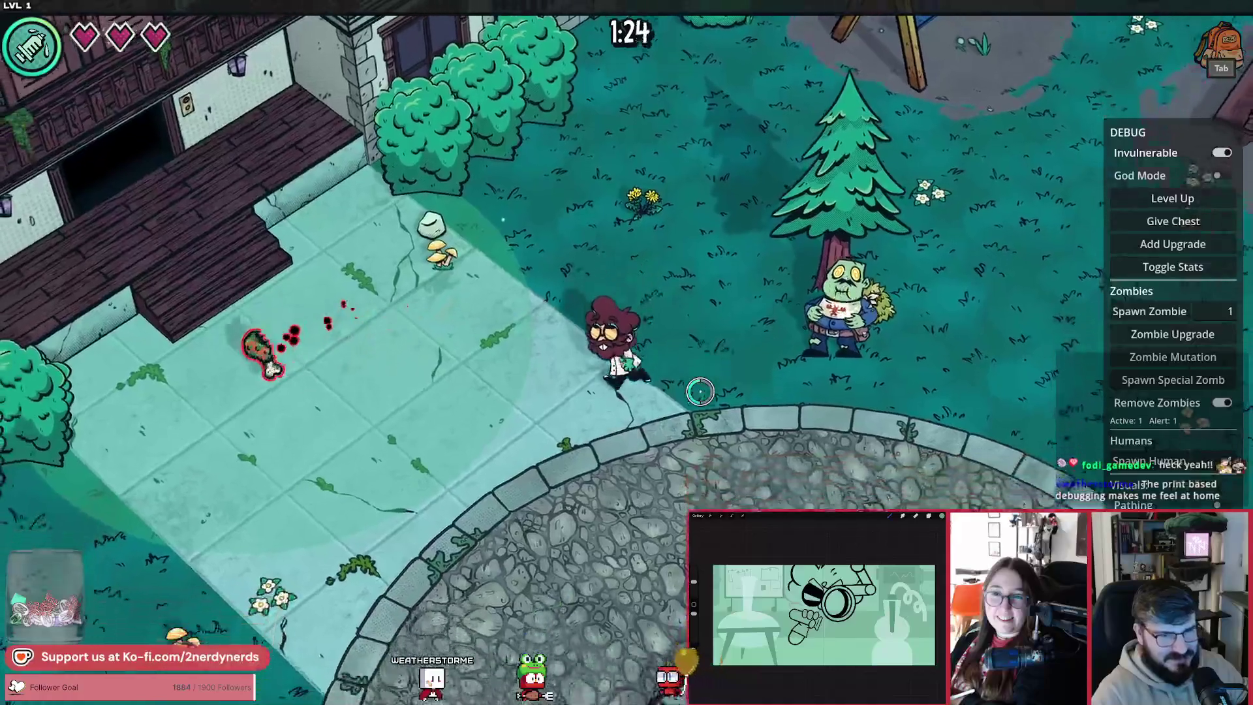
pyautogui.press('s')
pyautogui.press('d')
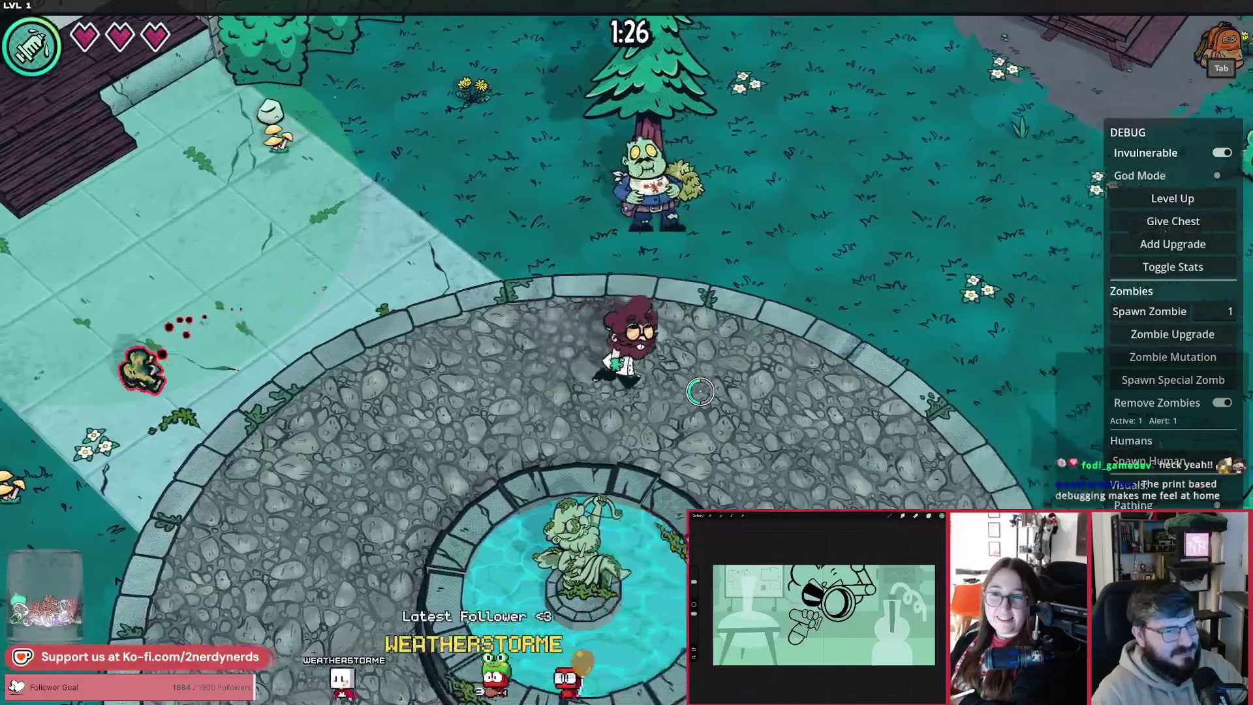
pyautogui.press('w')
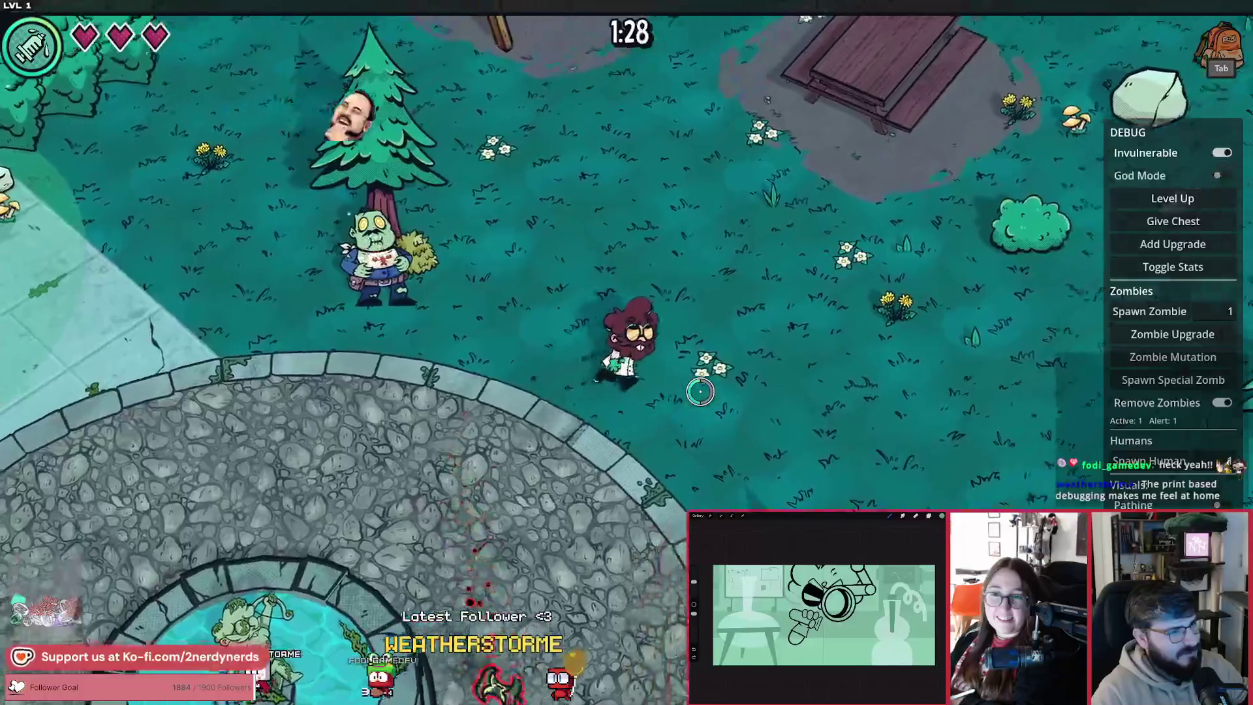
pyautogui.press('w')
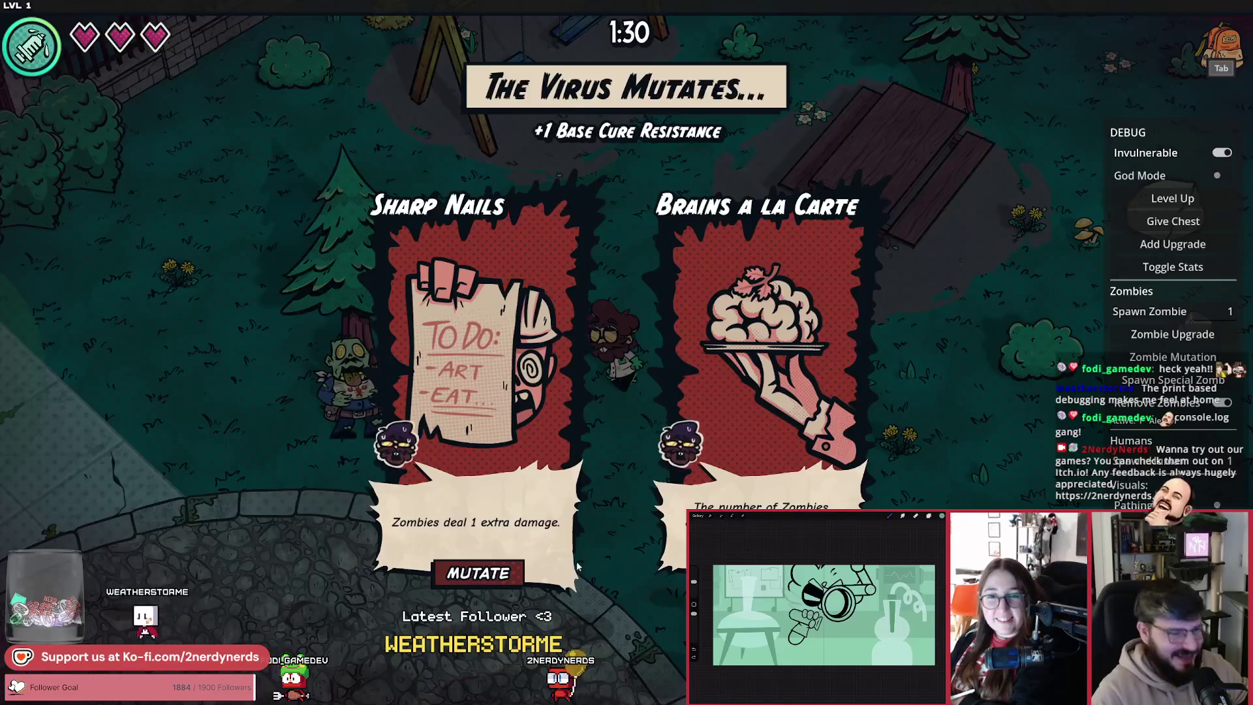
# Step: Pick a Virus Mutates card, walk on, and switch back to the script
pyautogui.click(479, 573)
pyautogui.press('w')
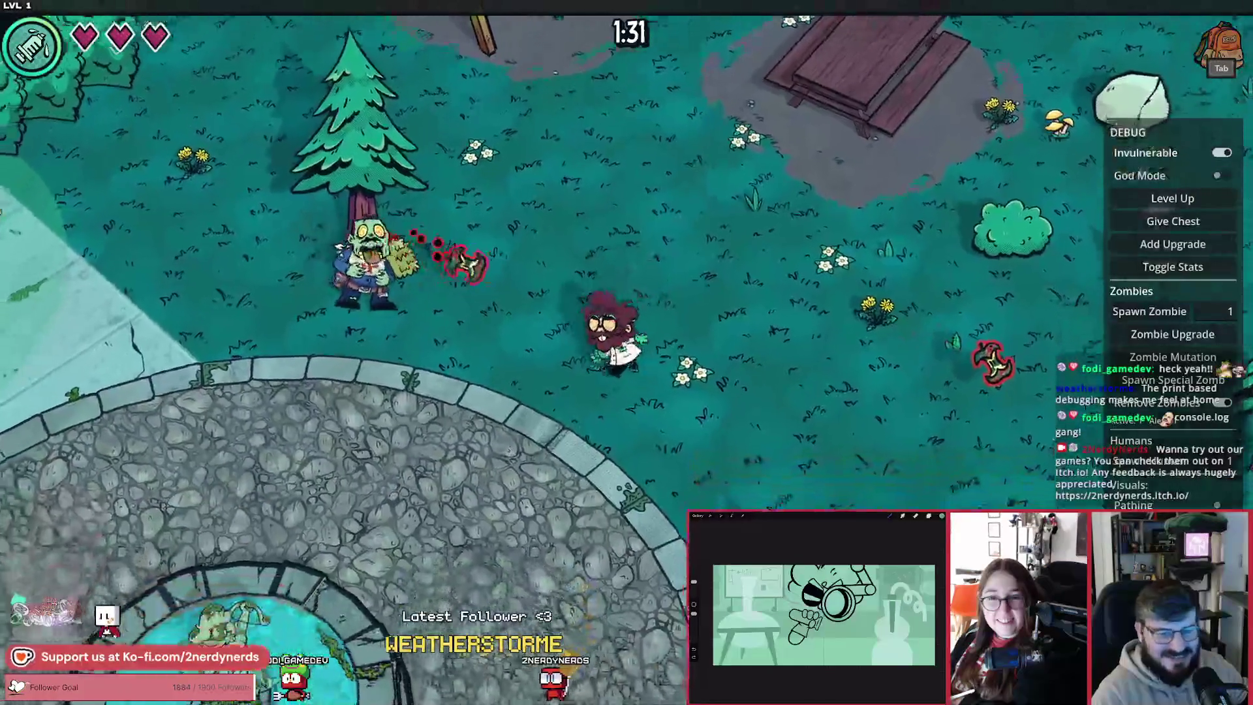
pyautogui.press('F8')
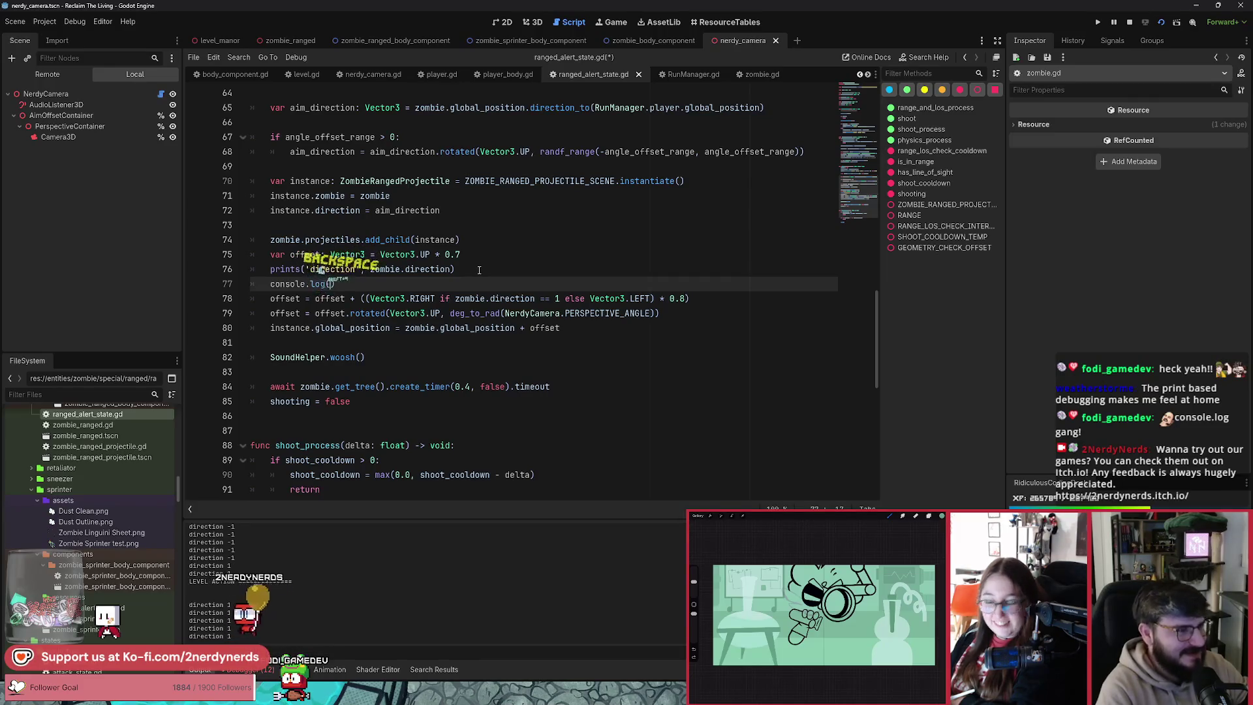
# Step: Cut the leftover direction debug print from ranged_alert_state.gd and return to the running game
pyautogui.hotkey('ctrl', 'x')
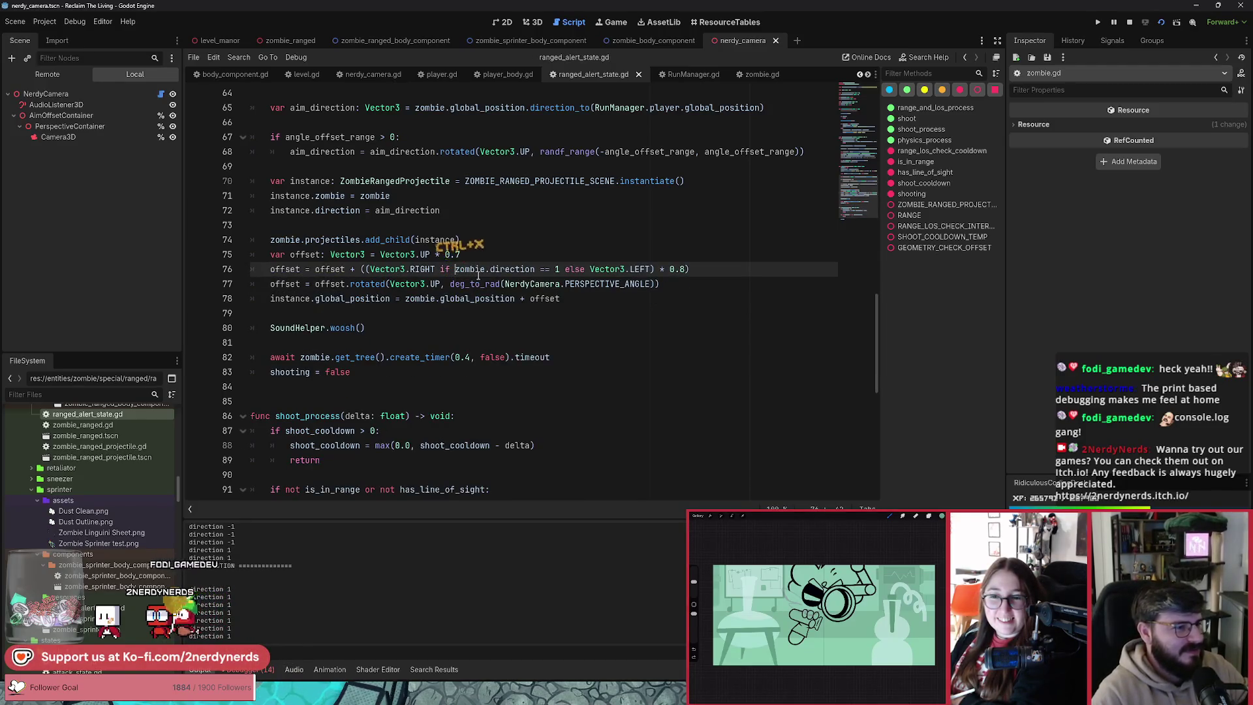
pyautogui.hotkey('alt', 'Tab')
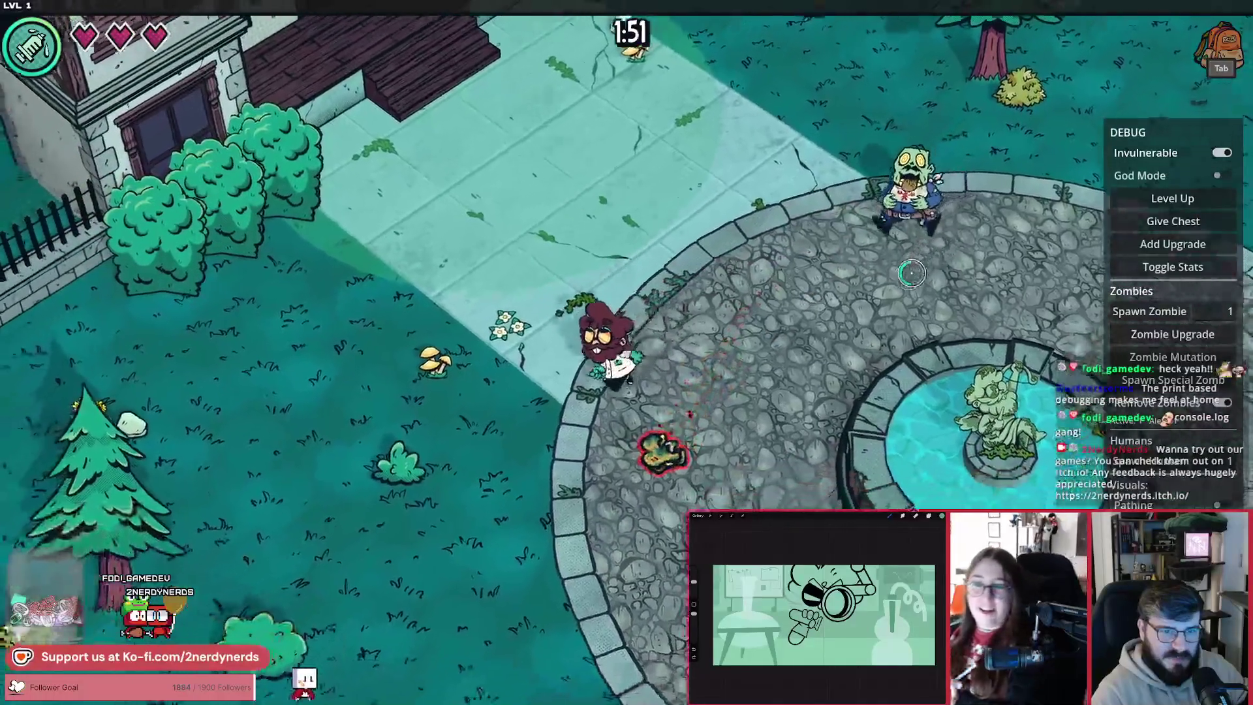
# Step: Walk the player across the yard and along the fence near the ranged zombies
pyautogui.press('a')
pyautogui.press('s')
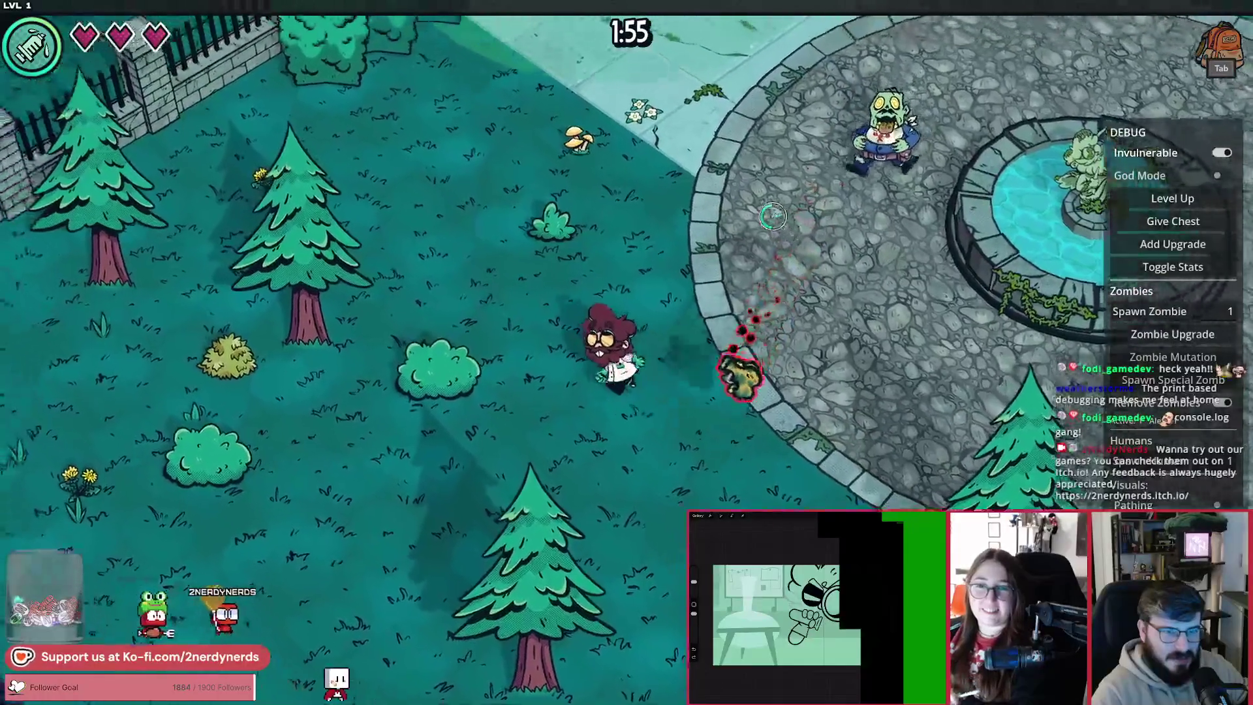
pyautogui.press('w')
pyautogui.press('a')
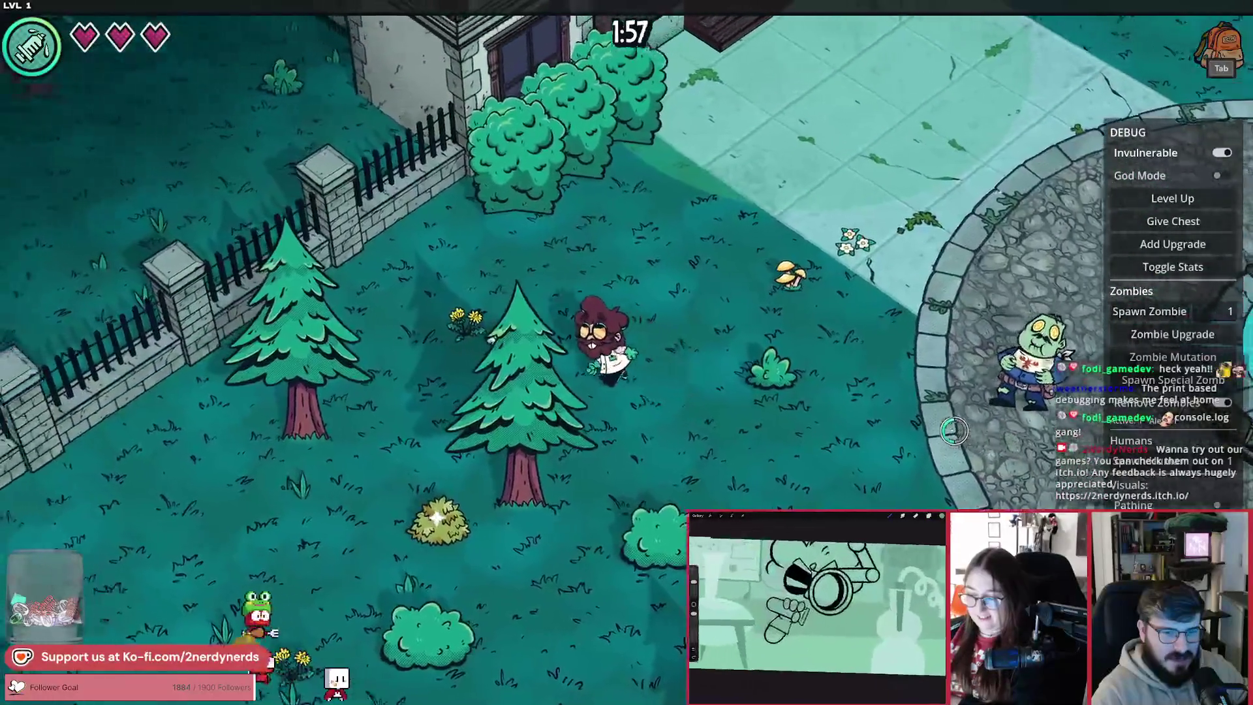
pyautogui.press('s')
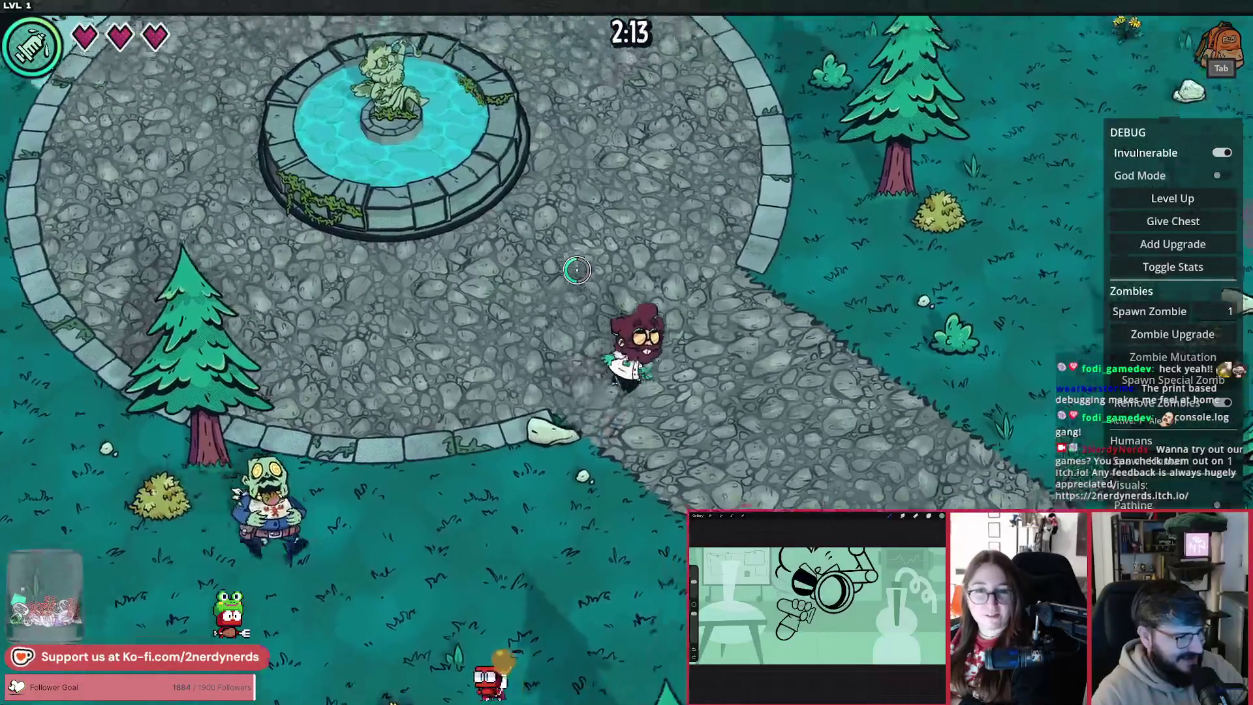
pyautogui.press('w')
pyautogui.press('d')
pyautogui.press('w')
pyautogui.press('a')
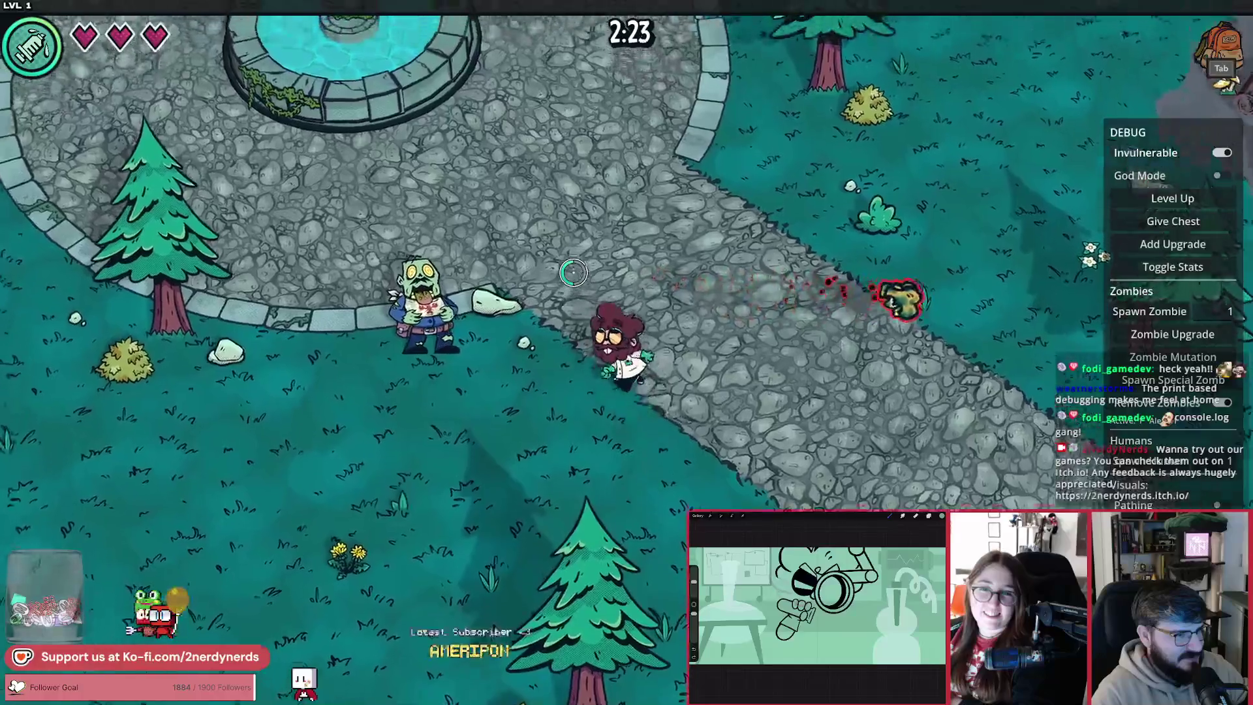
pyautogui.press('s')
pyautogui.press('d')
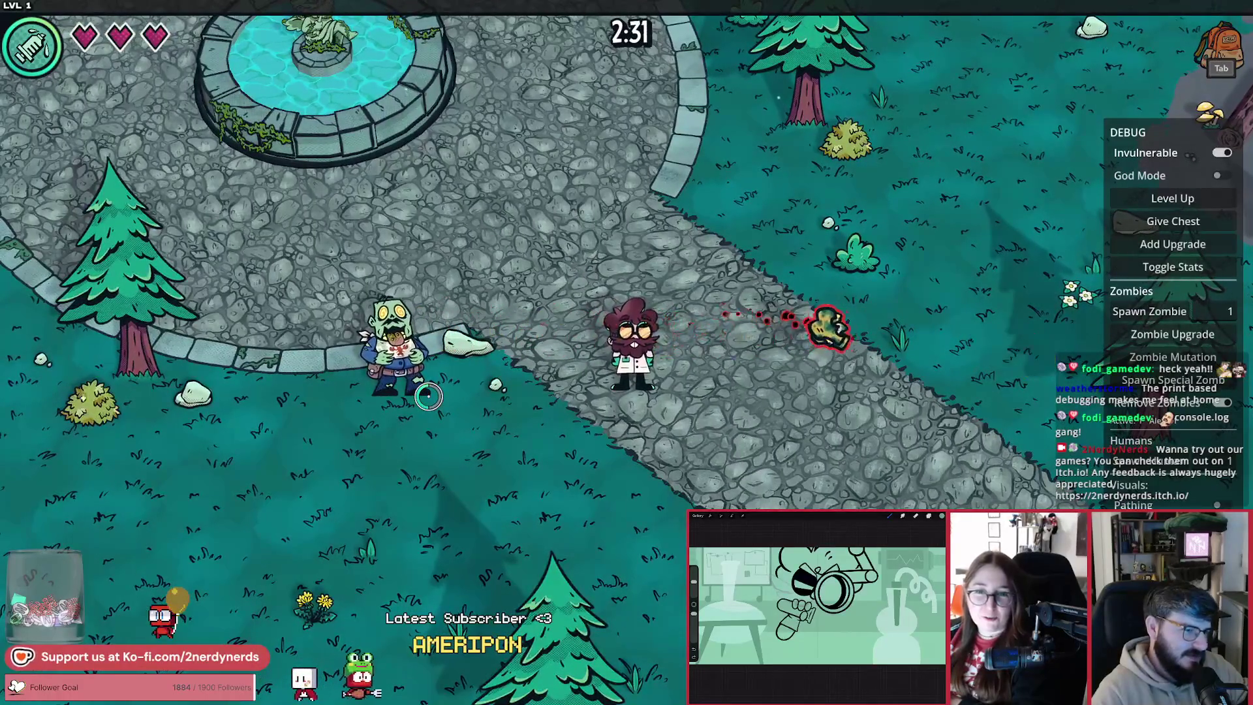
pyautogui.press('a')
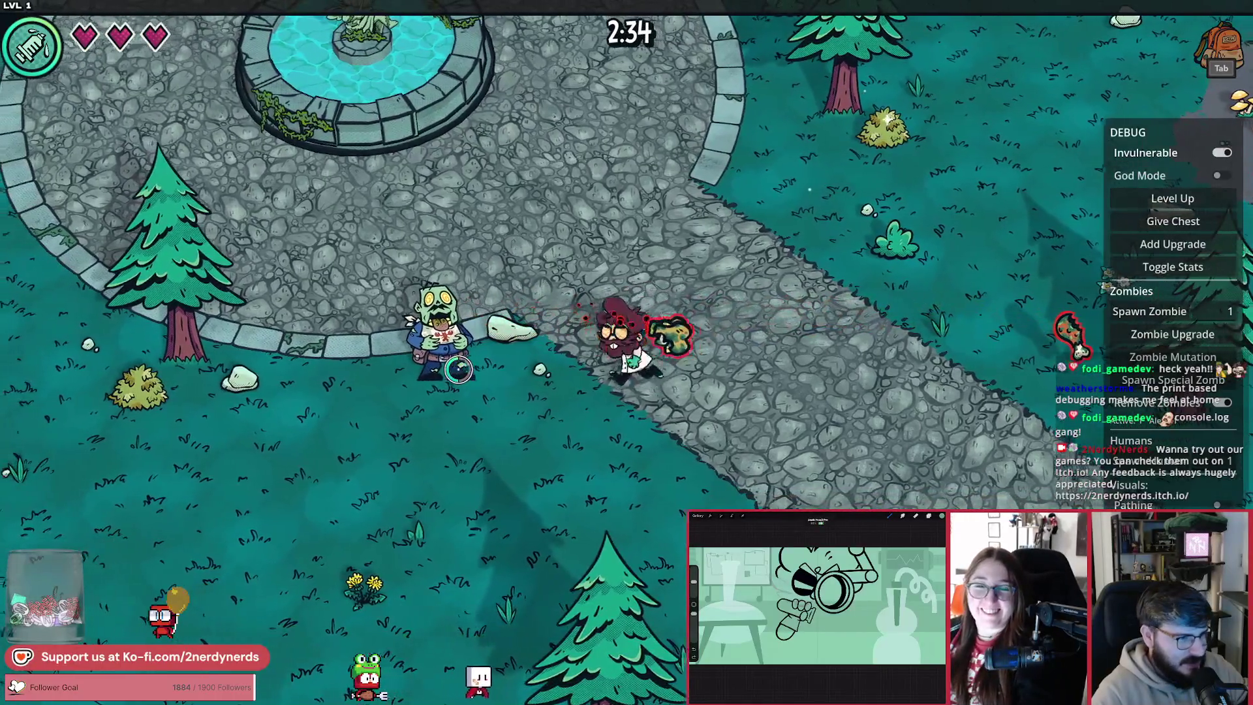
pyautogui.press('a')
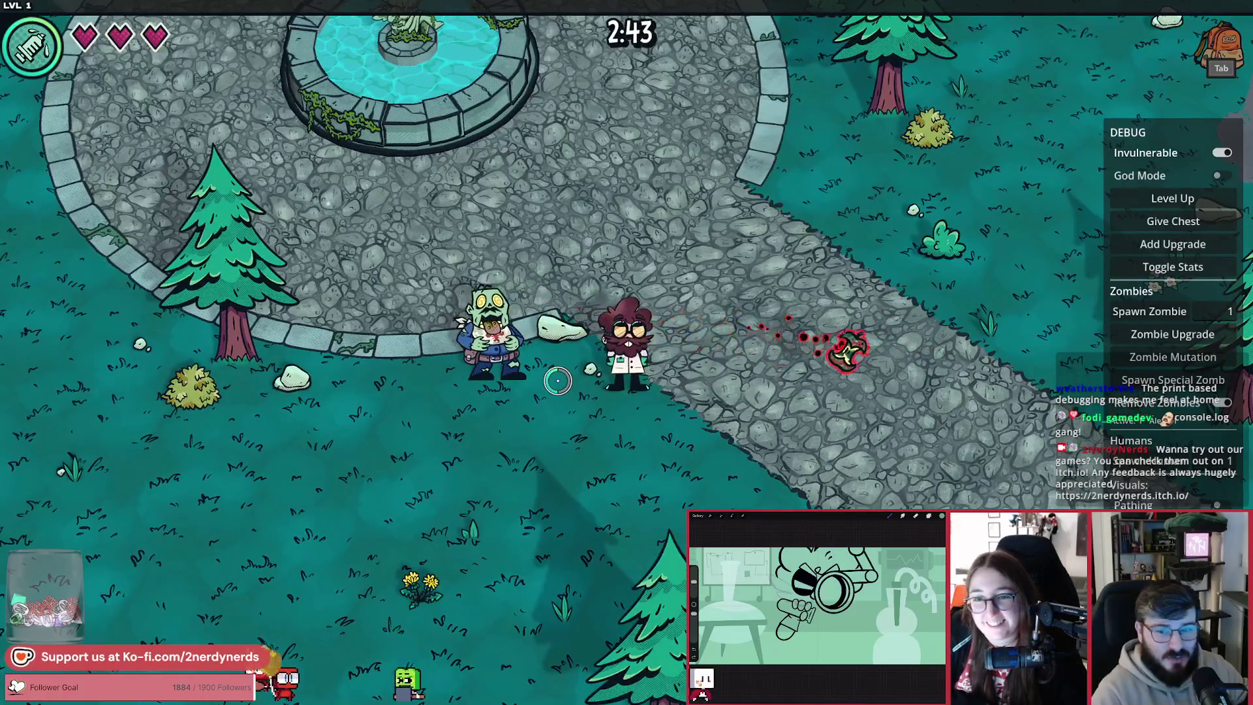
pyautogui.press('d')
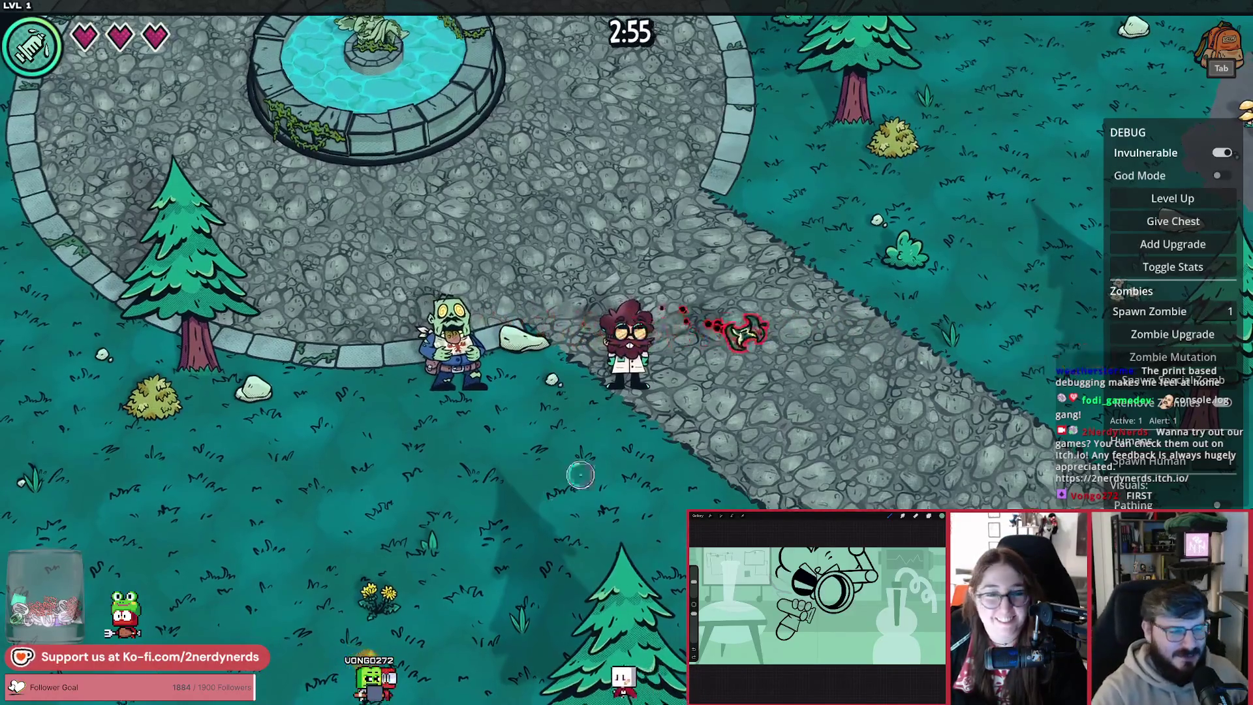
pyautogui.press('d')
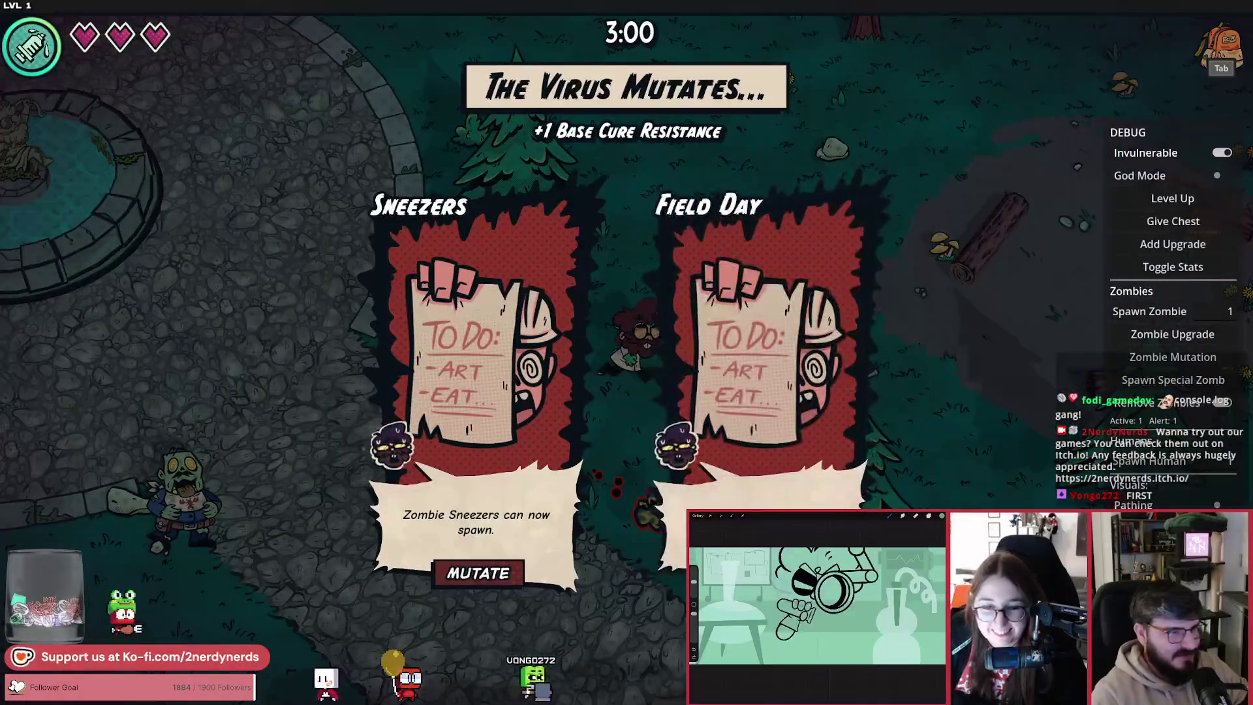
# Step: Dismiss the mutation choice, keep walking near the zombies, then pause and quit the game
pyautogui.press('Return')
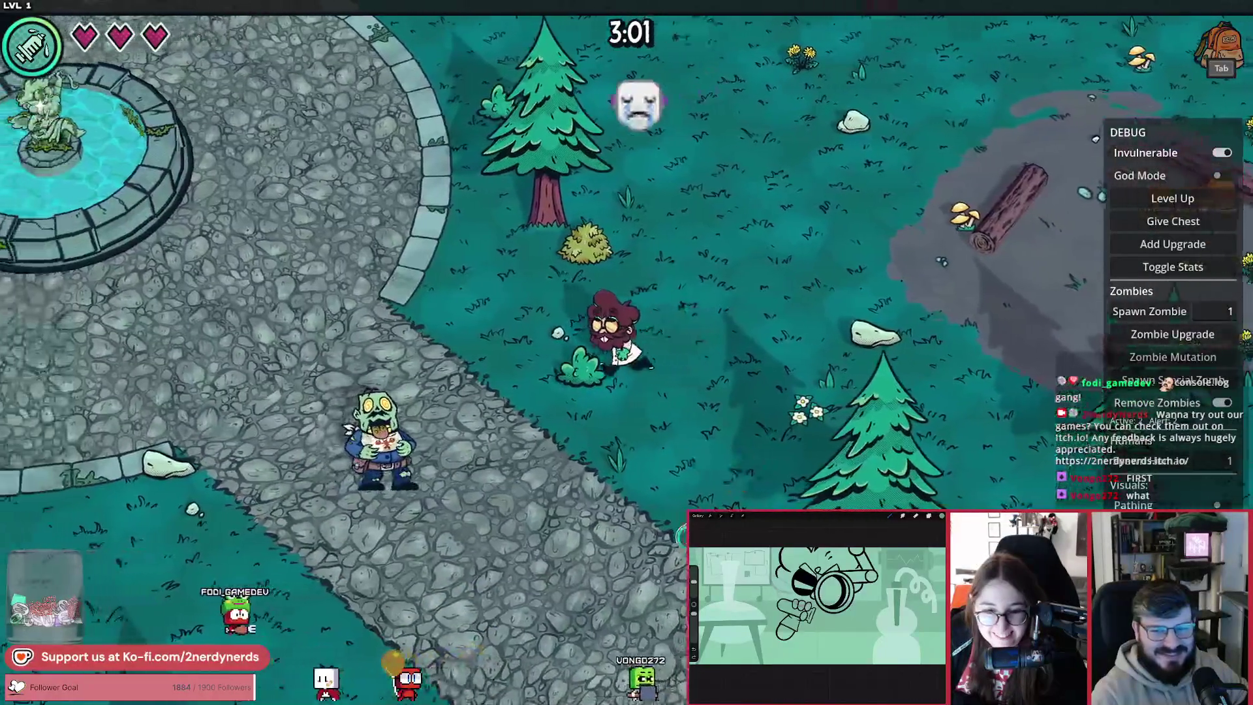
pyautogui.hotkey('w', 'a')
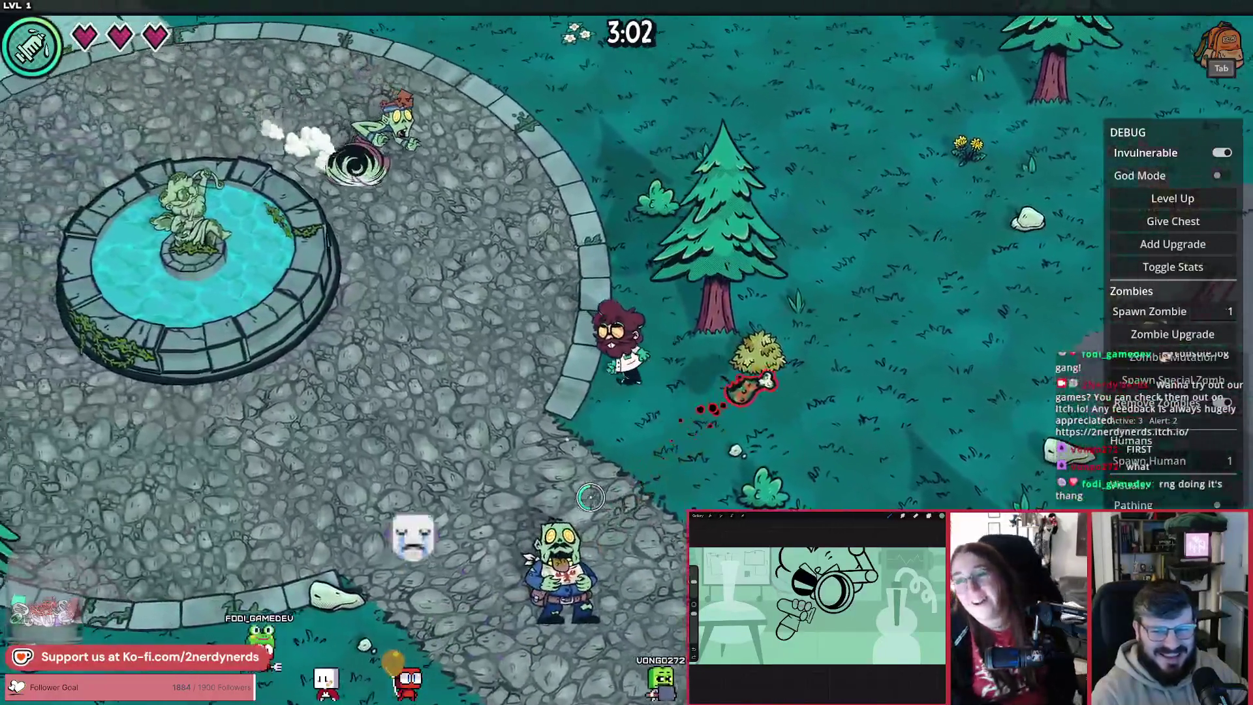
pyautogui.press('a')
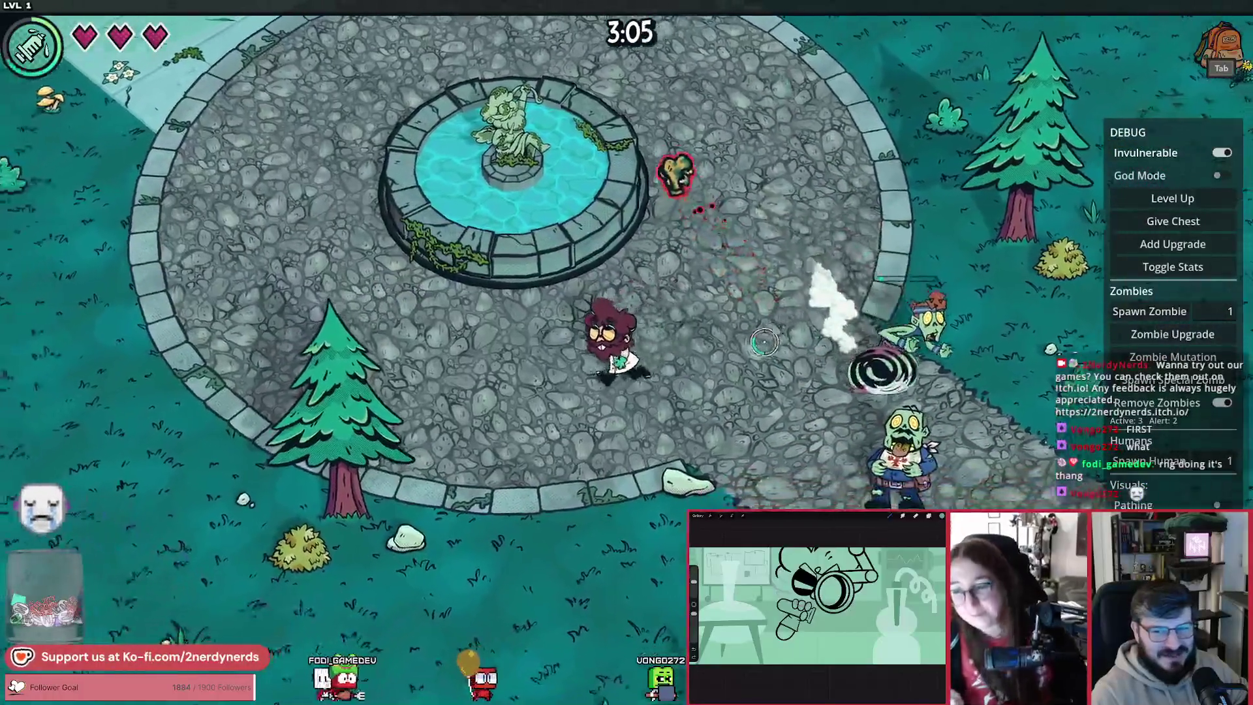
pyautogui.hotkey('s', 'a')
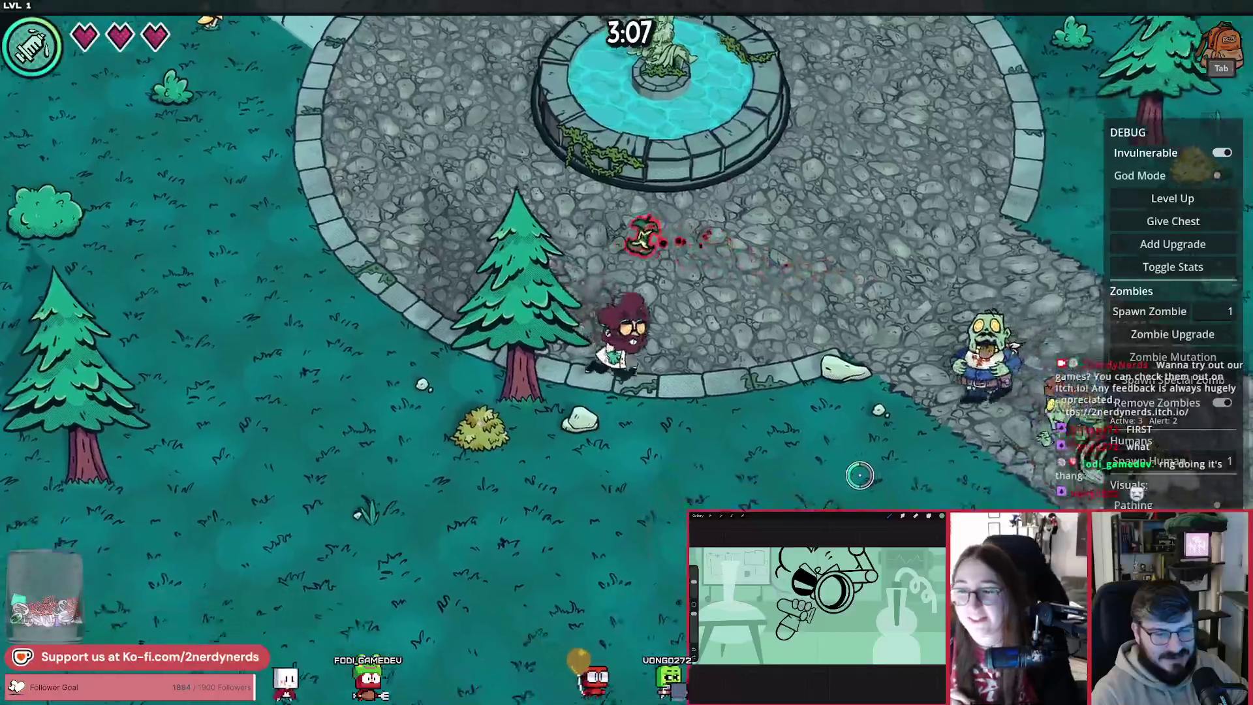
pyautogui.hotkey('s', 'a')
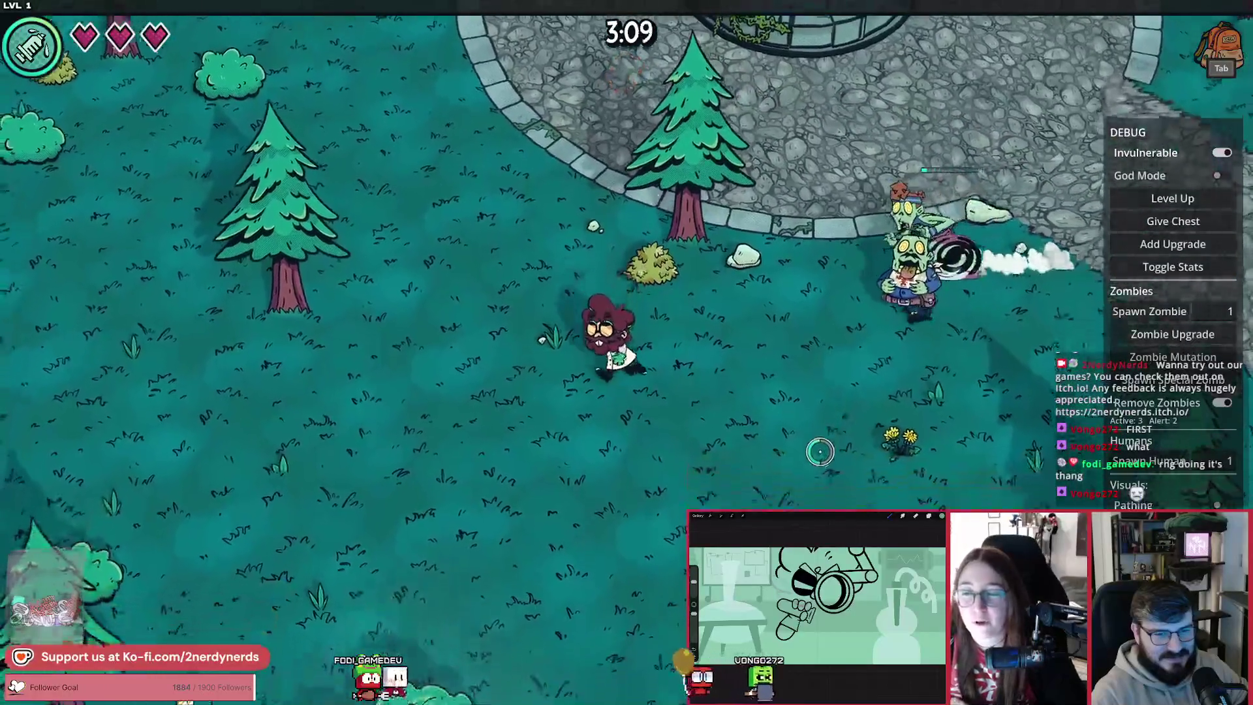
pyautogui.press('d')
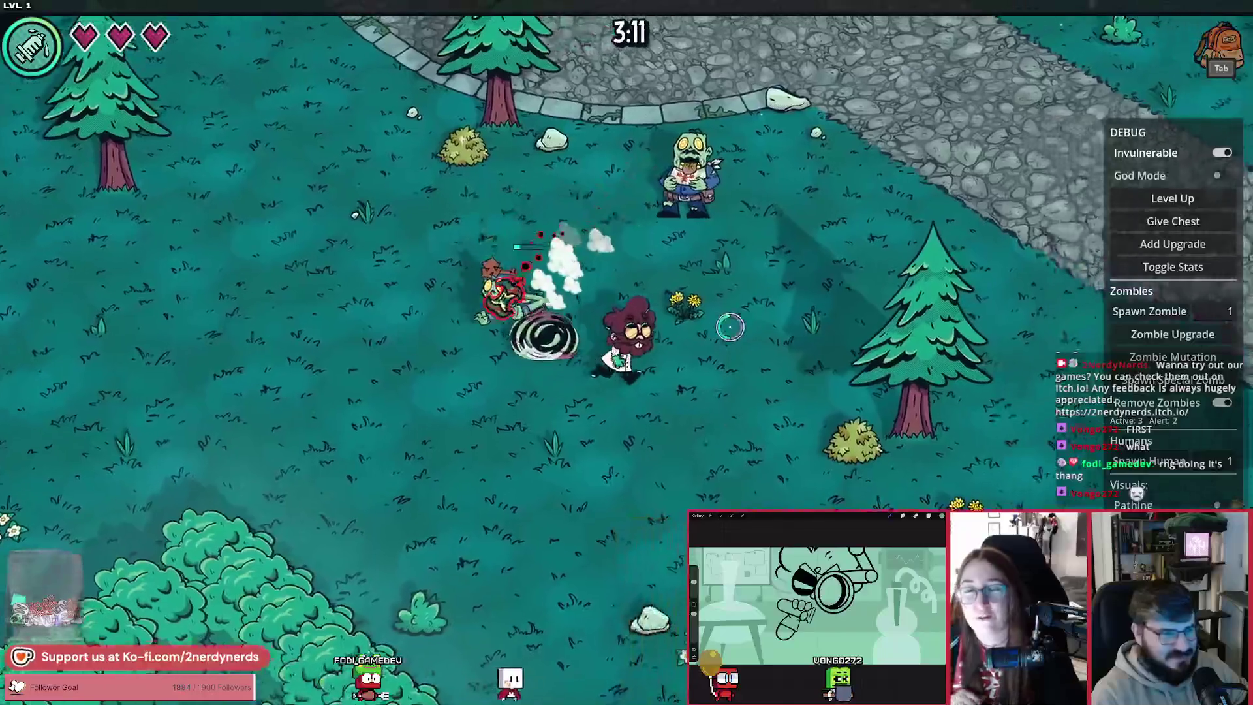
pyautogui.hotkey('w', 'a')
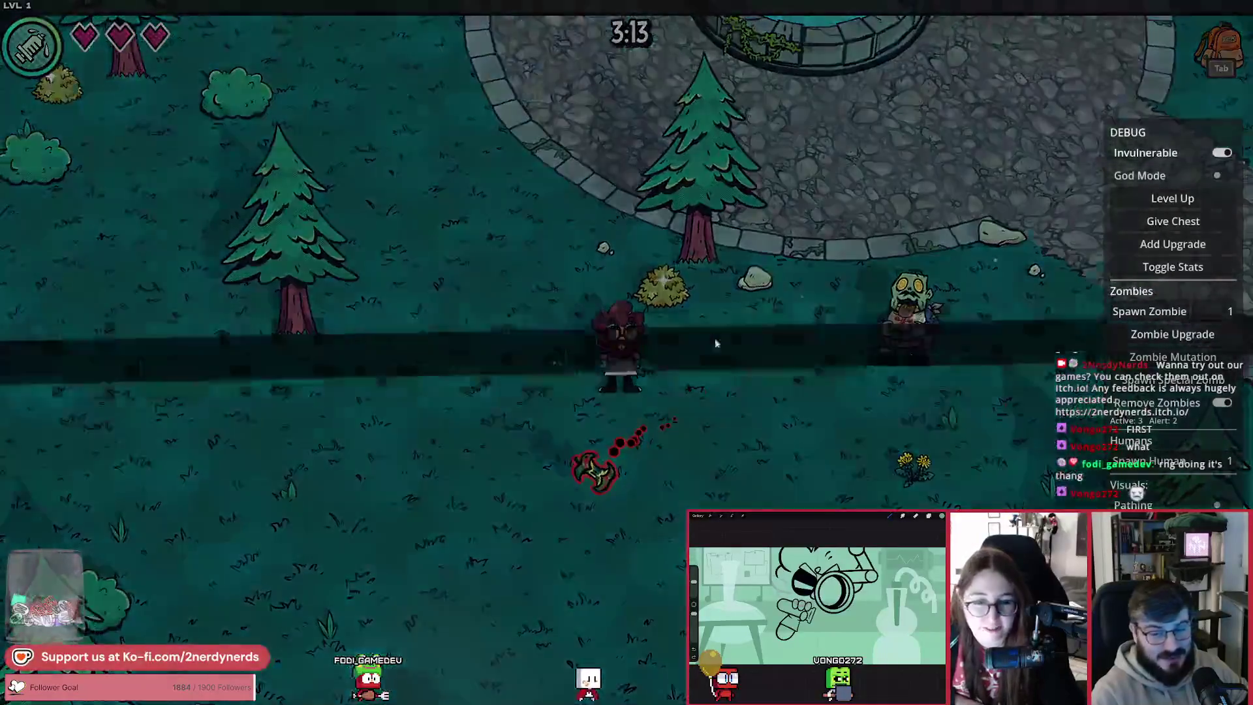
pyautogui.press('Escape')
pyautogui.click(635, 555)
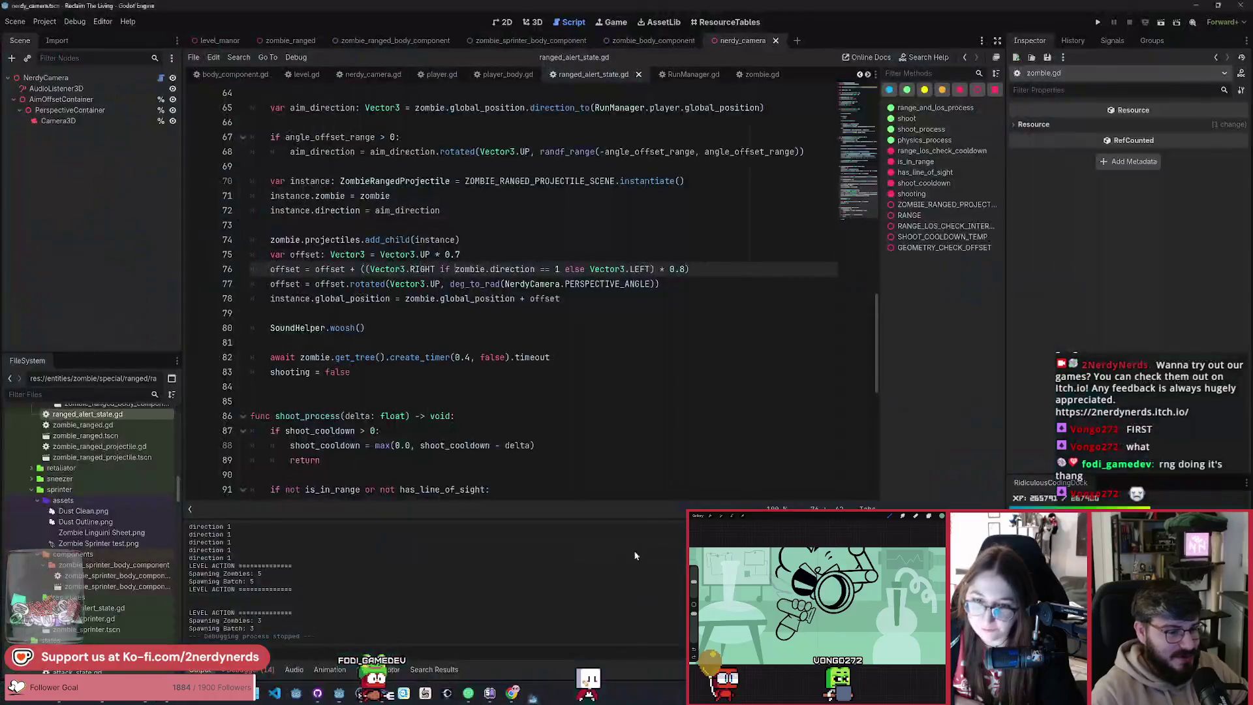
pyautogui.click(625, 284)
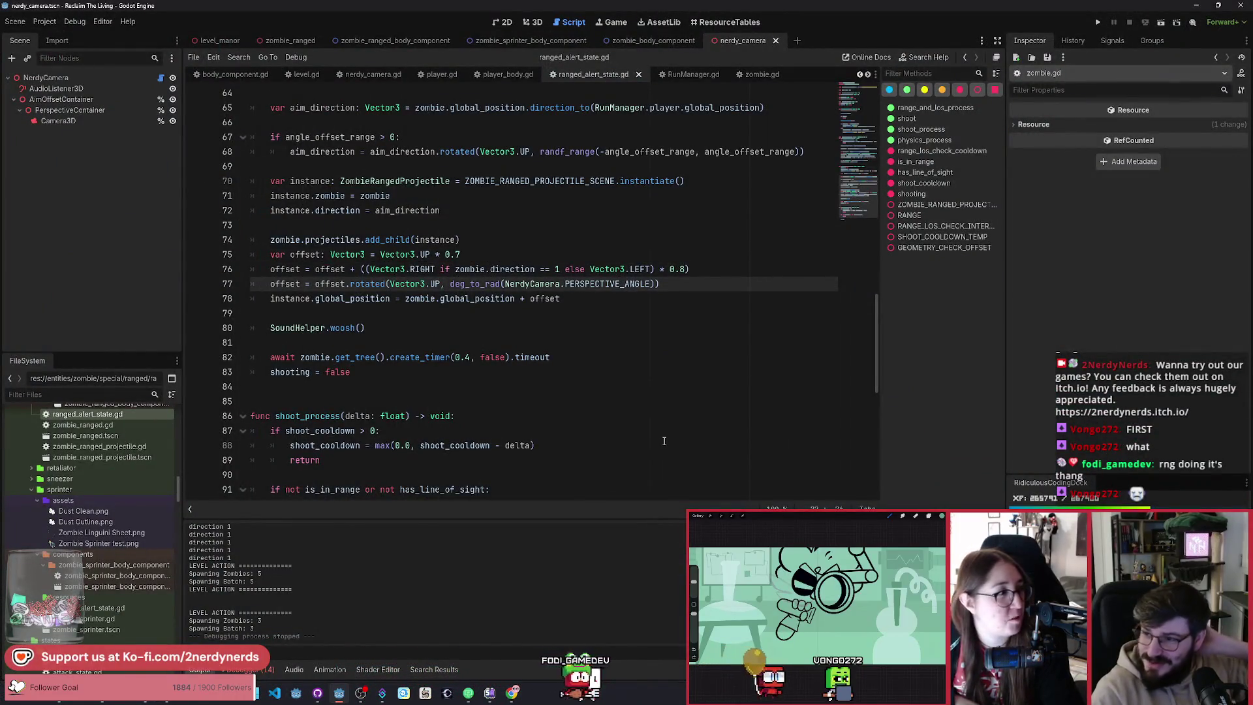
pyautogui.click(625, 305)
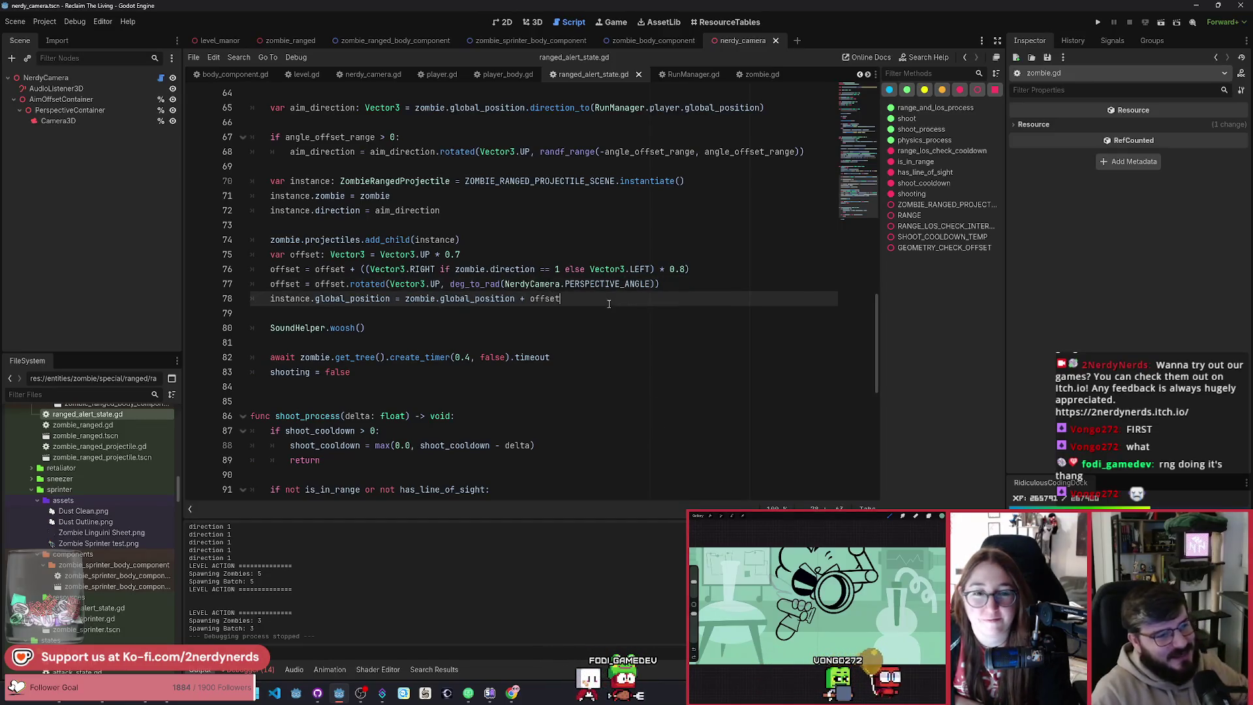
pyautogui.click(318, 694)
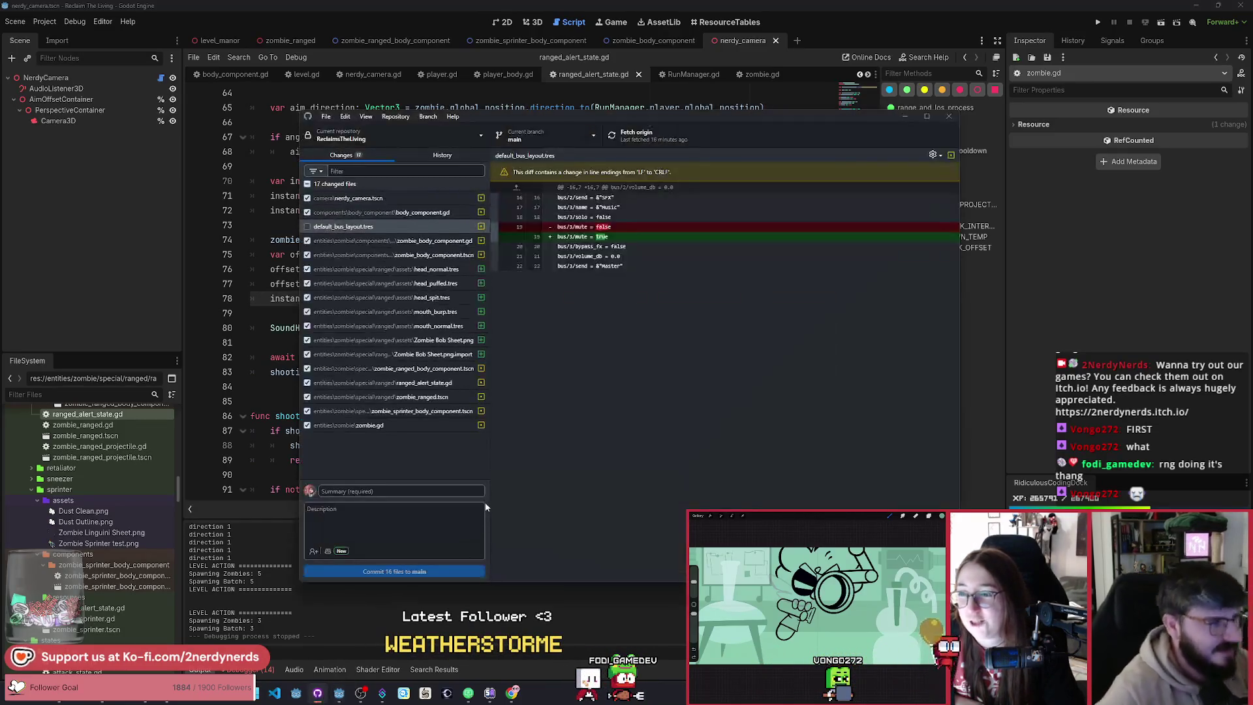
# Step: Commit the 16 changed files to main with the summary 'animated bob'
pyautogui.write('animated bob')
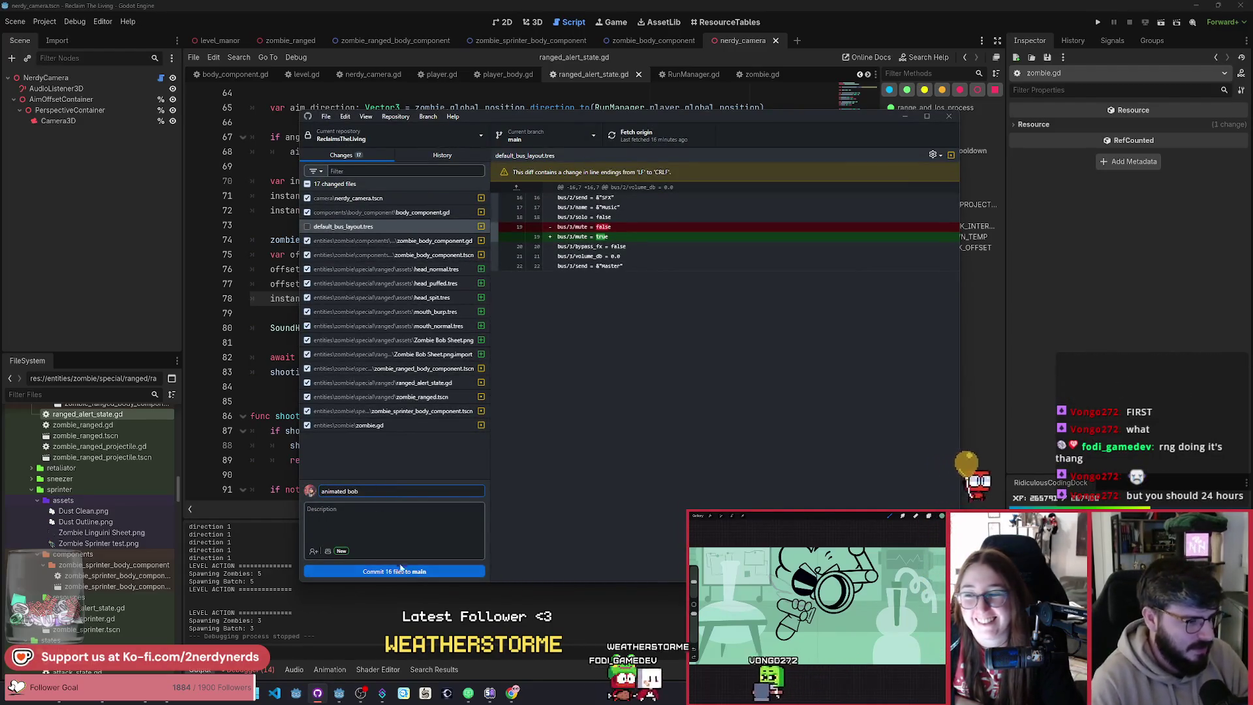
pyautogui.hotkey('ctrl', 'Return')
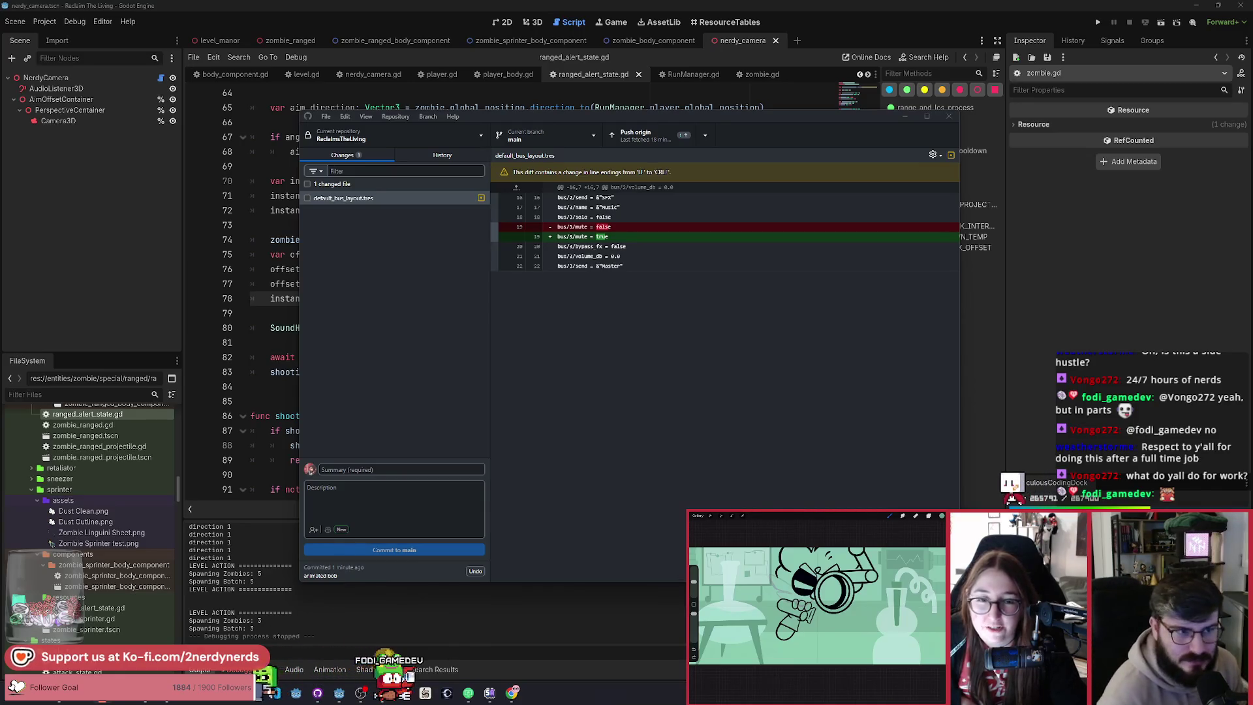
# Step: Push the 'animated bob' commit to origin and nudge the GitHub Desktop window up-left
pyautogui.click(633, 134)
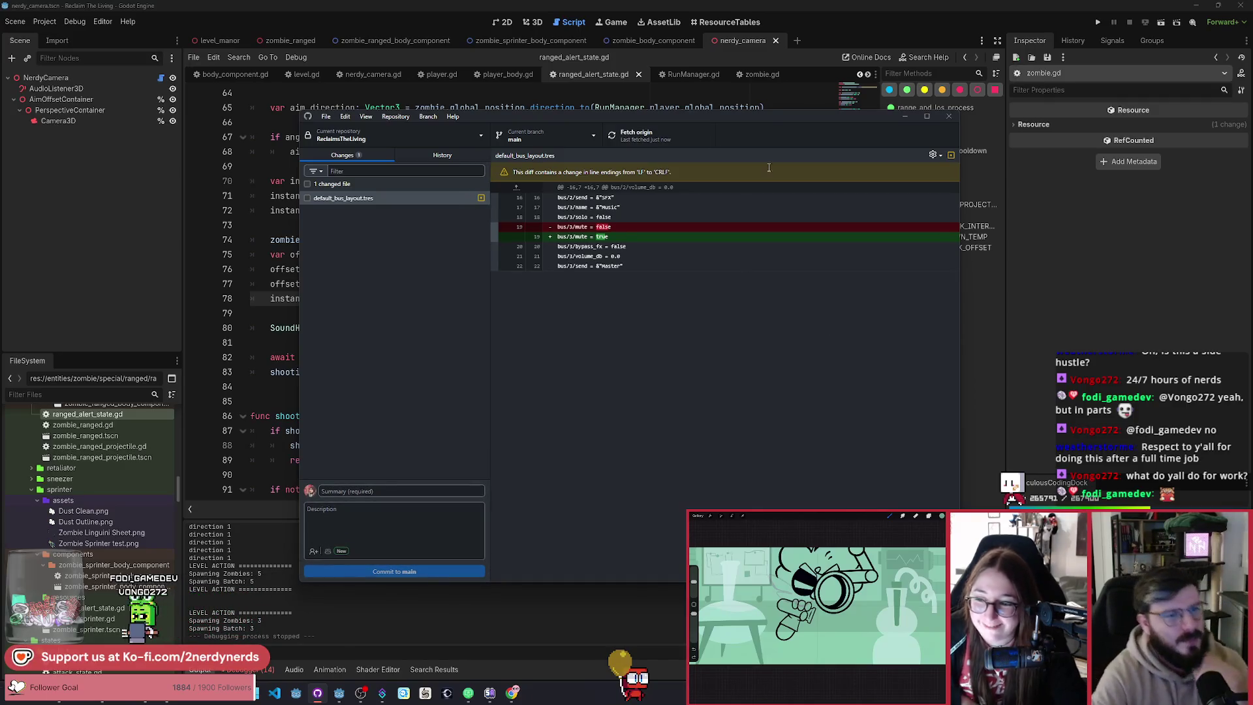
pyautogui.moveTo(765, 118); pyautogui.dragTo(739, 113)
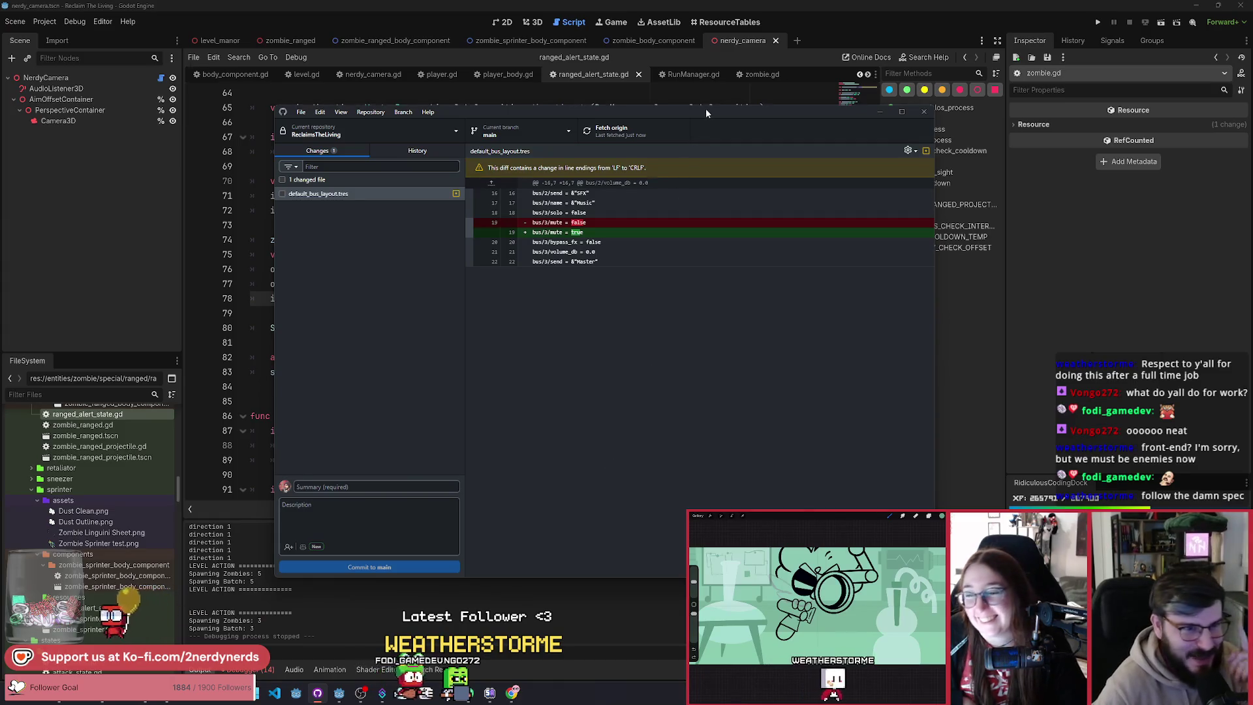
pyautogui.moveTo(707, 111); pyautogui.dragTo(704, 105)
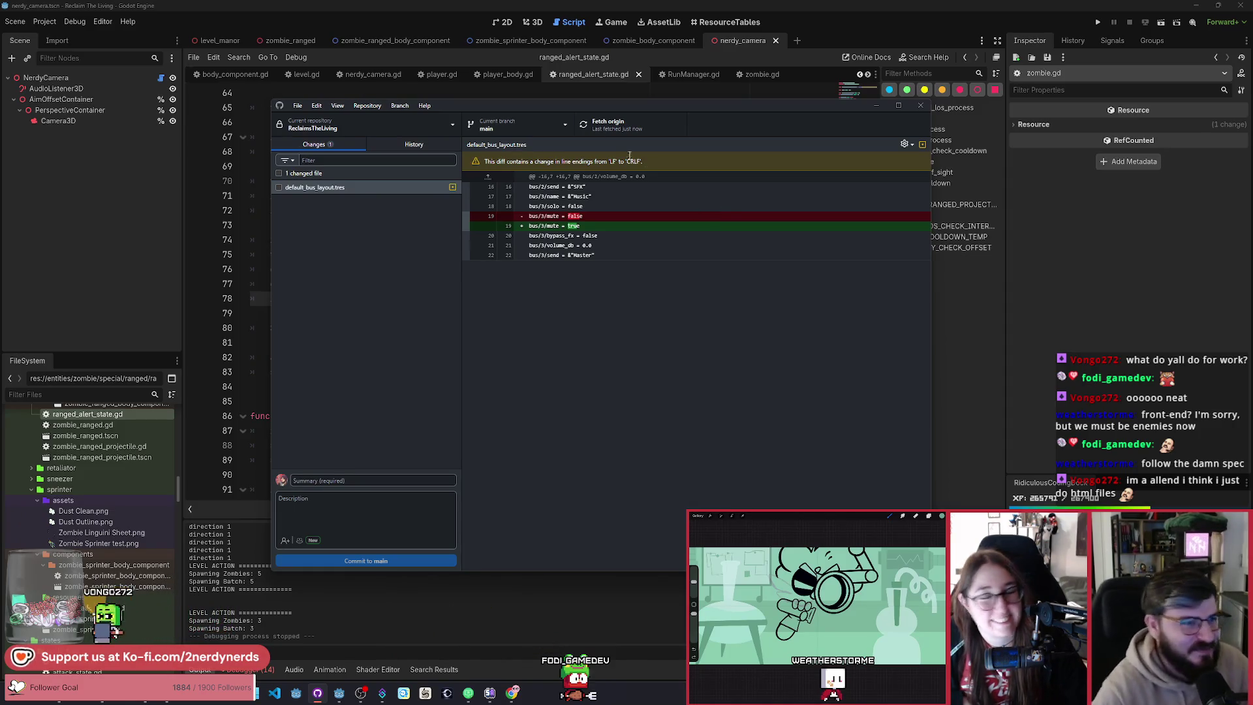
pyautogui.moveTo(695, 111); pyautogui.dragTo(687, 108)
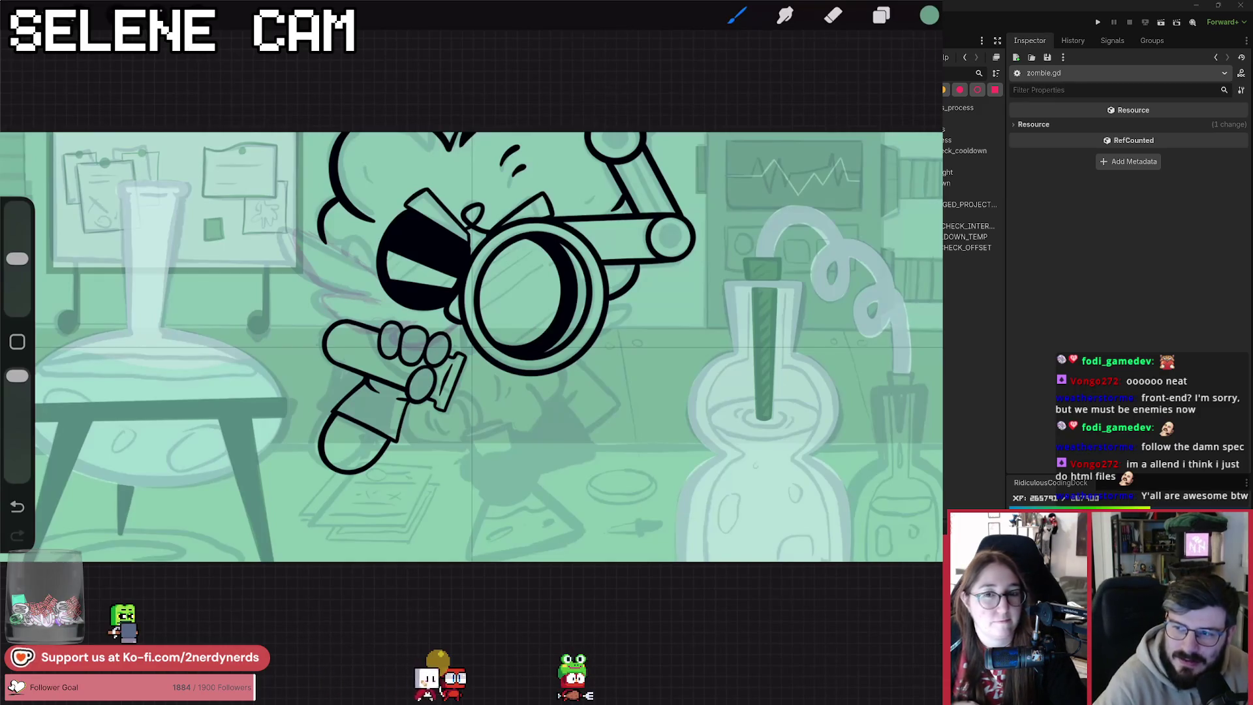
# Step: Turn on Layer 17's visibility in the Layers list, then close the list
pyautogui.click(881, 15)
pyautogui.scroll(5, 806, 385)
pyautogui.scroll(2, 806, 385)
pyautogui.click(909, 190)
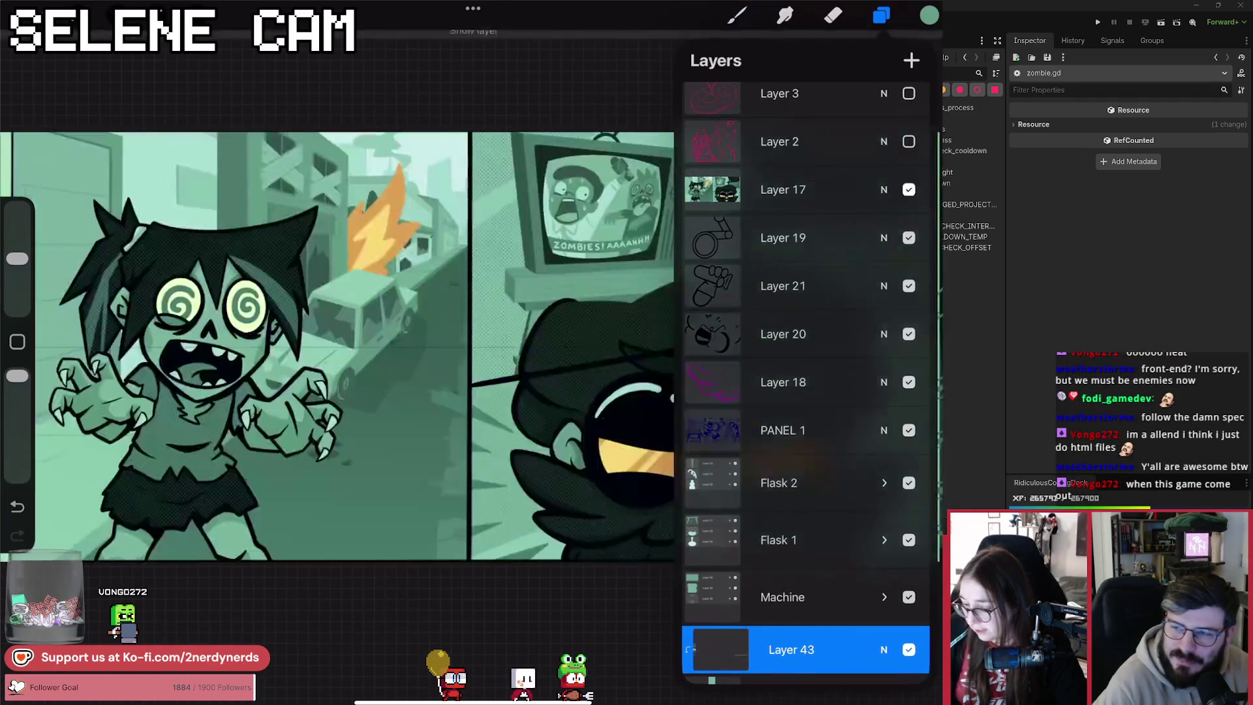
pyautogui.click(882, 15)
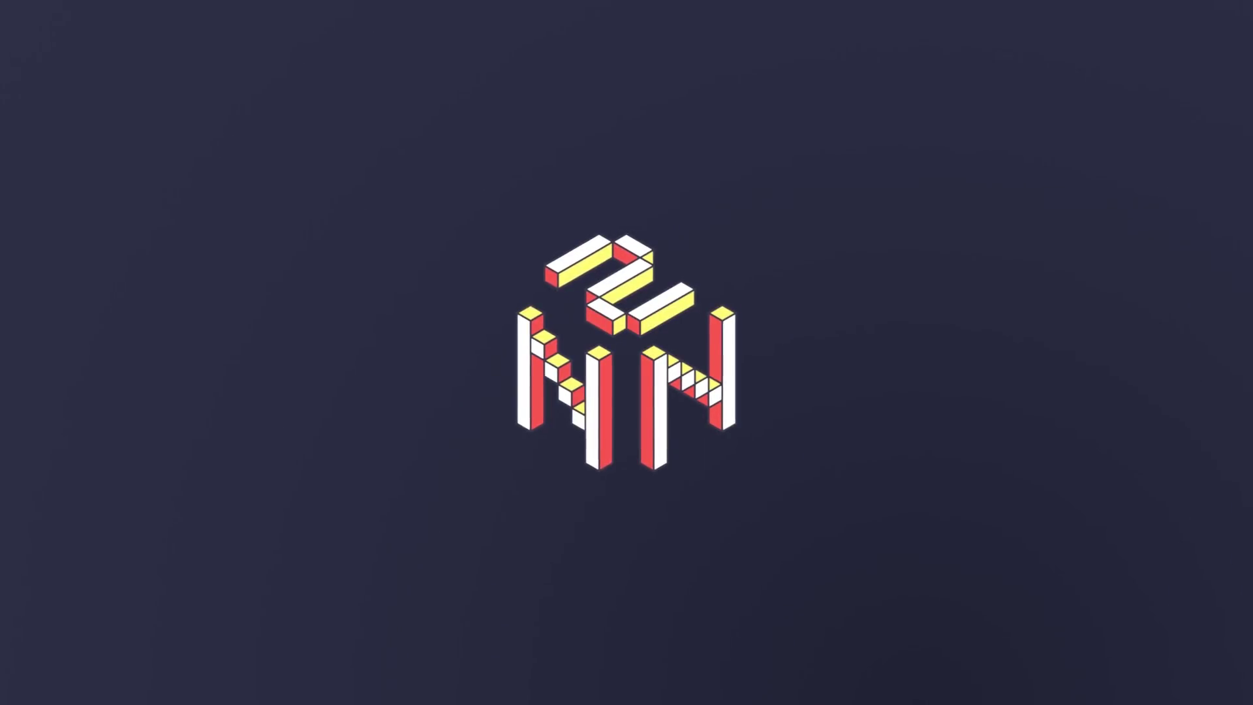
# Step: Open comic_viewer.tscn by searching 'comi' in quick open, then run it as the current scene
pyautogui.hotkey('shift', 'alt', 'o')
pyautogui.write('comi')
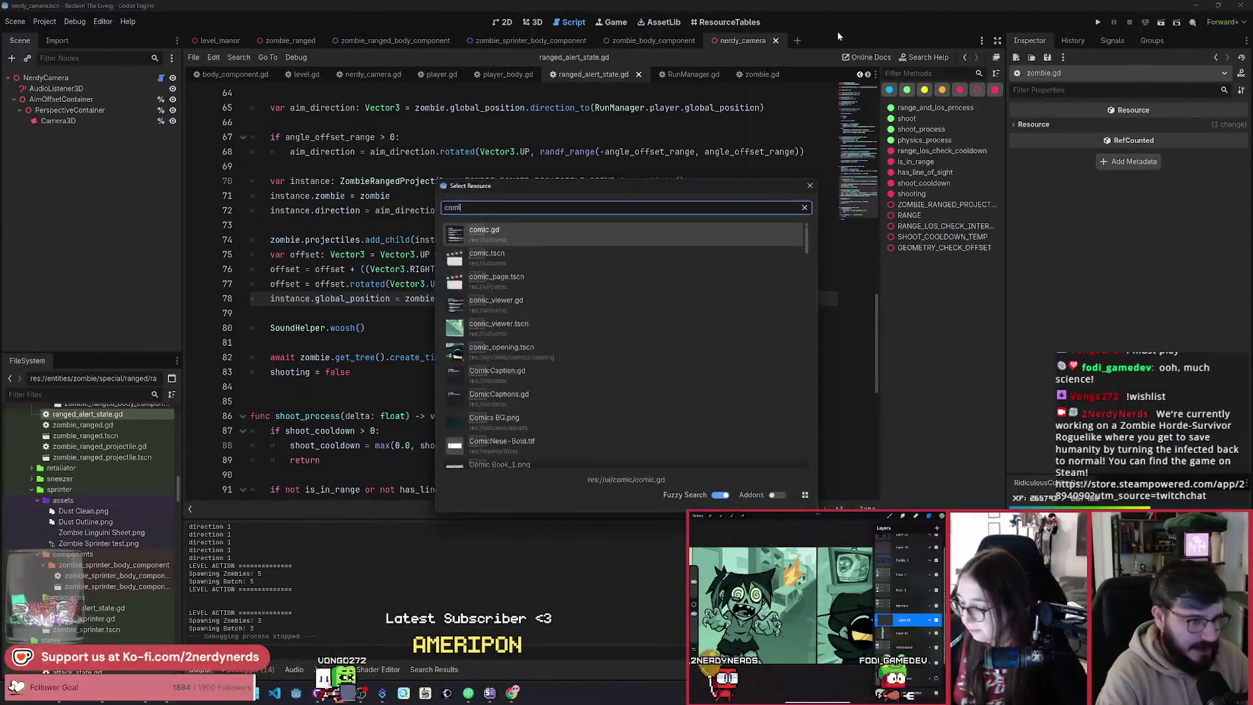
pyautogui.press('Down')
pyautogui.press('Down')
pyautogui.press('Down')
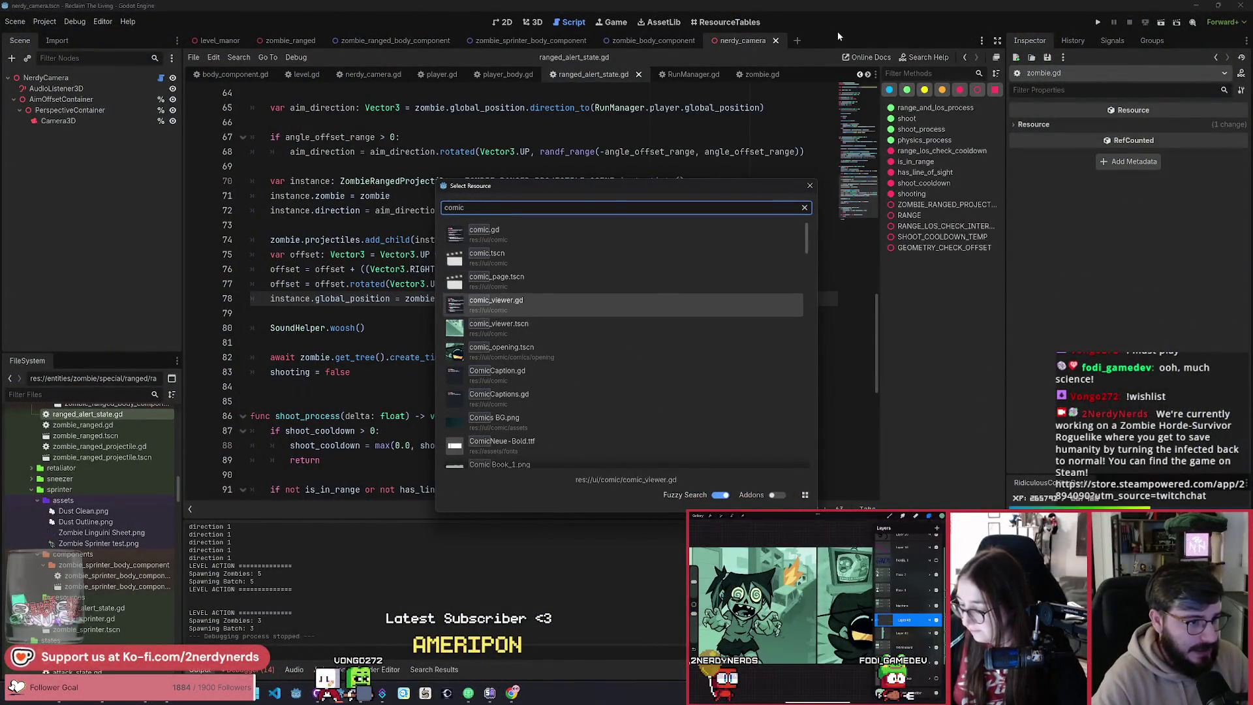
pyautogui.press('Return')
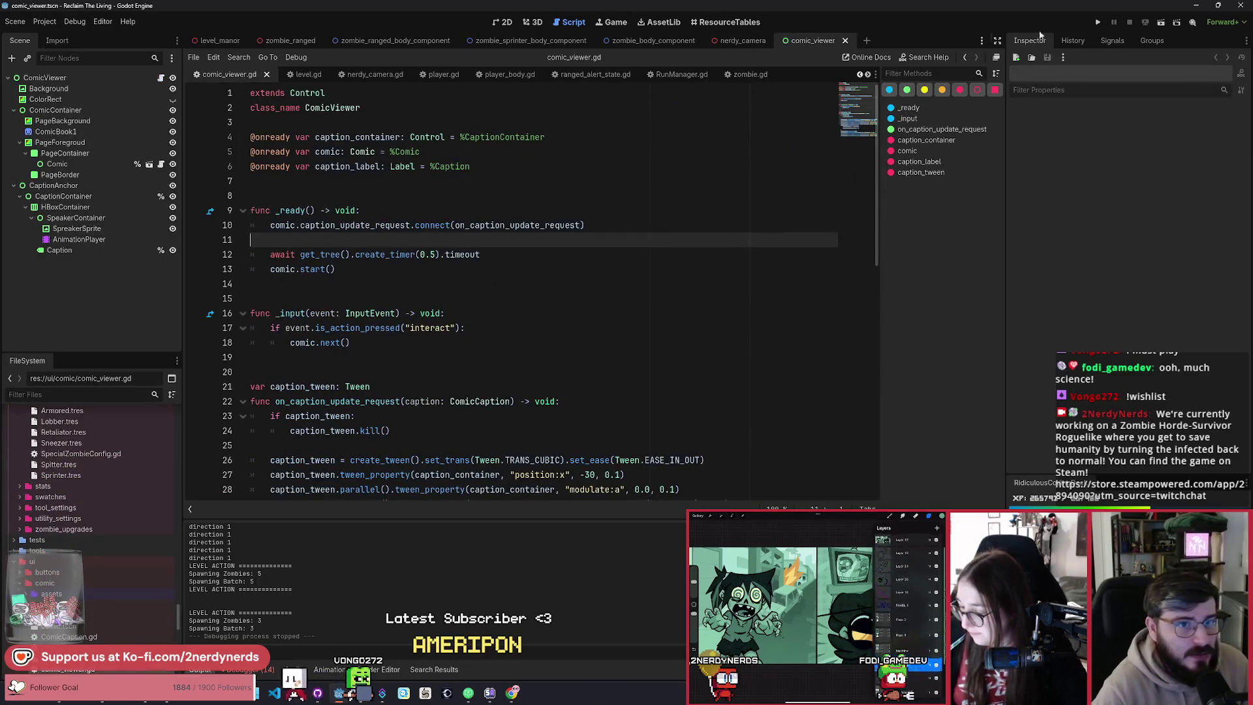
pyautogui.click(1162, 23)
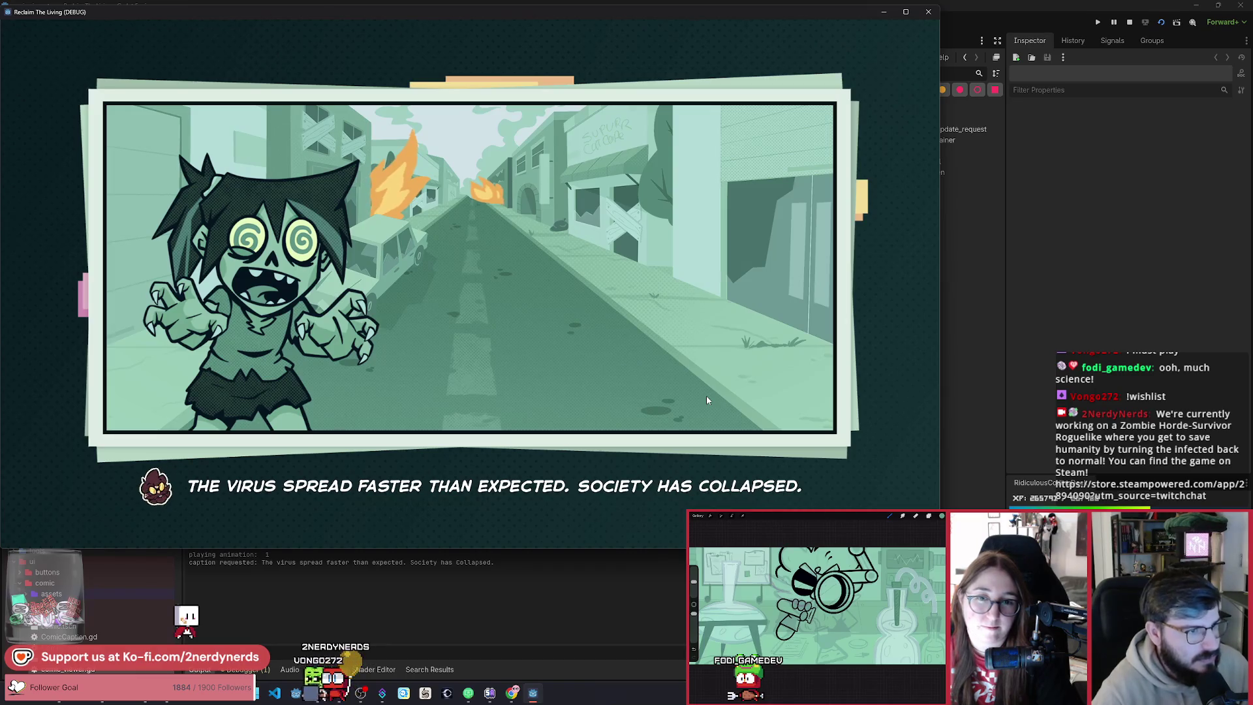
# Step: Click through two comic animations, past the zombie street panel, to the scientist-under-TV panel
pyautogui.click(706, 396)
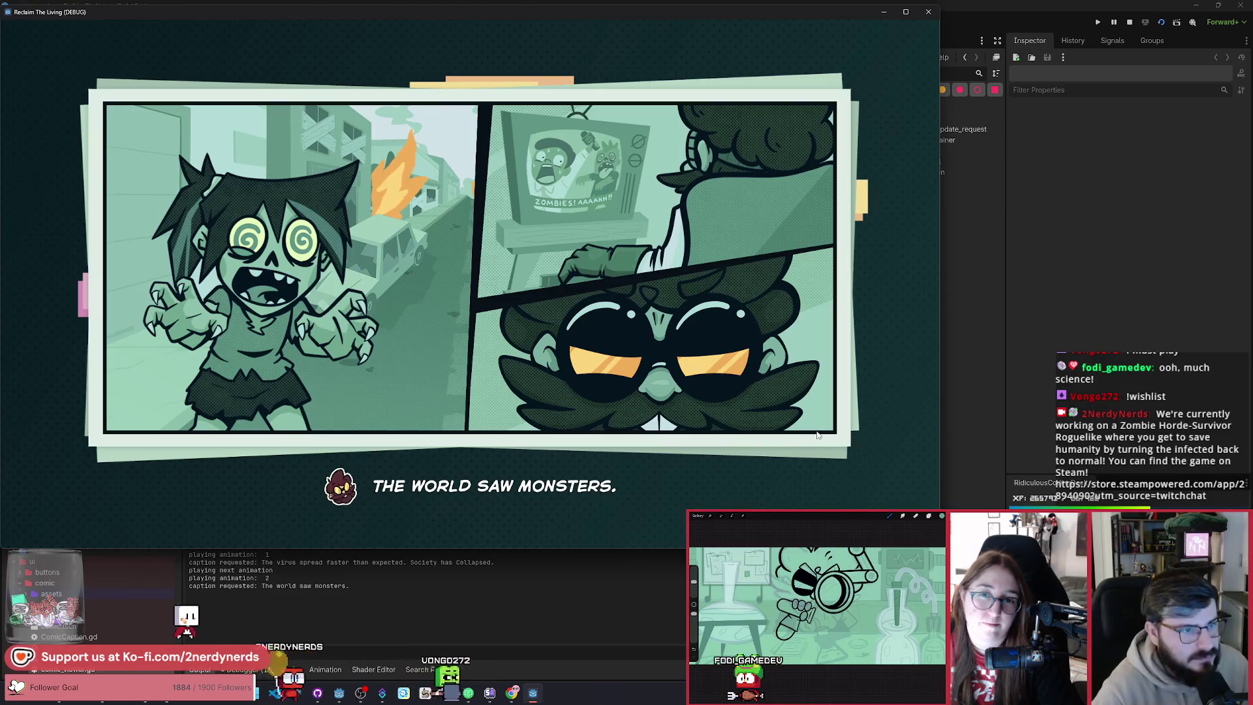
pyautogui.click(818, 435)
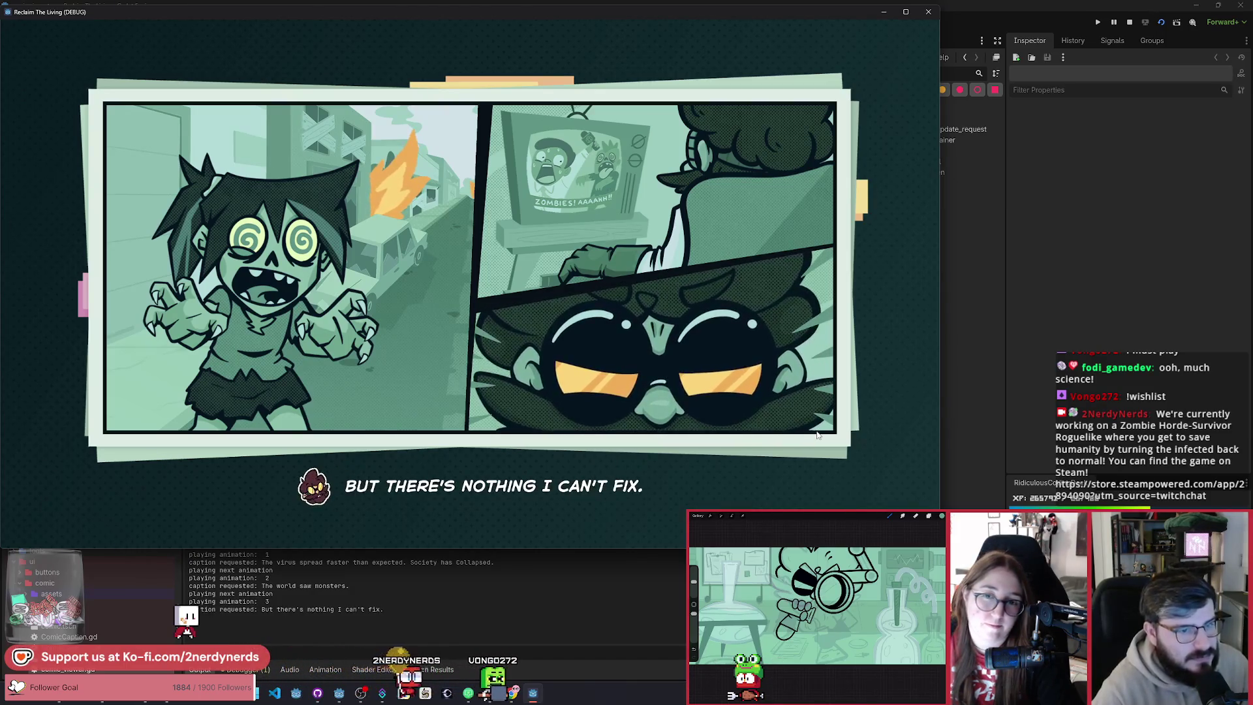